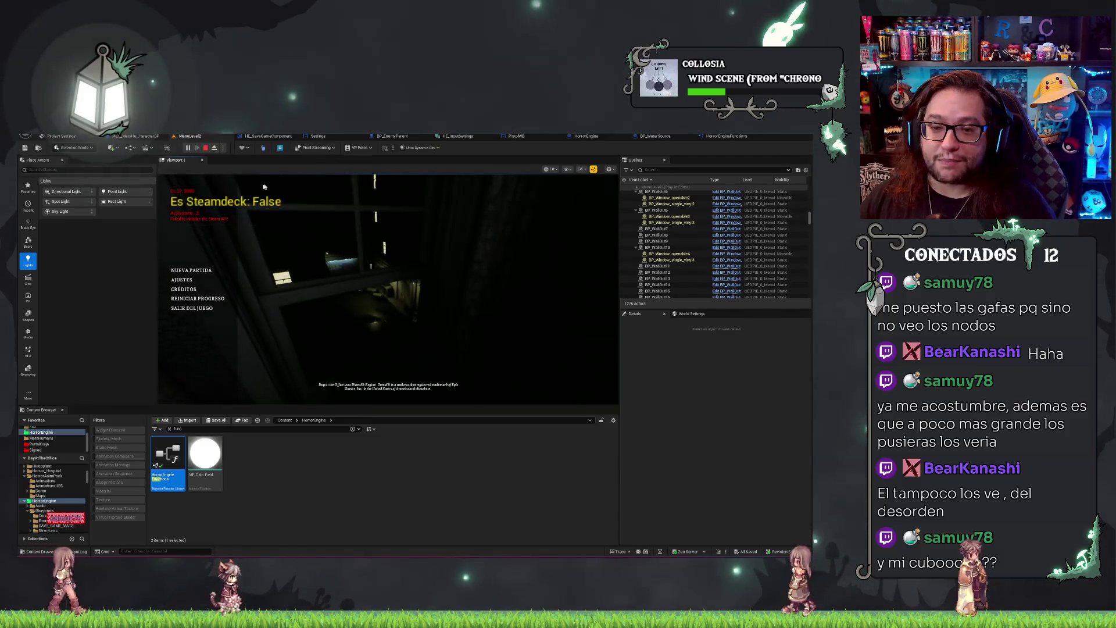
# Start a NUEVA PARTIDA play session and eject with F8 to inspect the tiled wall.
pyautogui.click(205, 271)
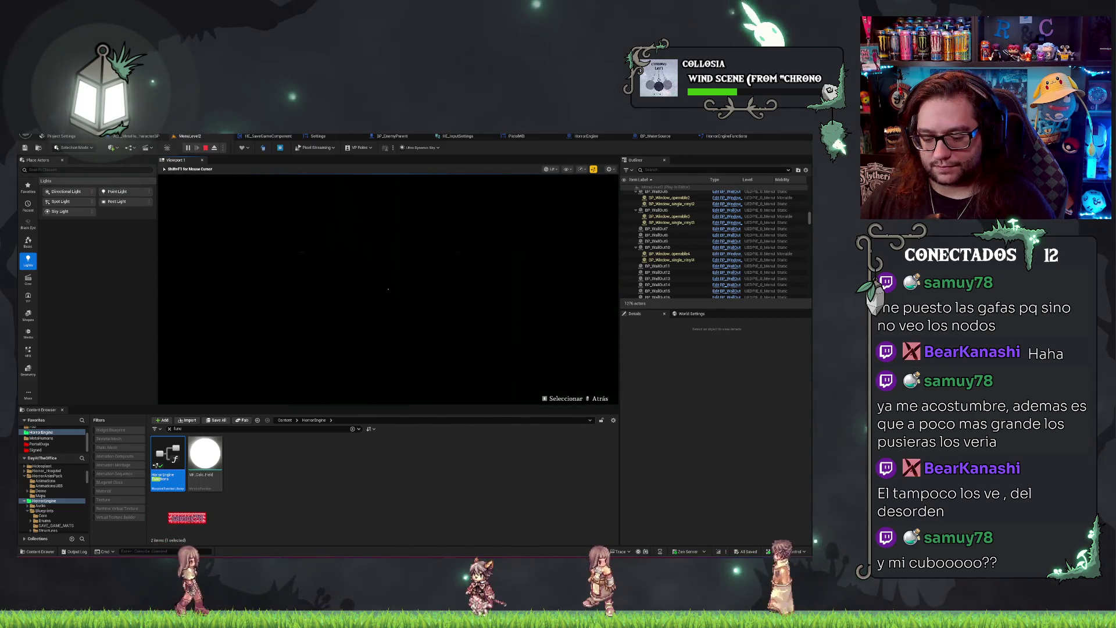
pyautogui.press('F8')
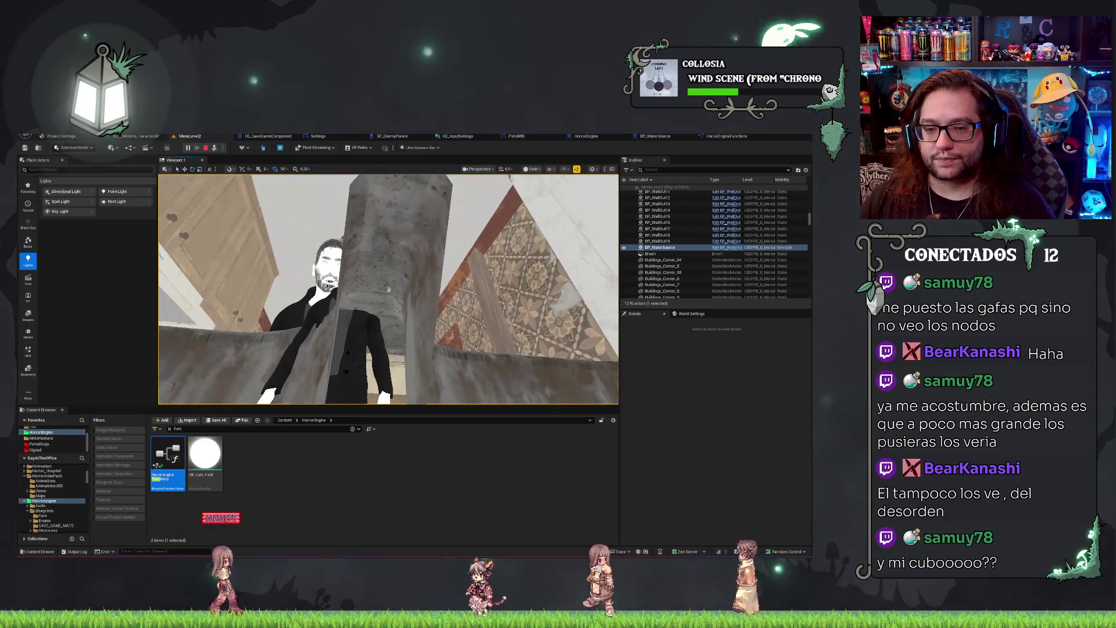
pyautogui.press('f')
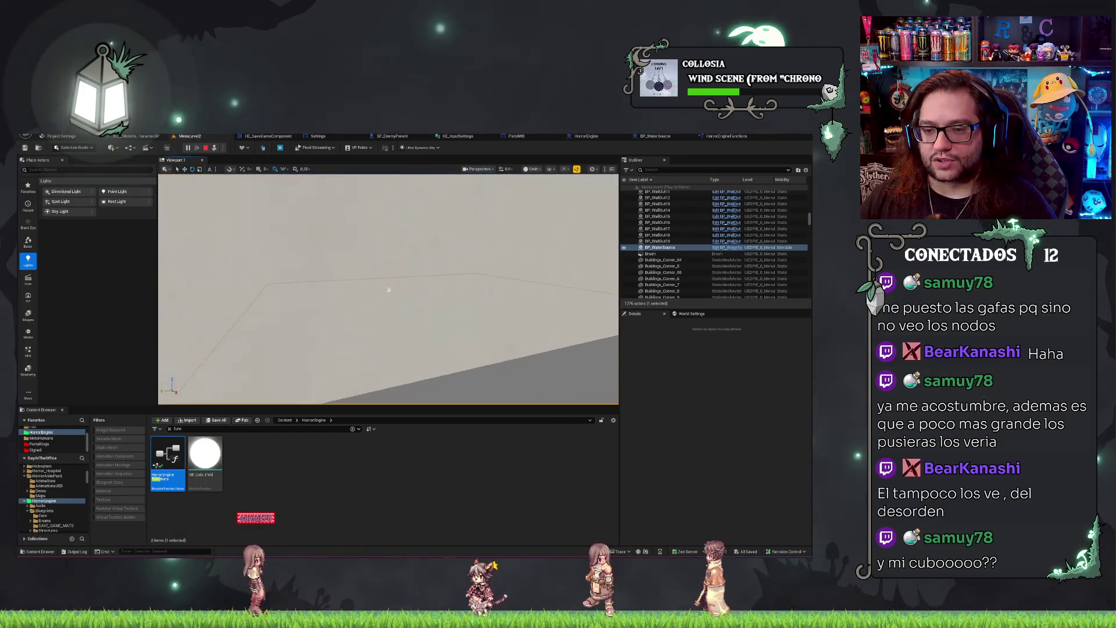
pyautogui.moveTo(389, 290); pyautogui.dragTo(388, 290)
# Re-possess the player, use the water source three times, then stop the session.
pyautogui.press('F8')
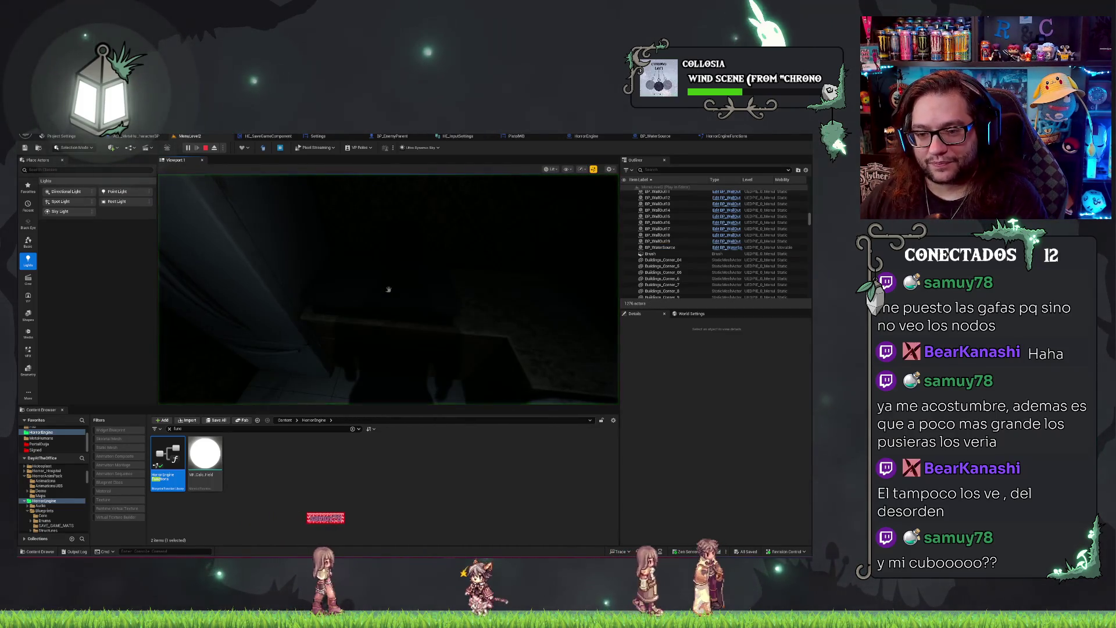
pyautogui.click(388, 289)
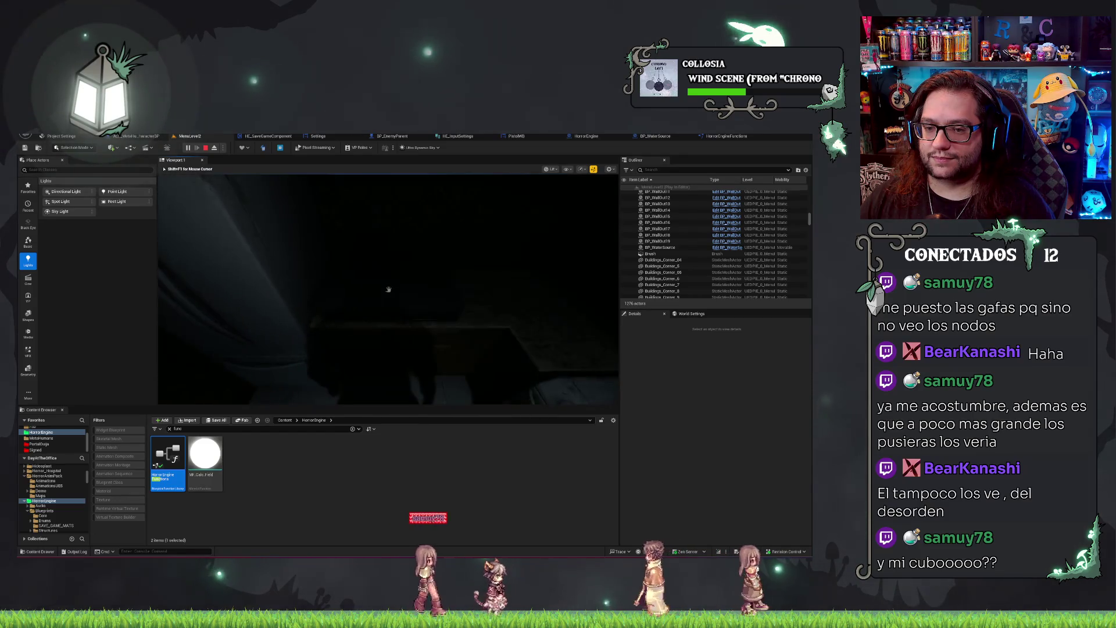
pyautogui.click(389, 289)
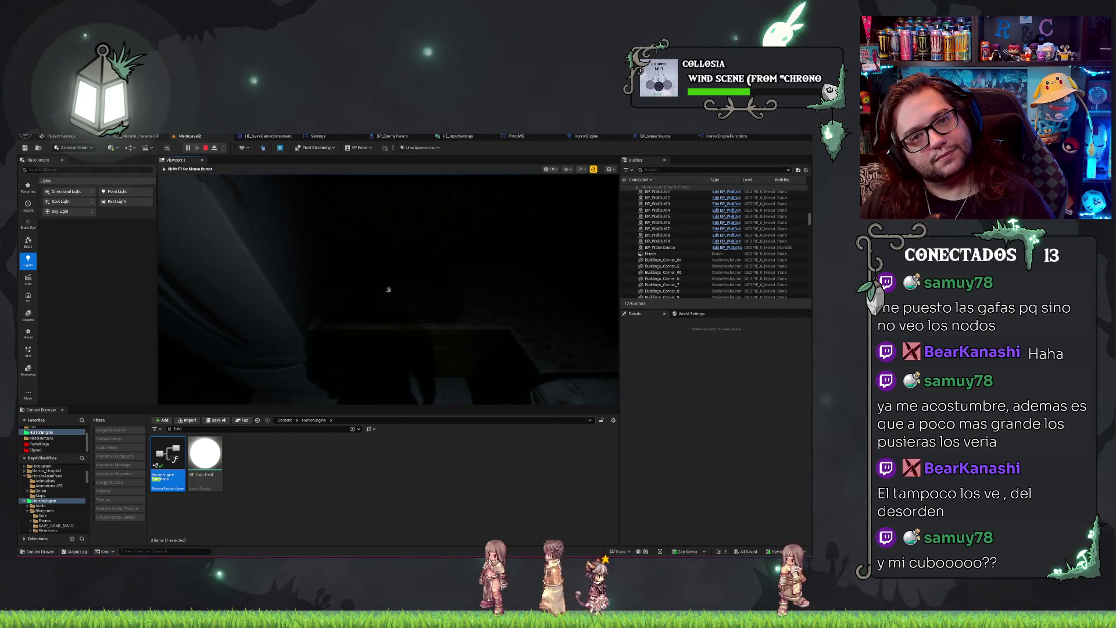
pyautogui.click(389, 289)
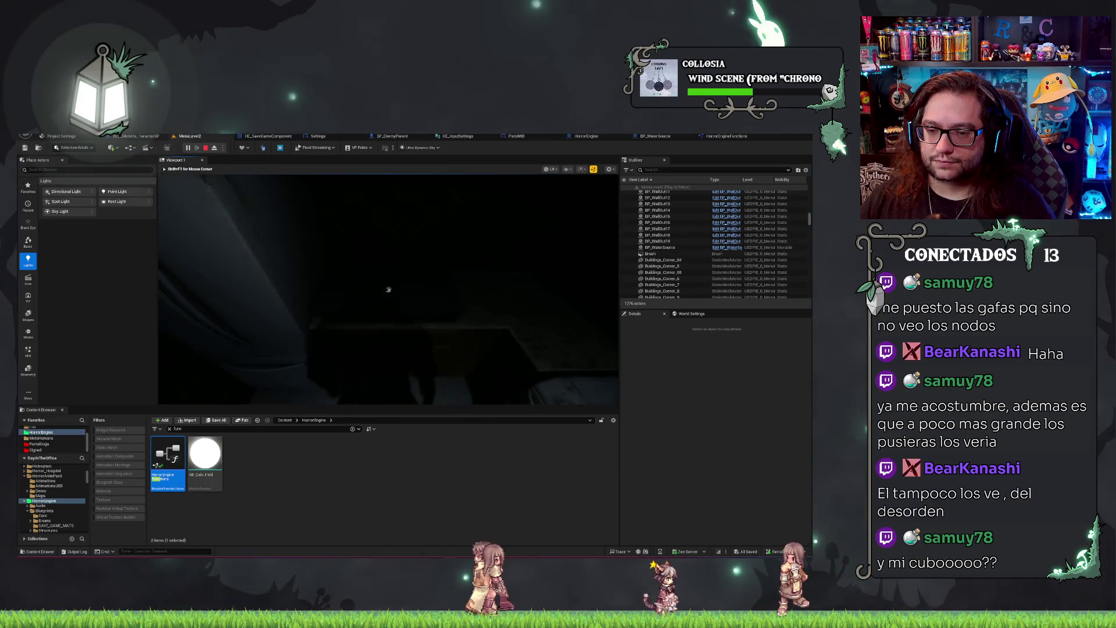
pyautogui.press('Escape')
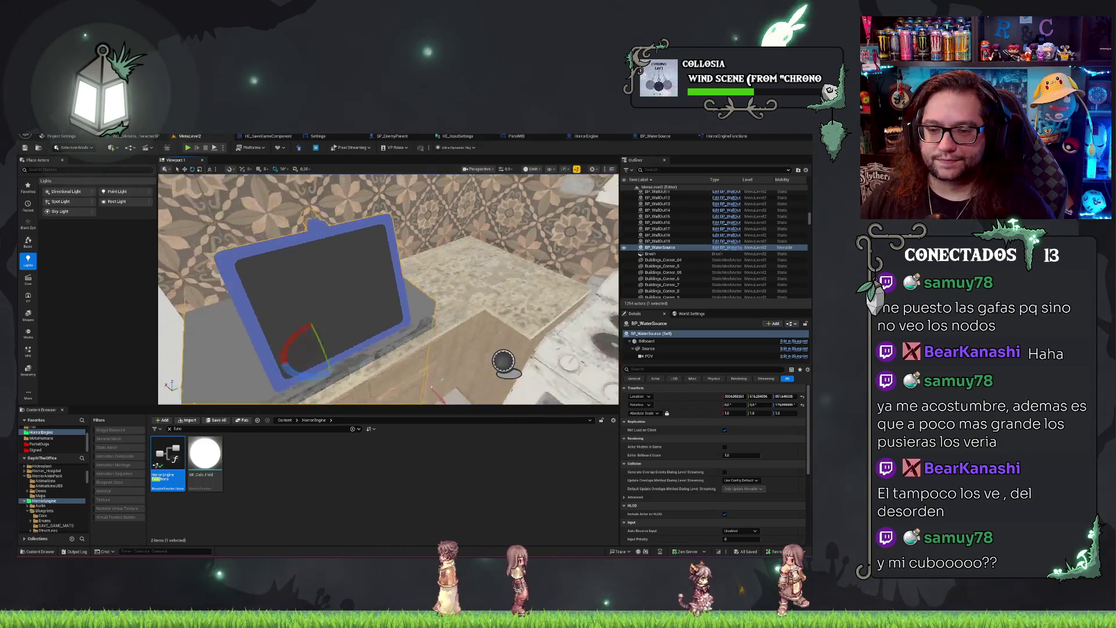
# Select BP_WaterSource's POV camera component and filter its Details by 'act'.
pyautogui.moveTo(389, 289)
pyautogui.mouseDown()
pyautogui.moveTo(427, 289)
pyautogui.moveTo(389, 289)
pyautogui.mouseUp()
pyautogui.click(726, 136)
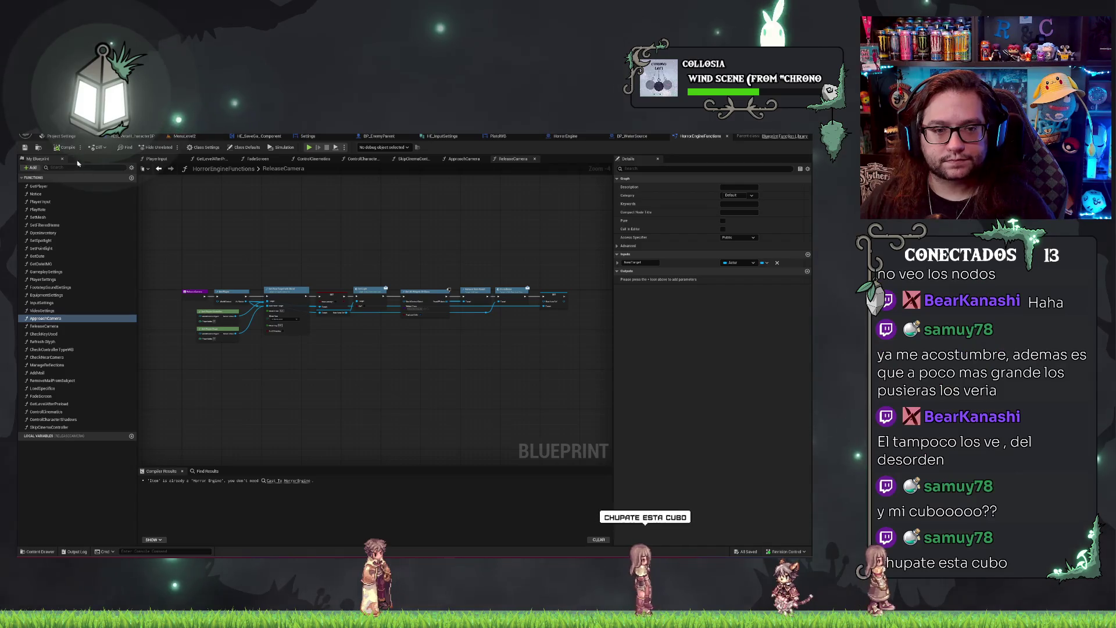
pyautogui.click(185, 136)
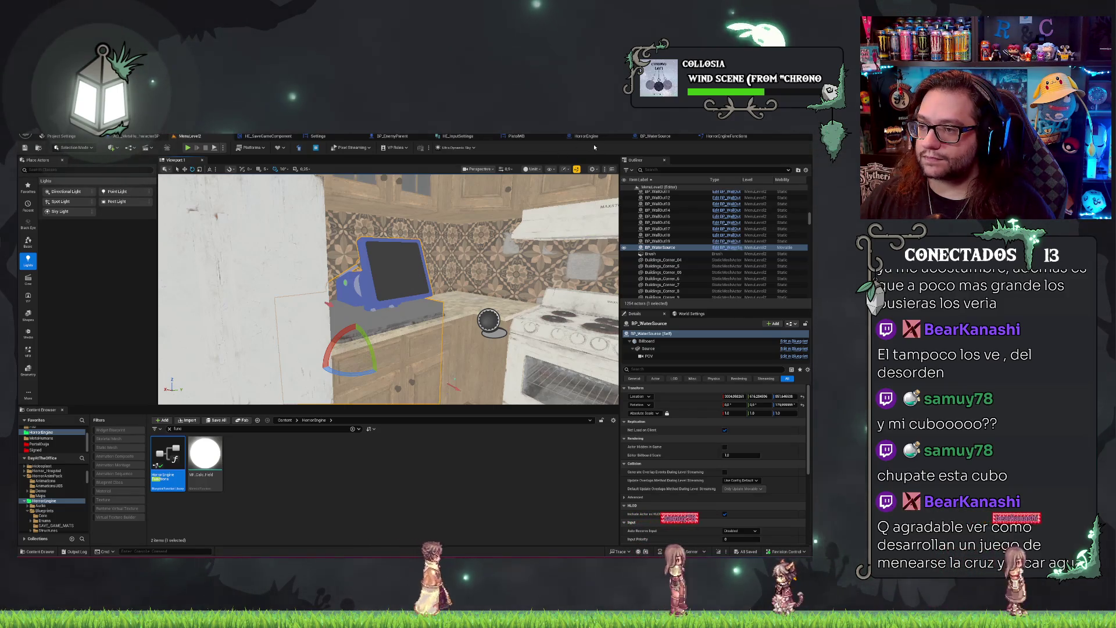
pyautogui.click(660, 247)
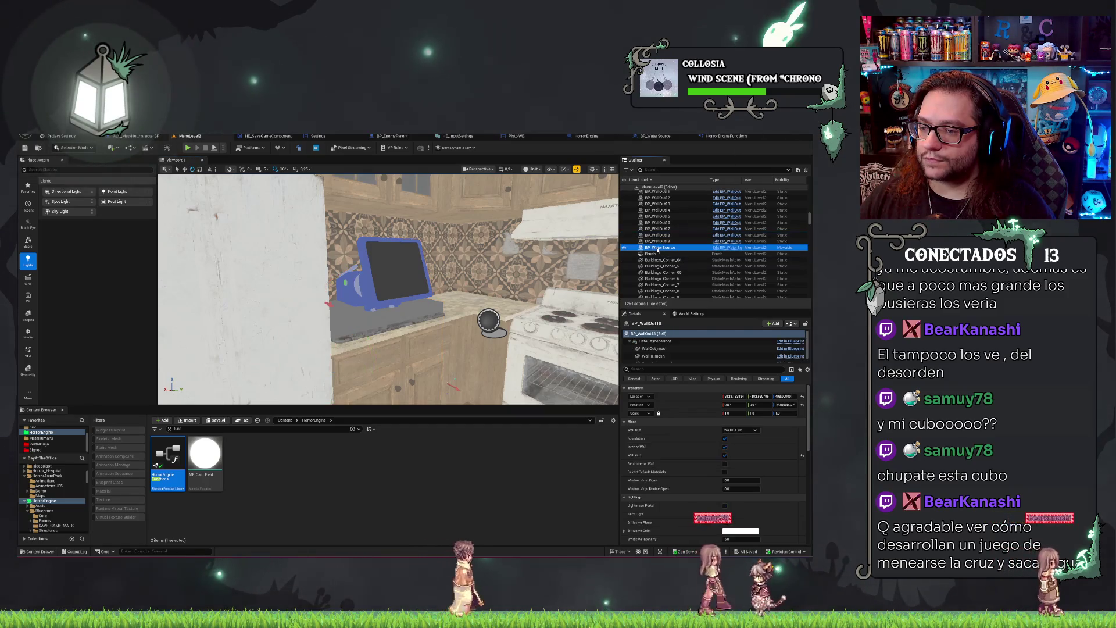
pyautogui.click(658, 356)
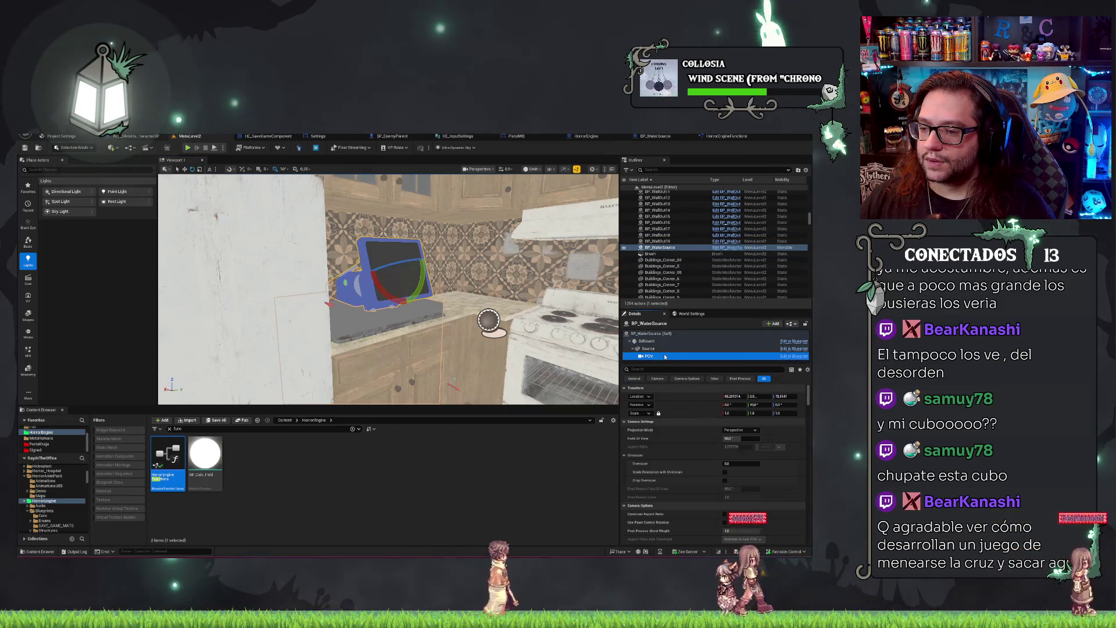
pyautogui.write('act')
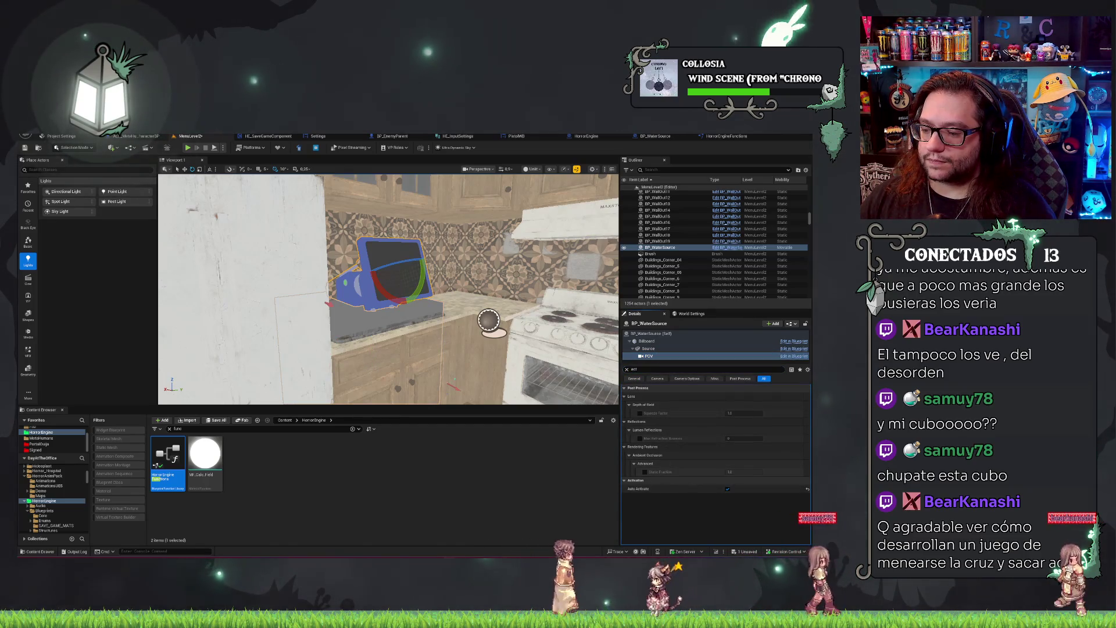
# Reselect the water source actor and frame the counter to show the camera preview.
pyautogui.click(459, 361)
pyautogui.click(479, 329)
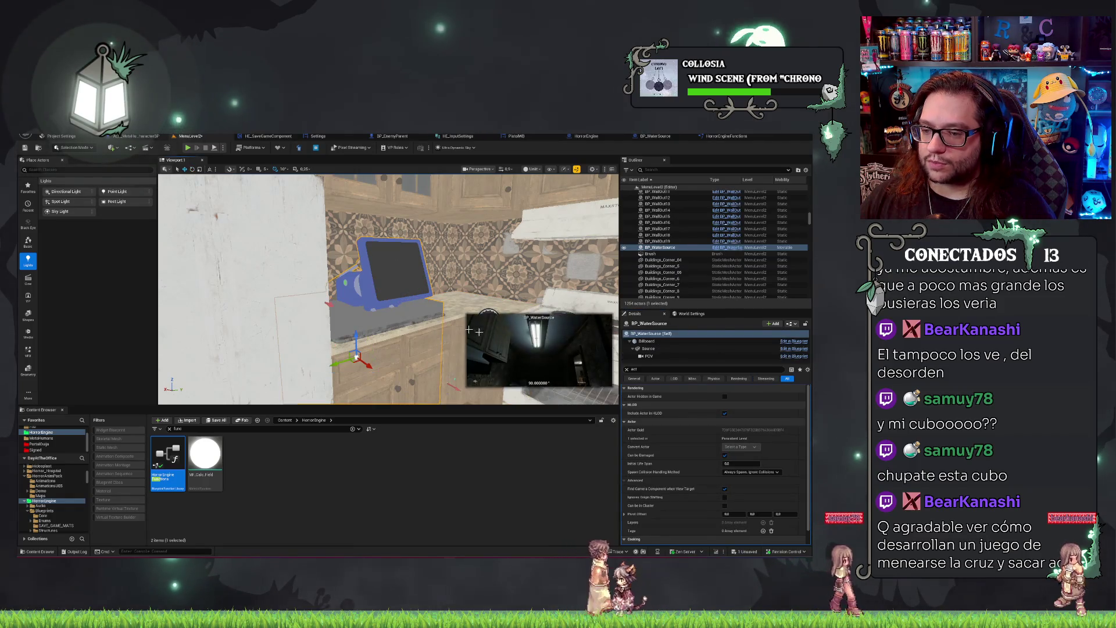
pyautogui.moveTo(388, 291); pyautogui.dragTo(424, 291)
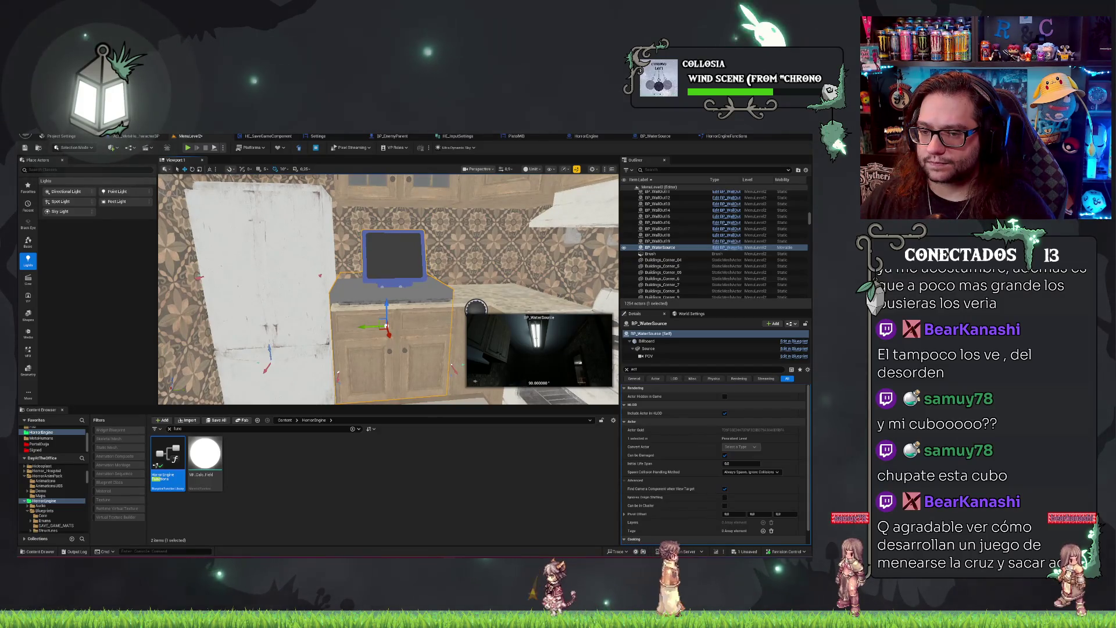
pyautogui.scroll(5, 388, 289)
pyautogui.moveTo(461, 394); pyautogui.dragTo(460, 393)
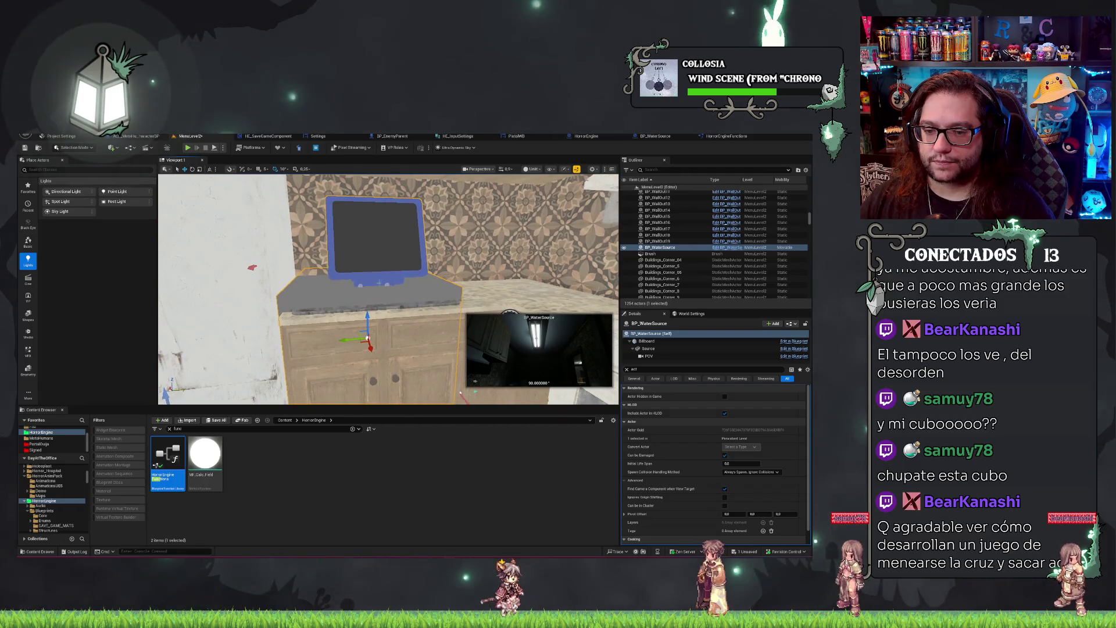
# Undo the accidental move of BP_WaterSource and focus the view on it.
pyautogui.moveTo(368, 320); pyautogui.dragTo(357, 370)
pyautogui.hotkey('ctrl', 'z')
pyautogui.hotkey('ctrl', 'z')
pyautogui.hotkey('ctrl', 'z')
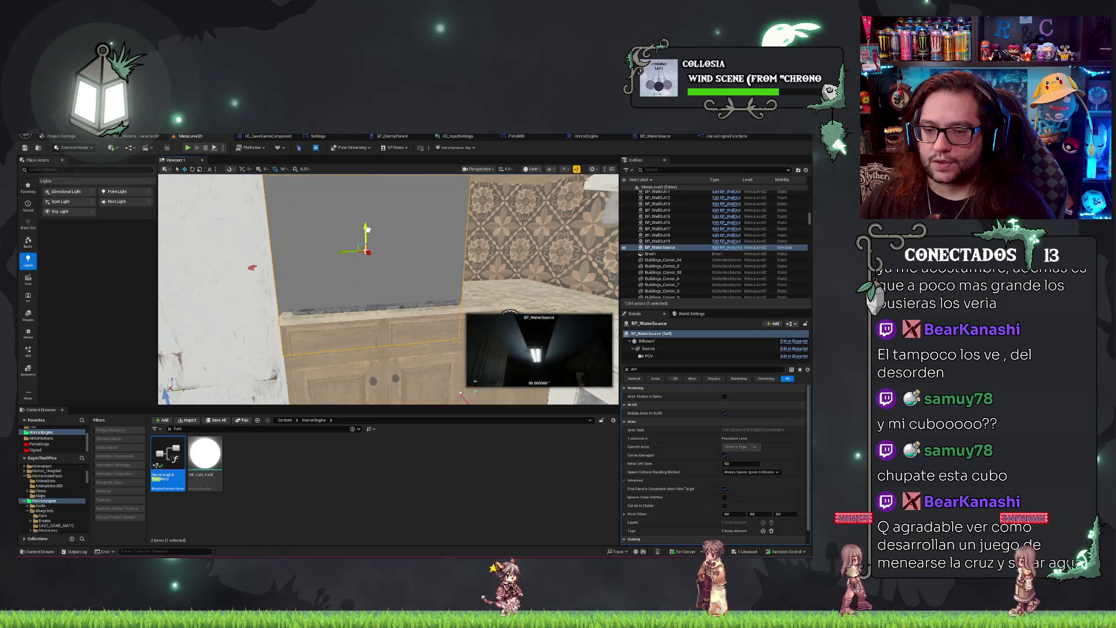
pyautogui.moveTo(461, 393); pyautogui.dragTo(433, 388)
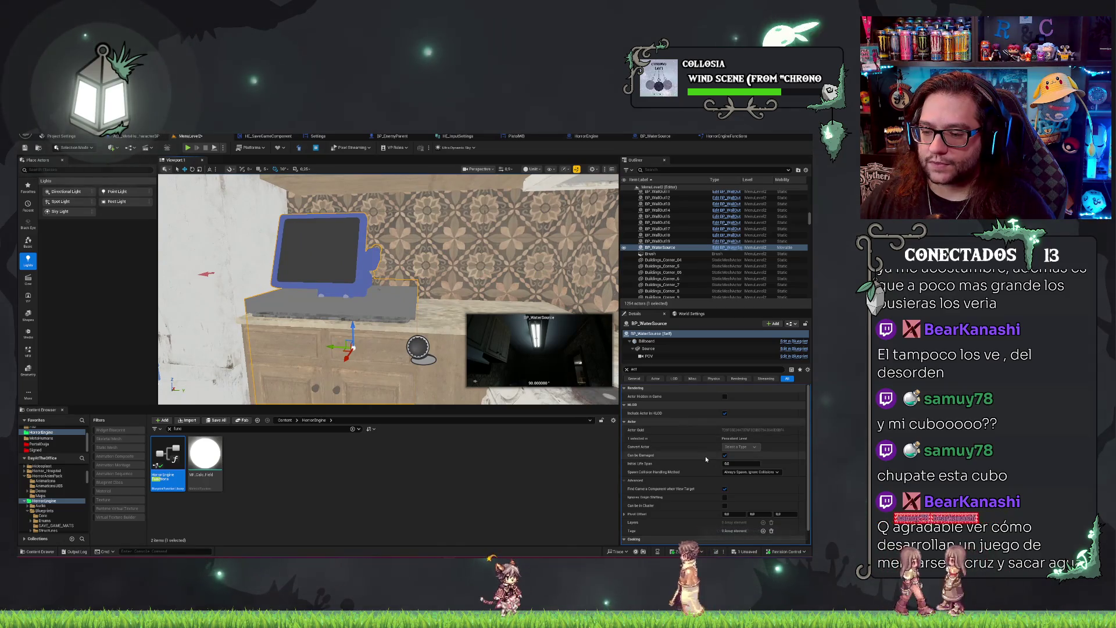
pyautogui.scroll(-1, 713, 536)
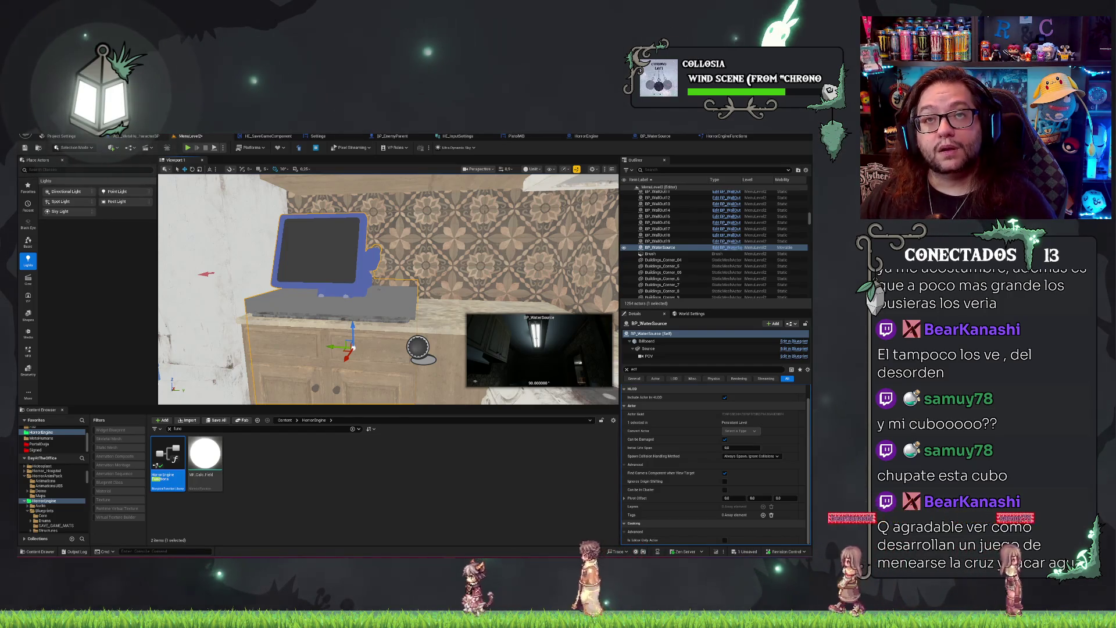
pyautogui.press('f')
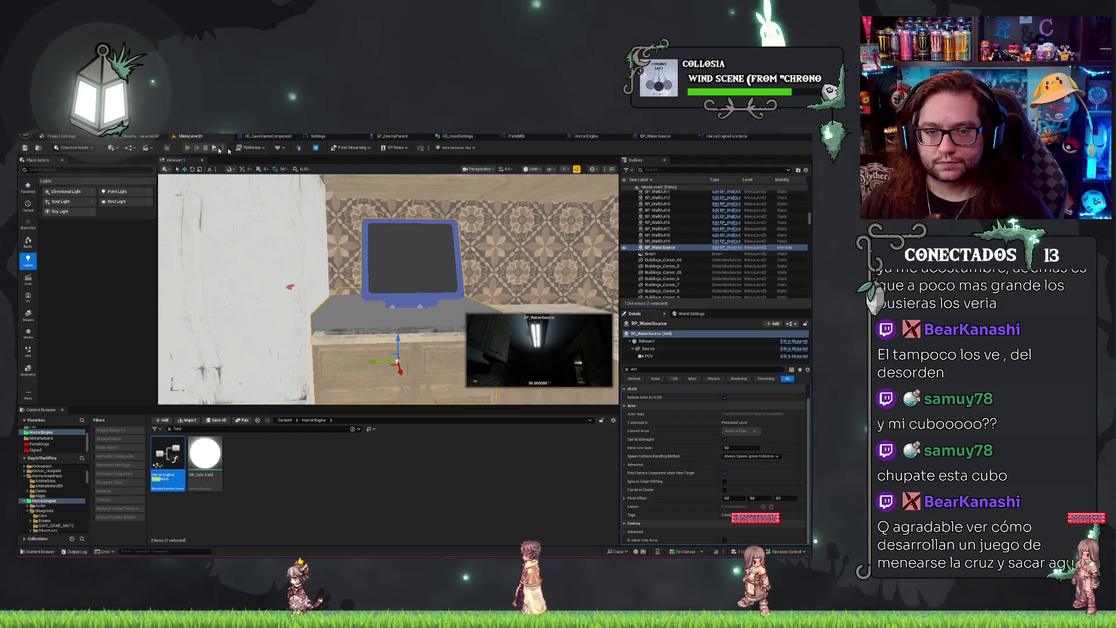
# Run a quick NUEVA PARTIDA play test, then view HorrorEngineFunctions' ReleaseCamera graph.
pyautogui.hotkey('alt', 'p')
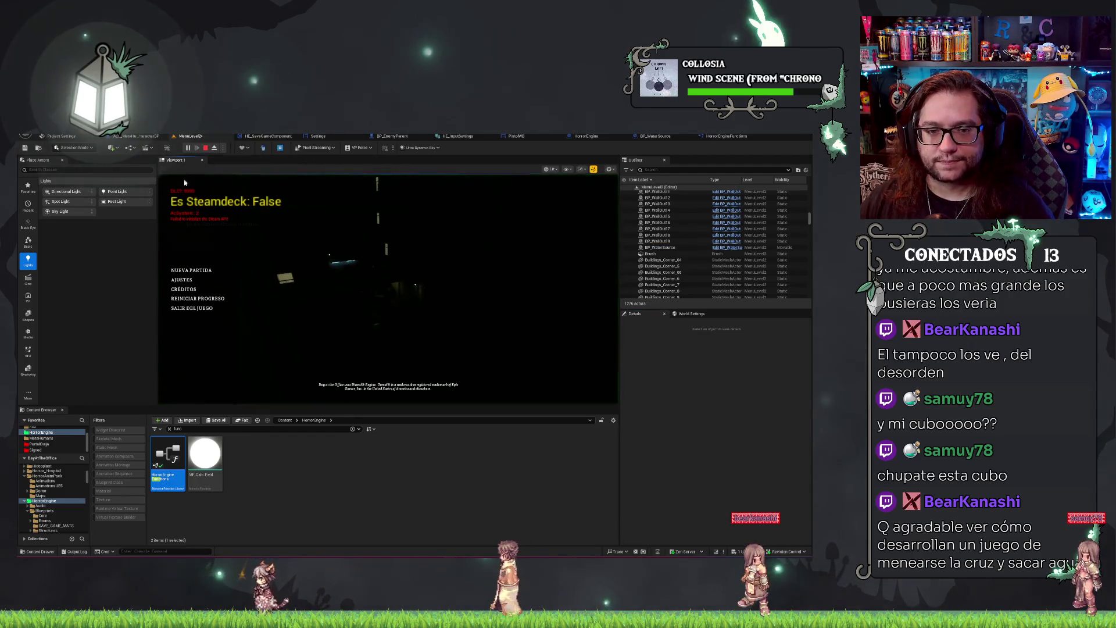
pyautogui.click(186, 271)
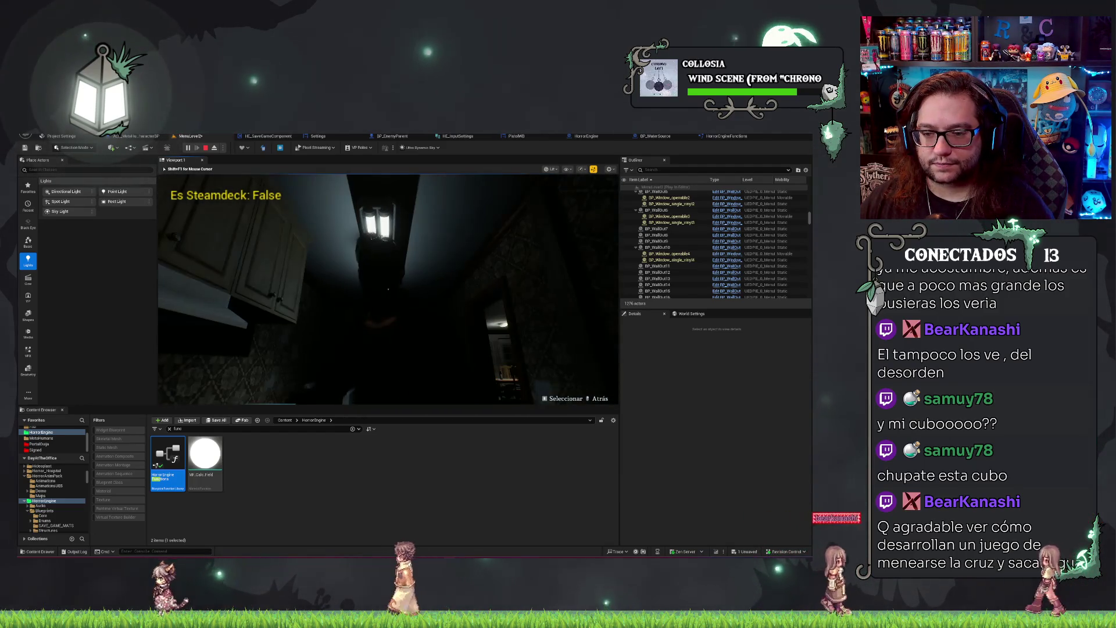
pyautogui.press('Escape')
pyautogui.click(726, 135)
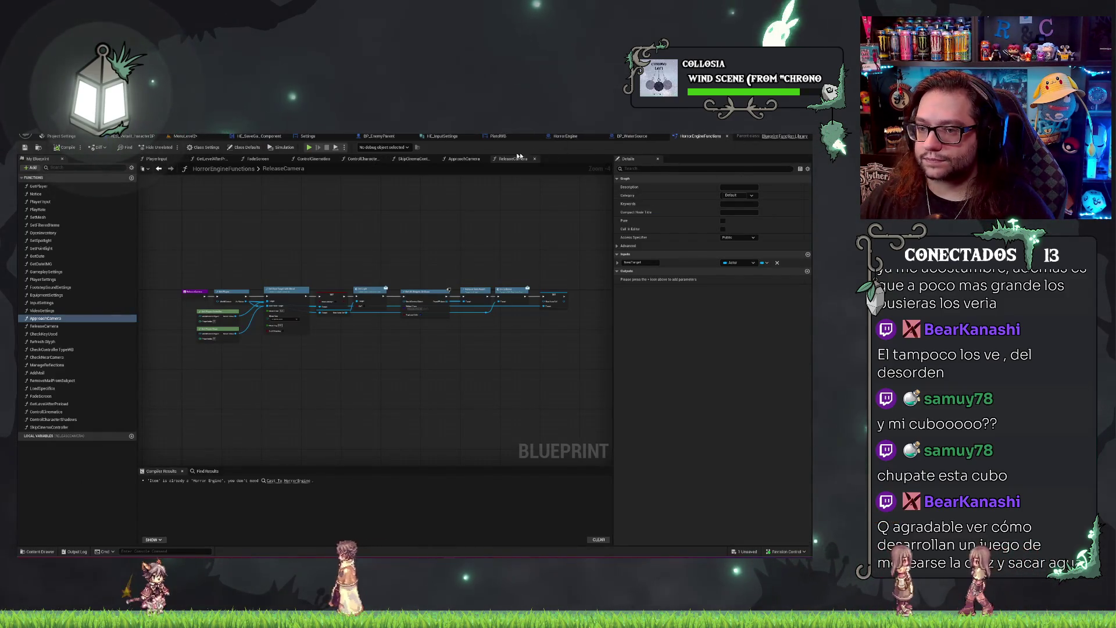
# In BP_WaterSource's event graph, place a POV reference and add a Set Active node.
pyautogui.scroll(2, 265, 263)
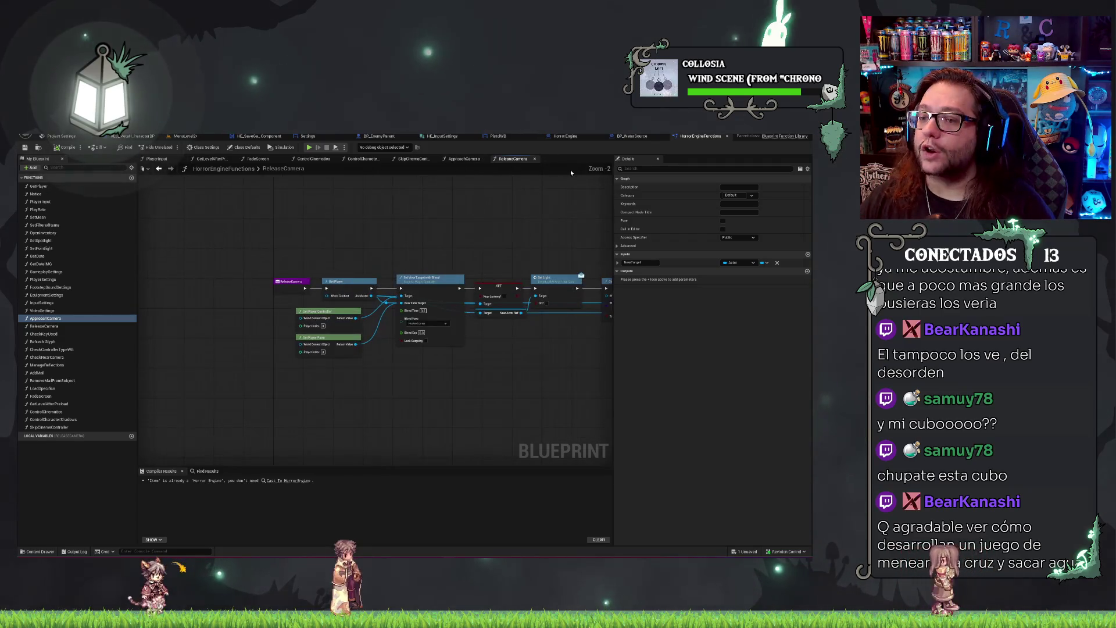
pyautogui.click(618, 139)
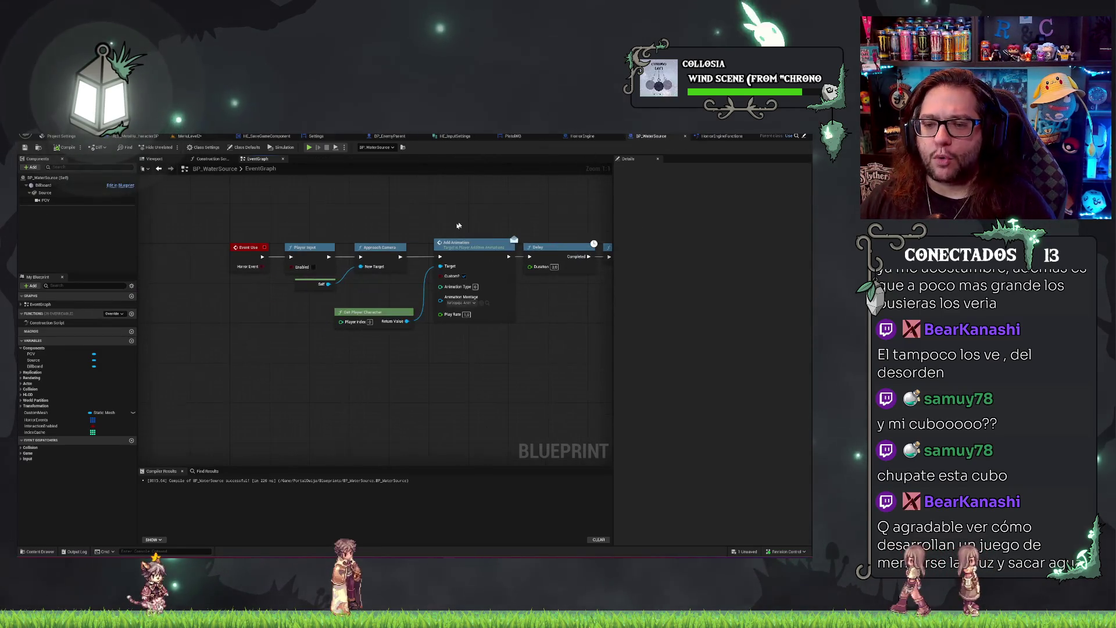
pyautogui.moveTo(320, 233)
pyautogui.mouseDown()
pyautogui.moveTo(238, 230)
pyautogui.moveTo(611, 324)
pyautogui.moveTo(620, 390)
pyautogui.mouseUp()
pyautogui.moveTo(304, 330); pyautogui.dragTo(299, 334)
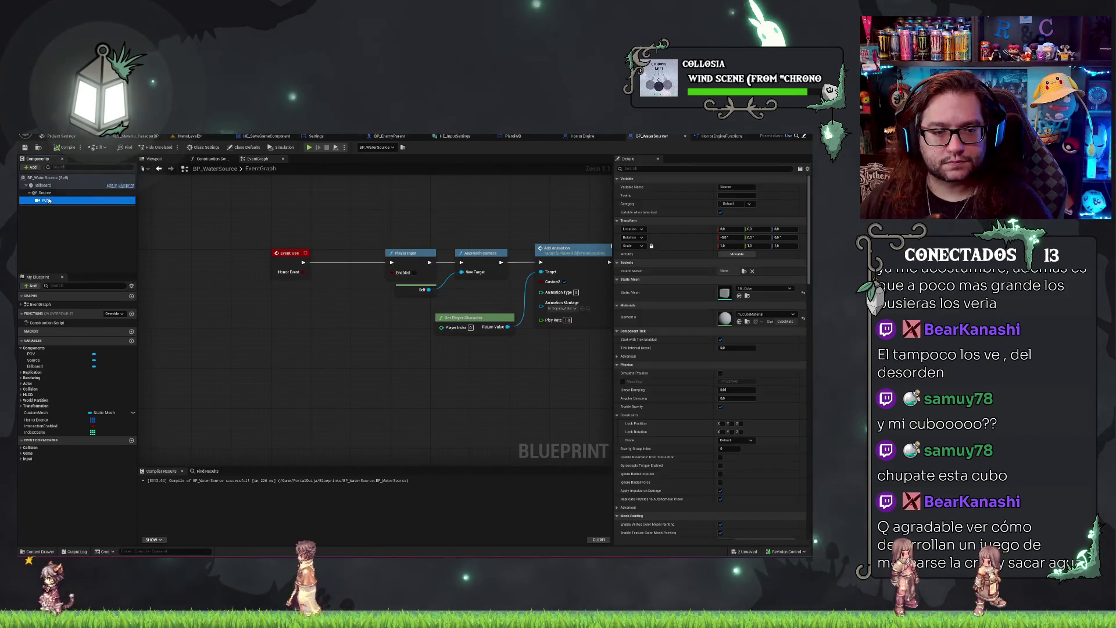
pyautogui.moveTo(45, 200)
pyautogui.mouseDown()
pyautogui.moveTo(249, 310)
pyautogui.moveTo(283, 317)
pyautogui.moveTo(309, 300)
pyautogui.mouseUp()
pyautogui.write('set active')
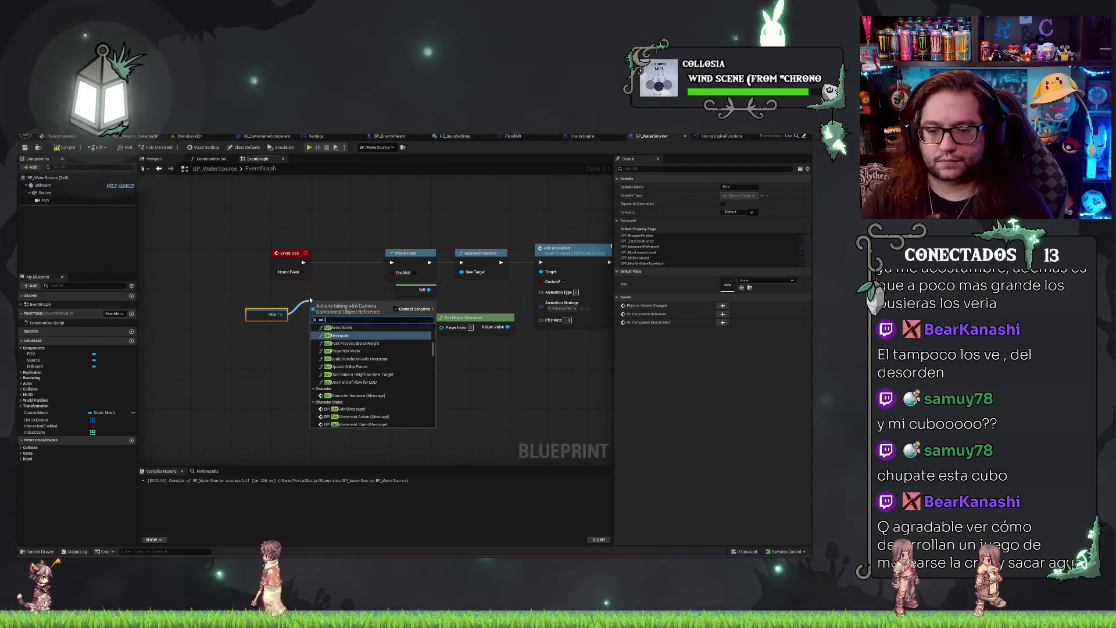
pyautogui.press('Return')
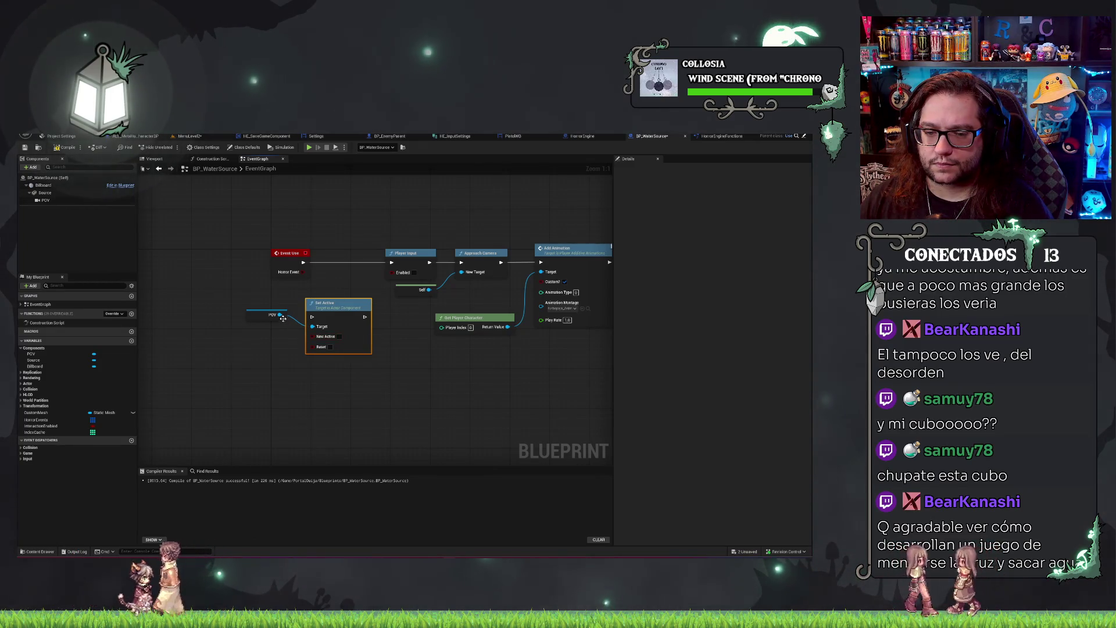
# Add another Set Active on POV and place it right after Event Use.
pyautogui.moveTo(283, 318); pyautogui.dragTo(270, 366)
pyautogui.write('active')
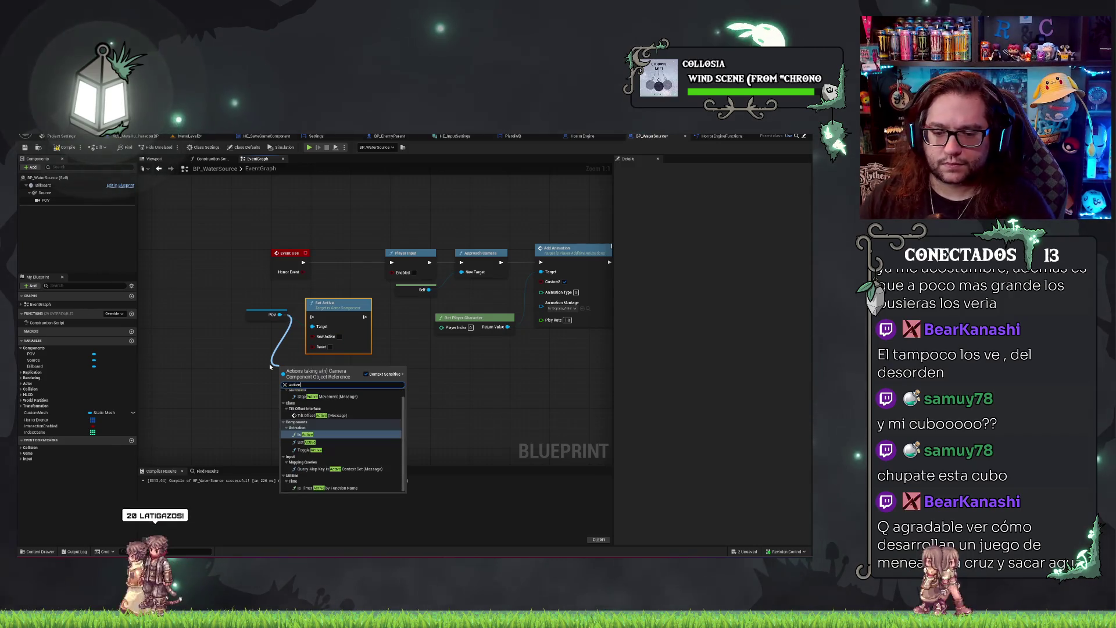
pyautogui.click(356, 443)
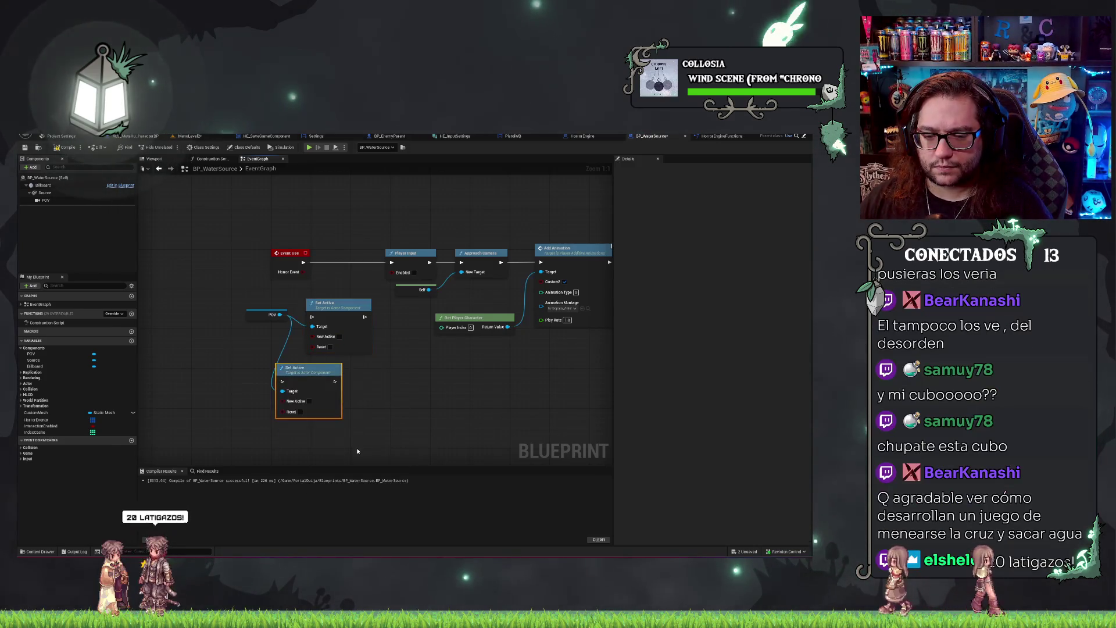
pyautogui.moveTo(308, 373); pyautogui.dragTo(353, 253)
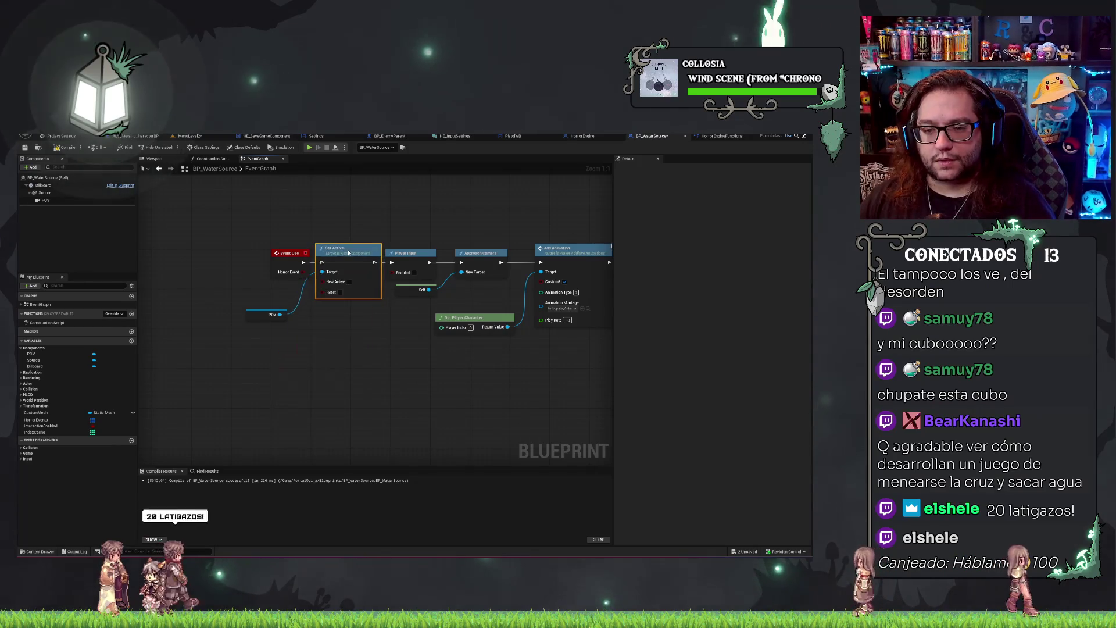
pyautogui.scroll(-2, 349, 205)
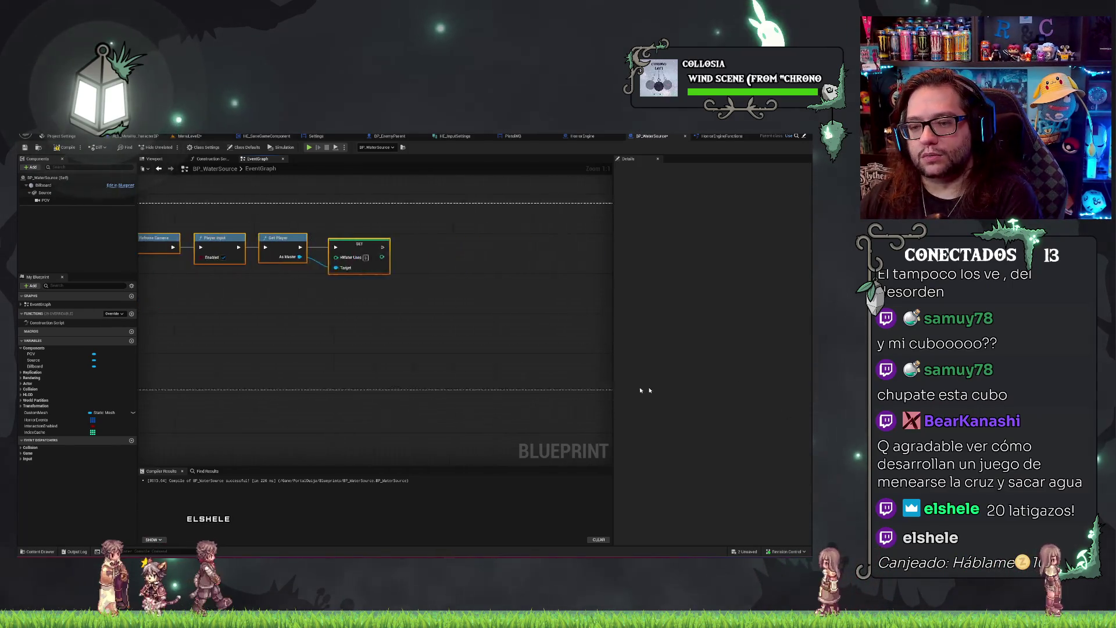
pyautogui.scroll(2, 524, 393)
pyautogui.moveTo(582, 213); pyautogui.dragTo(409, 314)
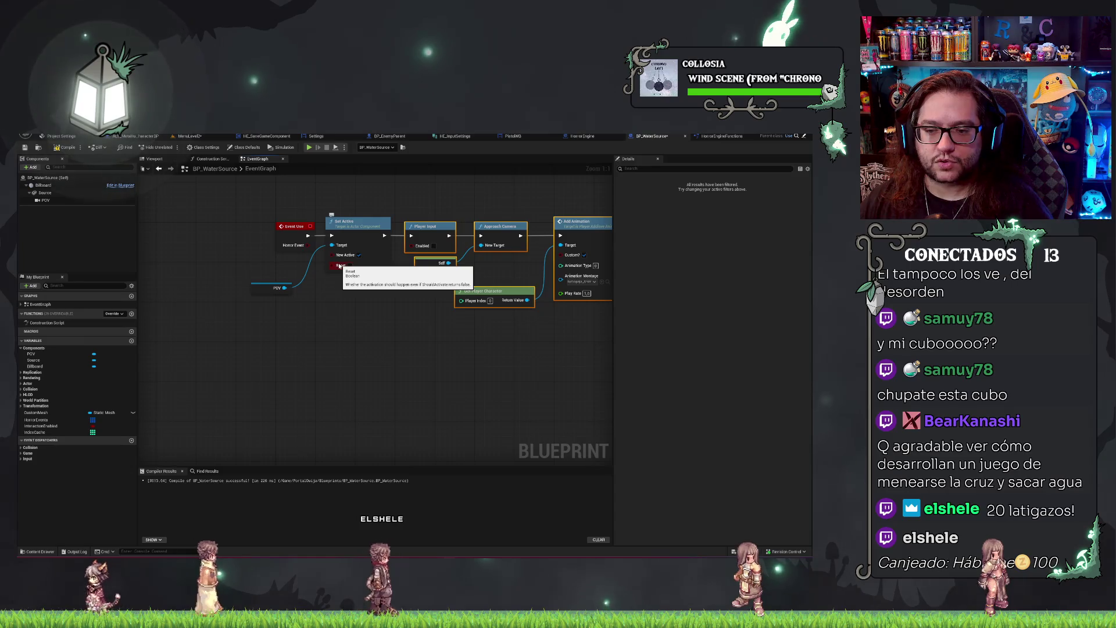
# Tick Reset on Set Active and paste POV and Set Active copies after SET.
pyautogui.click(350, 266)
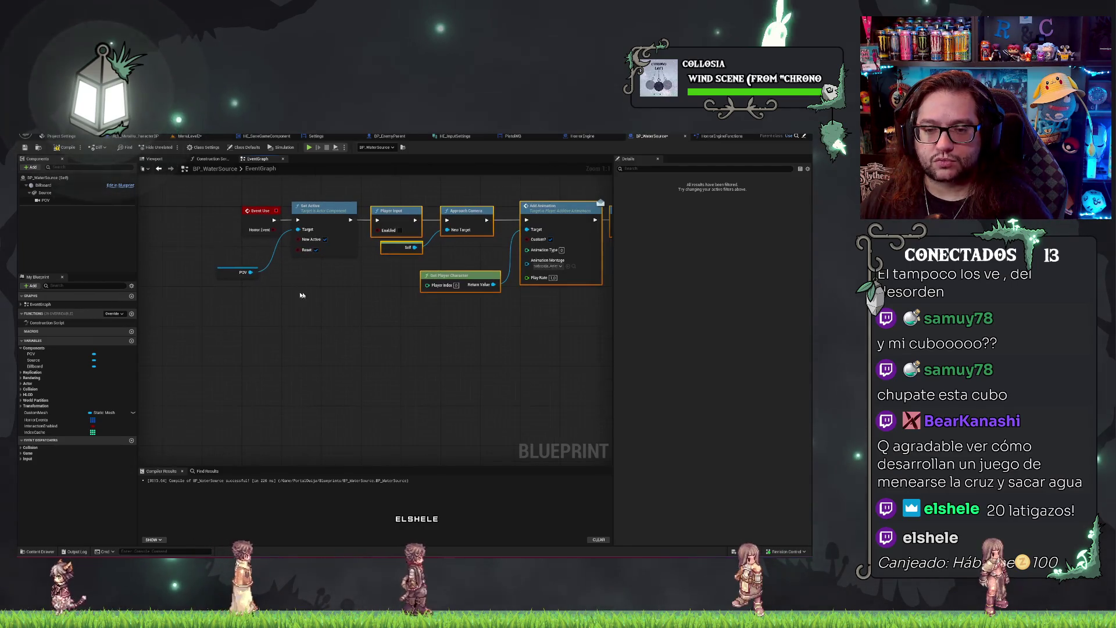
pyautogui.moveTo(221, 278); pyautogui.dragTo(247, 253)
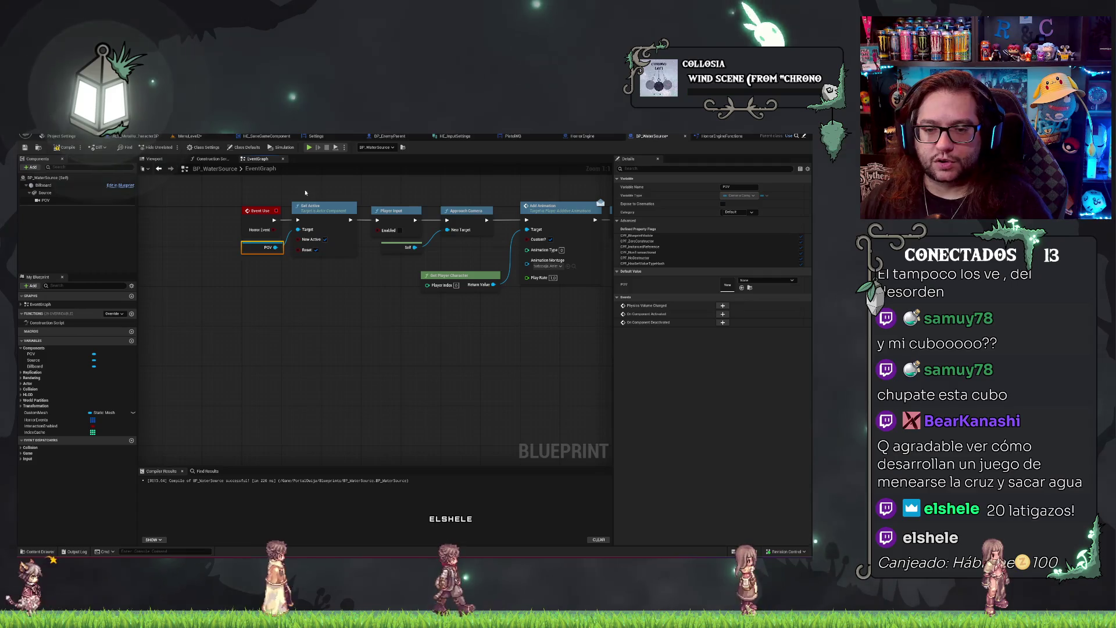
pyautogui.click(317, 293)
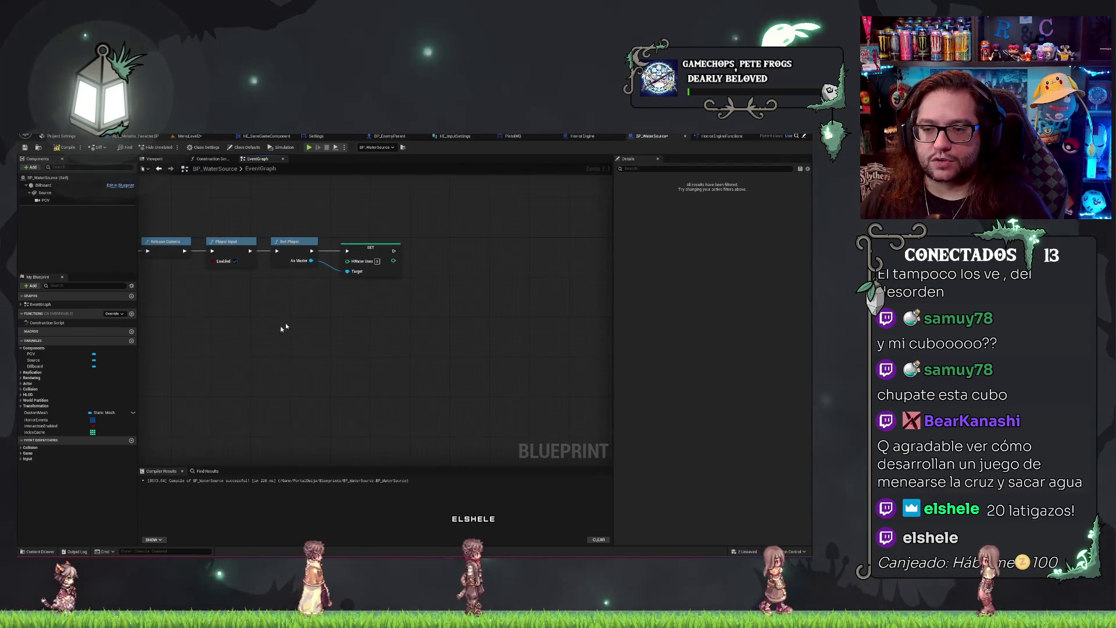
pyautogui.moveTo(393, 286)
pyautogui.mouseDown()
pyautogui.moveTo(535, 281)
pyautogui.moveTo(431, 236)
pyautogui.moveTo(462, 227)
pyautogui.mouseUp()
pyautogui.hotkey('ctrl', 'v')
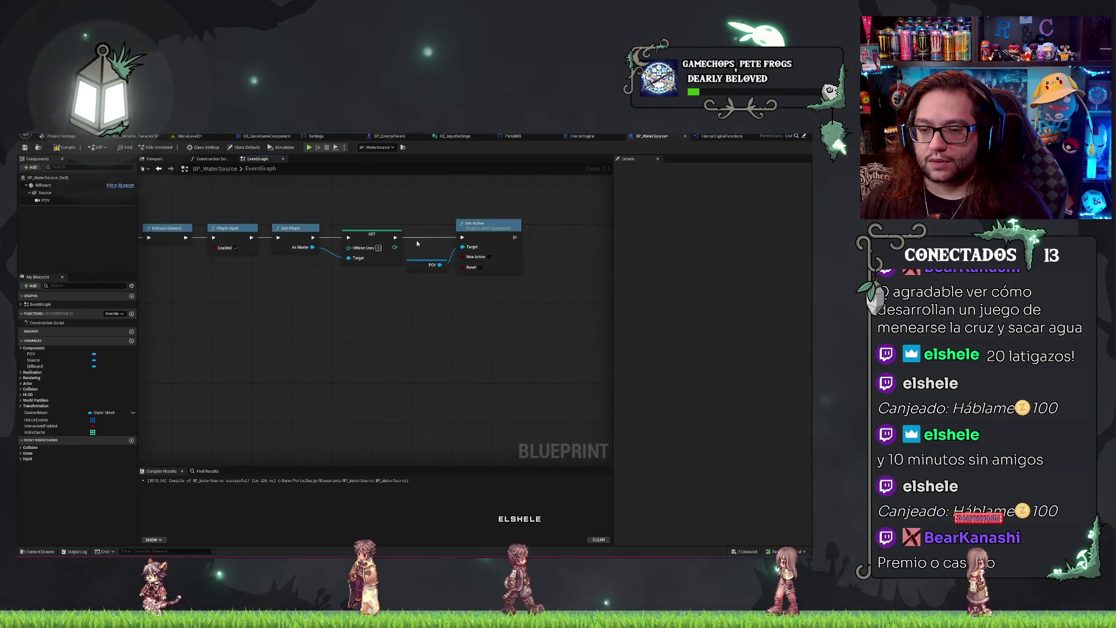
pyautogui.moveTo(426, 264); pyautogui.dragTo(430, 247)
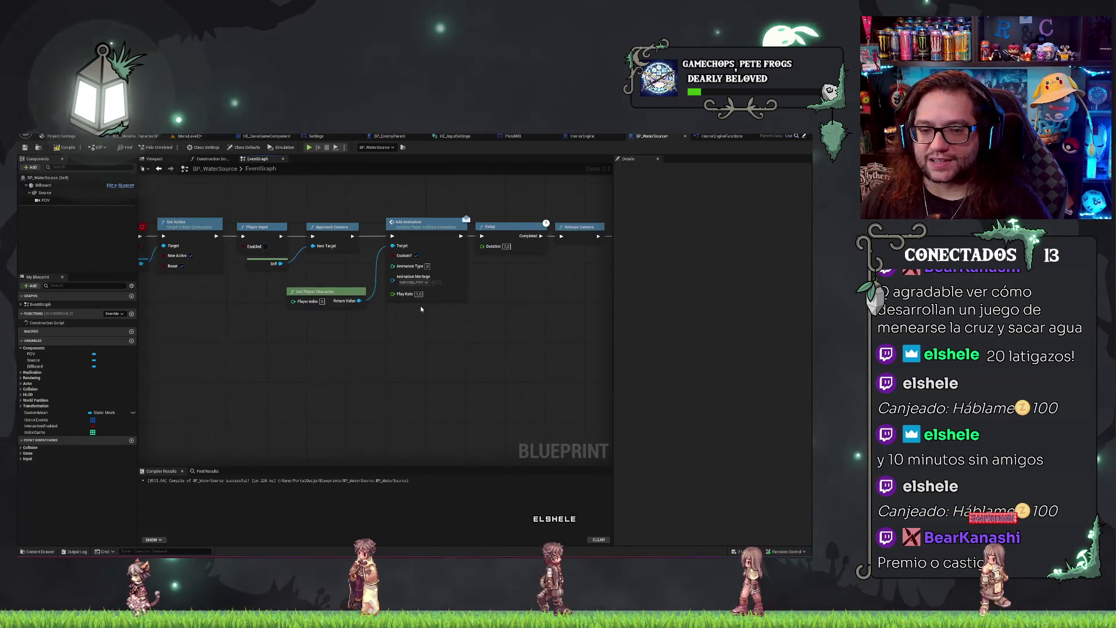
# Save the blueprint and return to the MenuLevel2 level.
pyautogui.hotkey('ctrl', 'shift', 's')
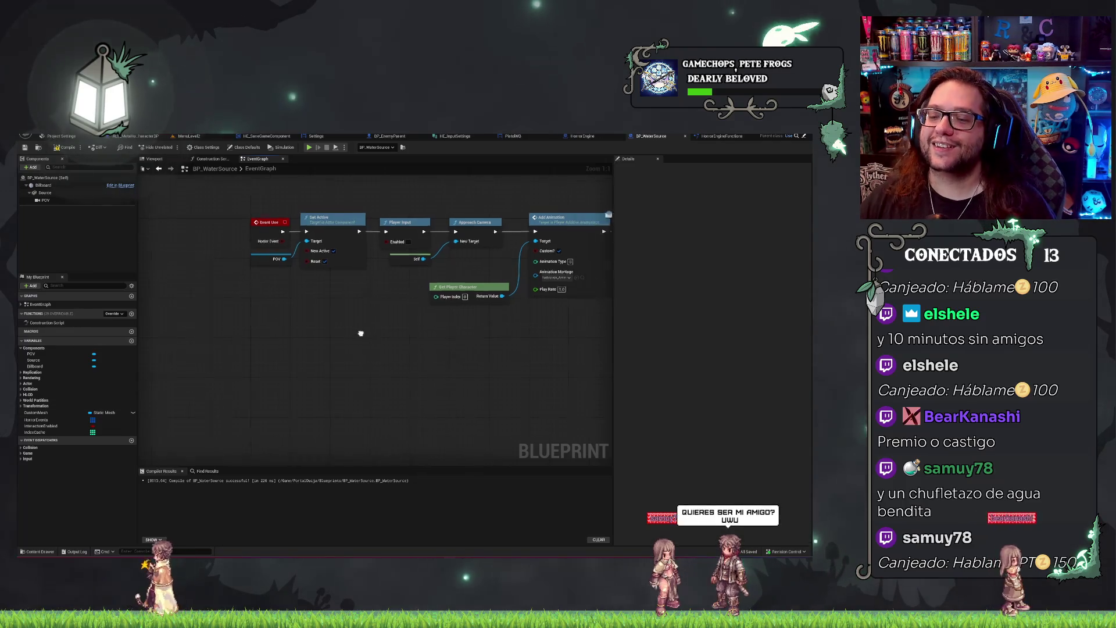
pyautogui.moveTo(361, 331); pyautogui.dragTo(183, 267)
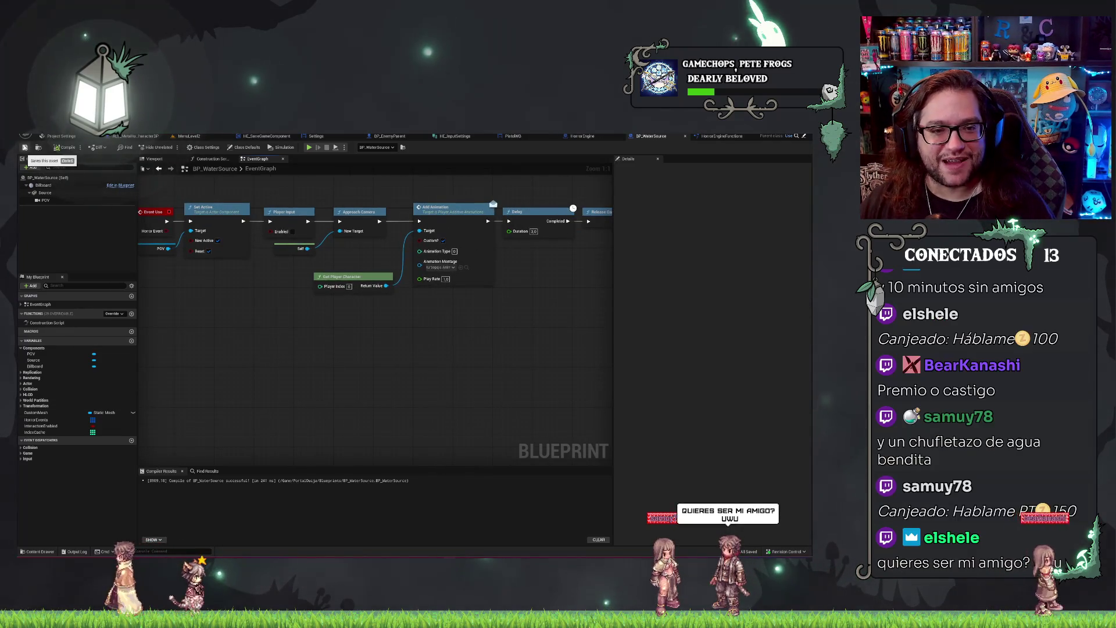
pyautogui.click(189, 136)
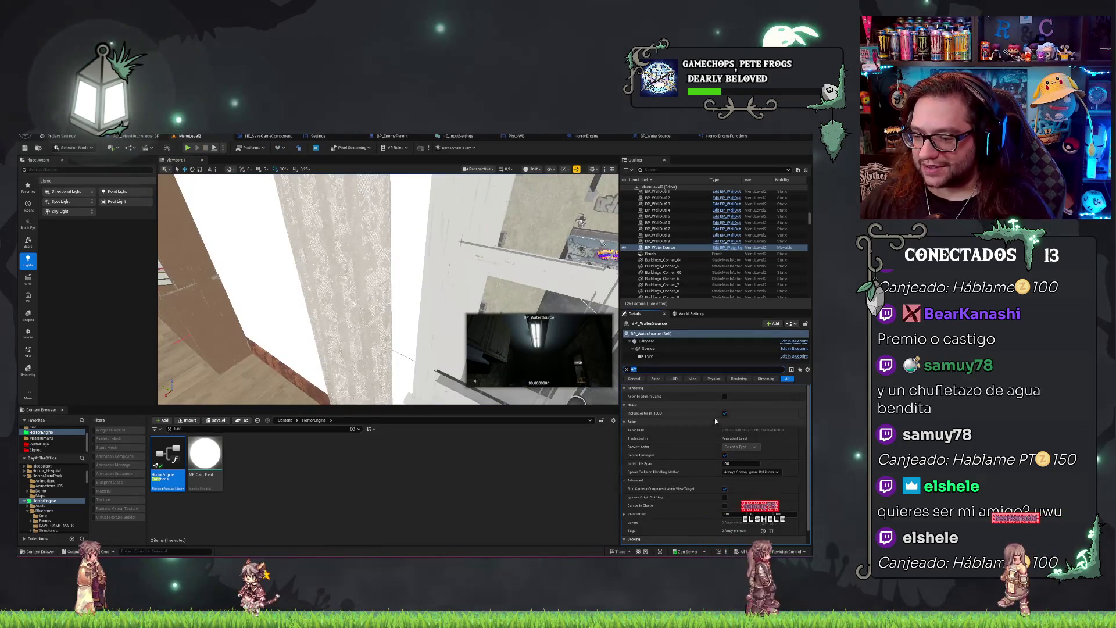
# Untick Auto Activate on the POV camera, save, and start Play in Editor.
pyautogui.scroll(-1, 703, 457)
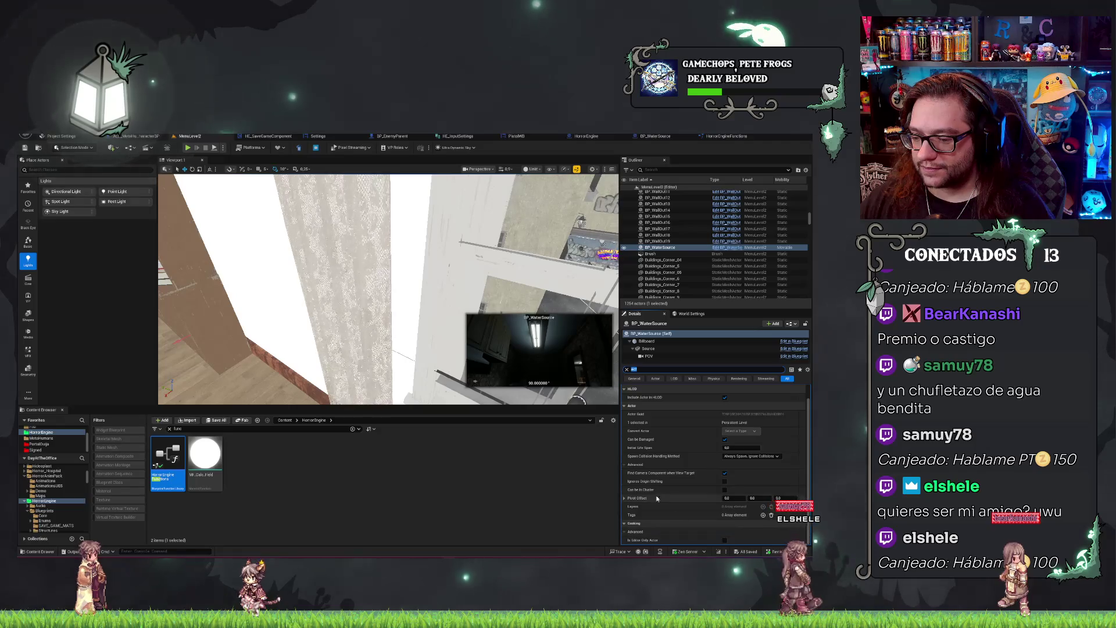
pyautogui.scroll(1, 710, 454)
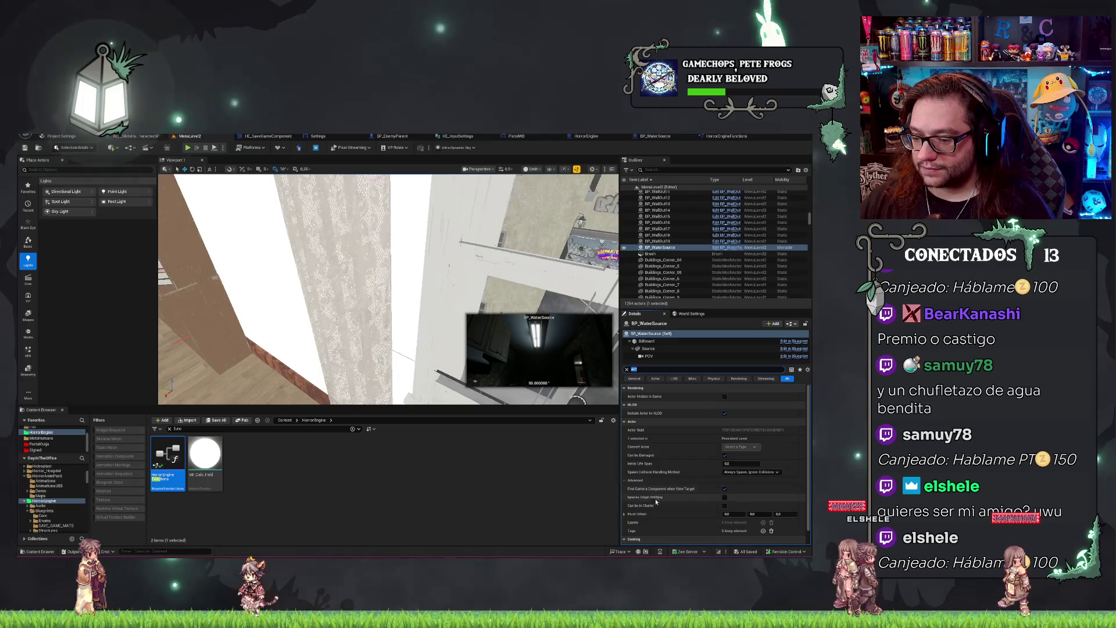
pyautogui.click(649, 356)
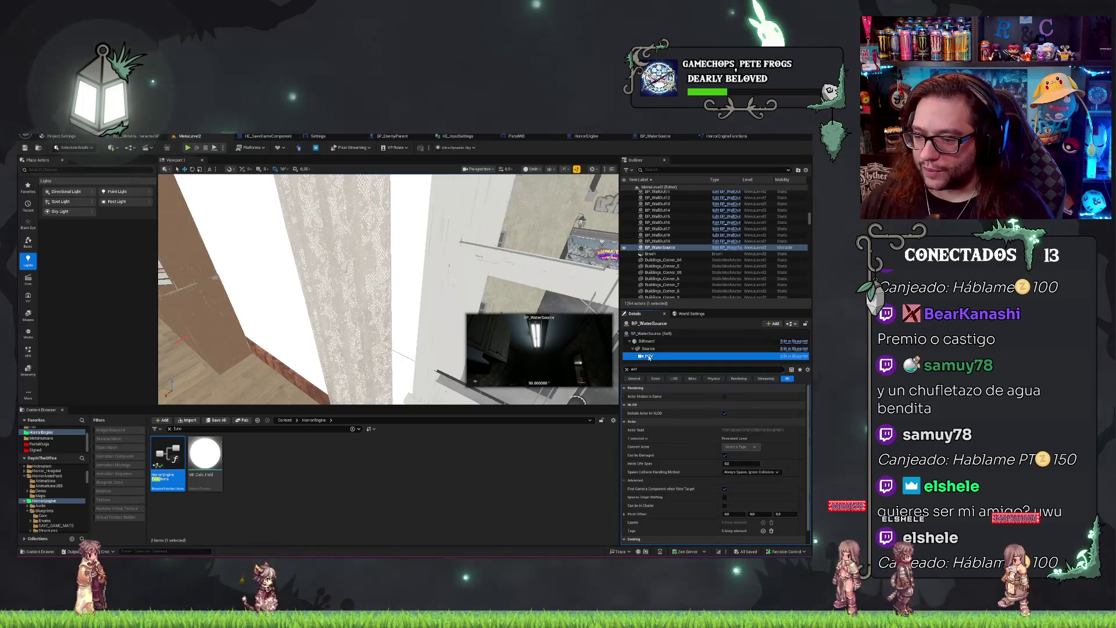
pyautogui.click(729, 490)
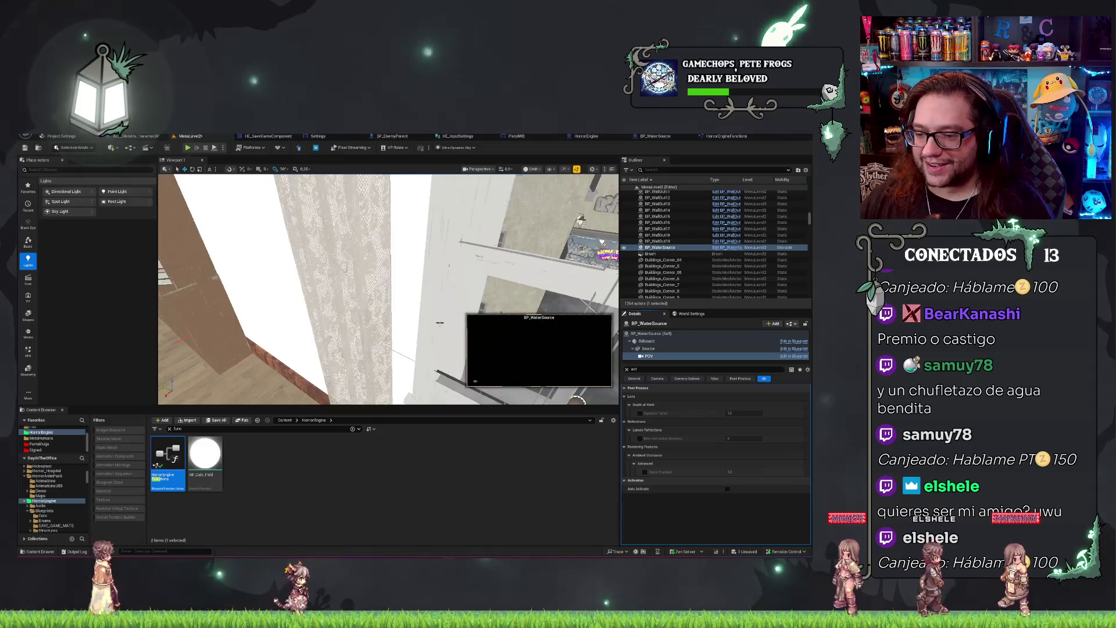
pyautogui.hotkey('ctrl', 's')
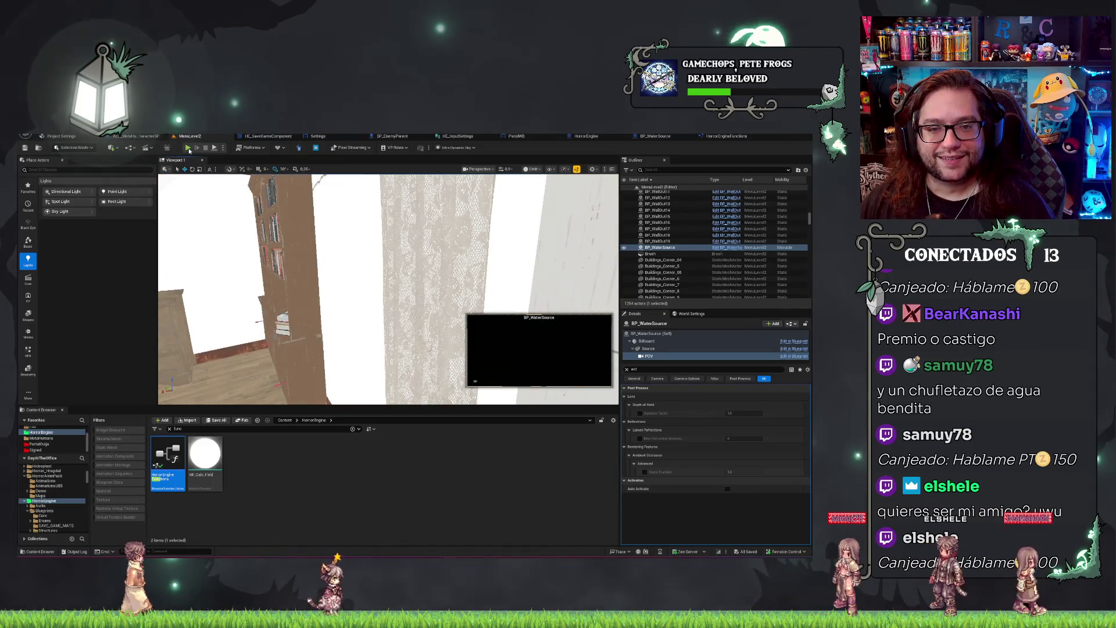
pyautogui.hotkey('alt', 'p')
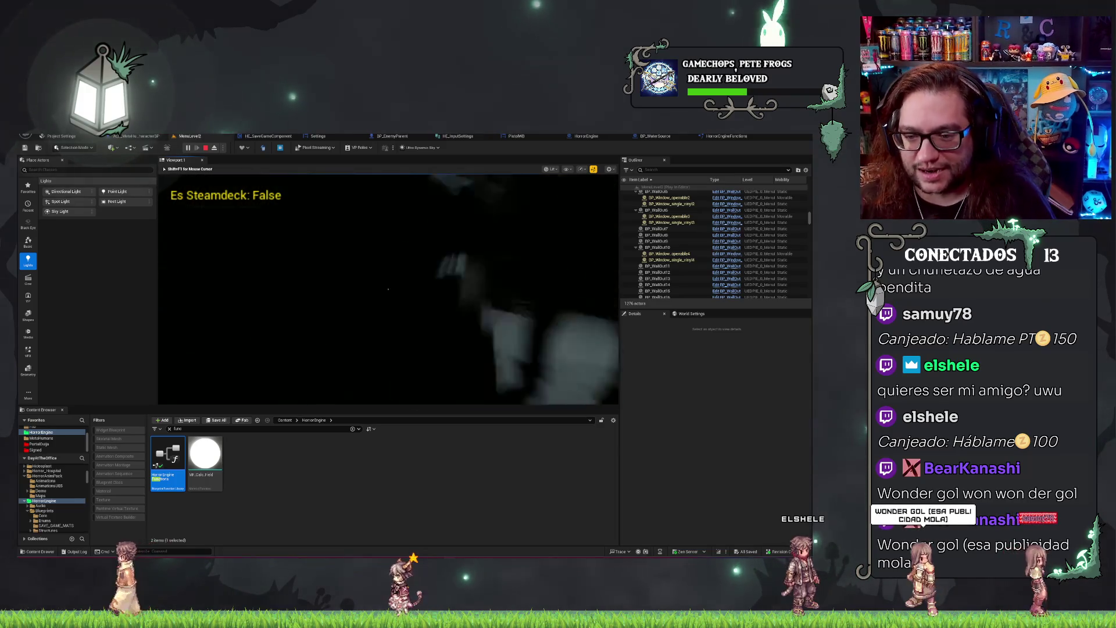
# Stop Play in Editor and open BP_WaterSource's Event Graph.
pyautogui.press('Escape')
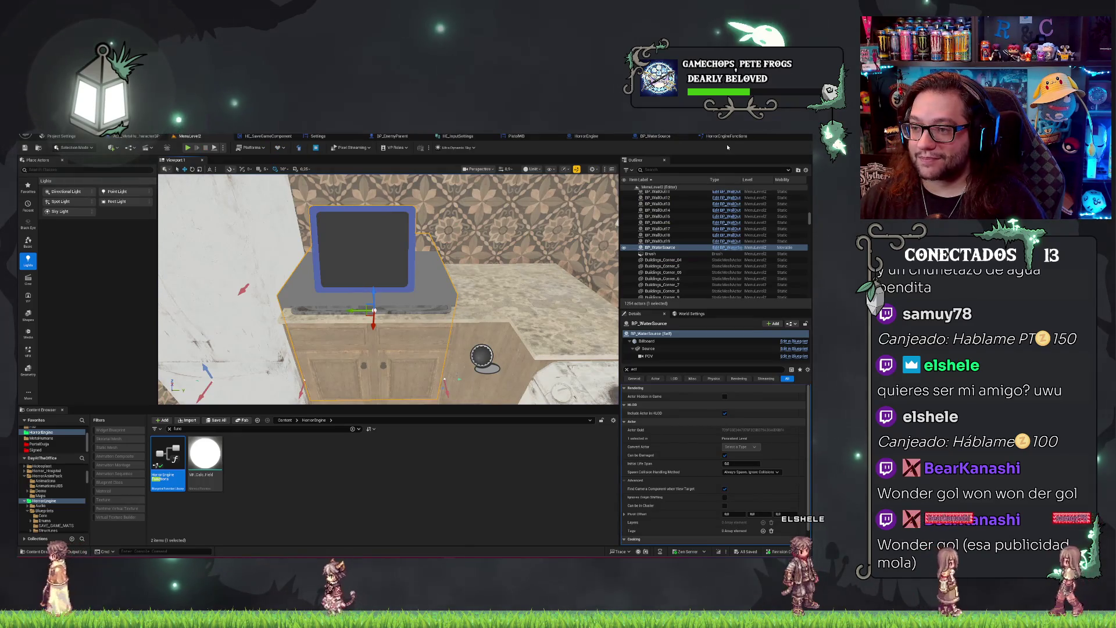
pyautogui.click(655, 136)
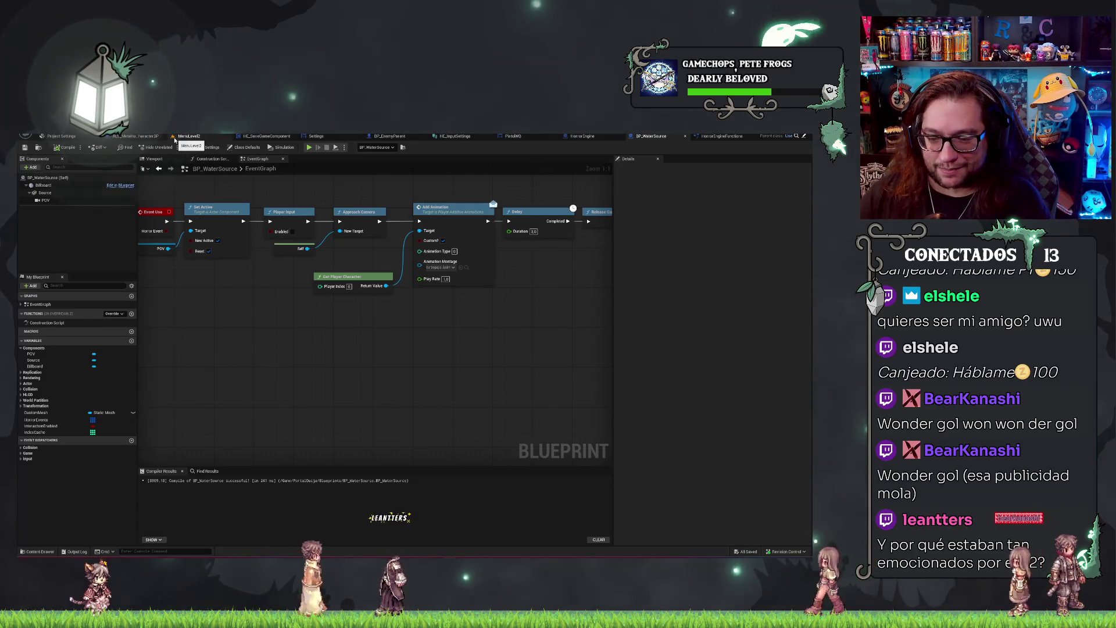
# Move Get Player Character up slightly, marquee-select all nodes, and return to MenuLevel2.
pyautogui.click(352, 282)
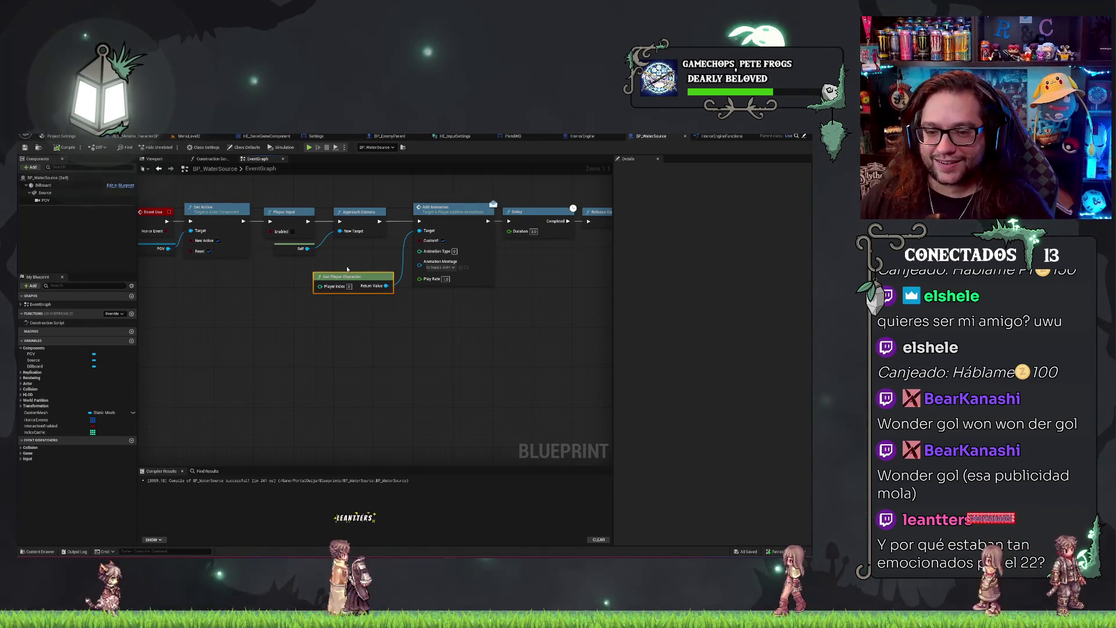
pyautogui.moveTo(343, 288); pyautogui.dragTo(348, 269)
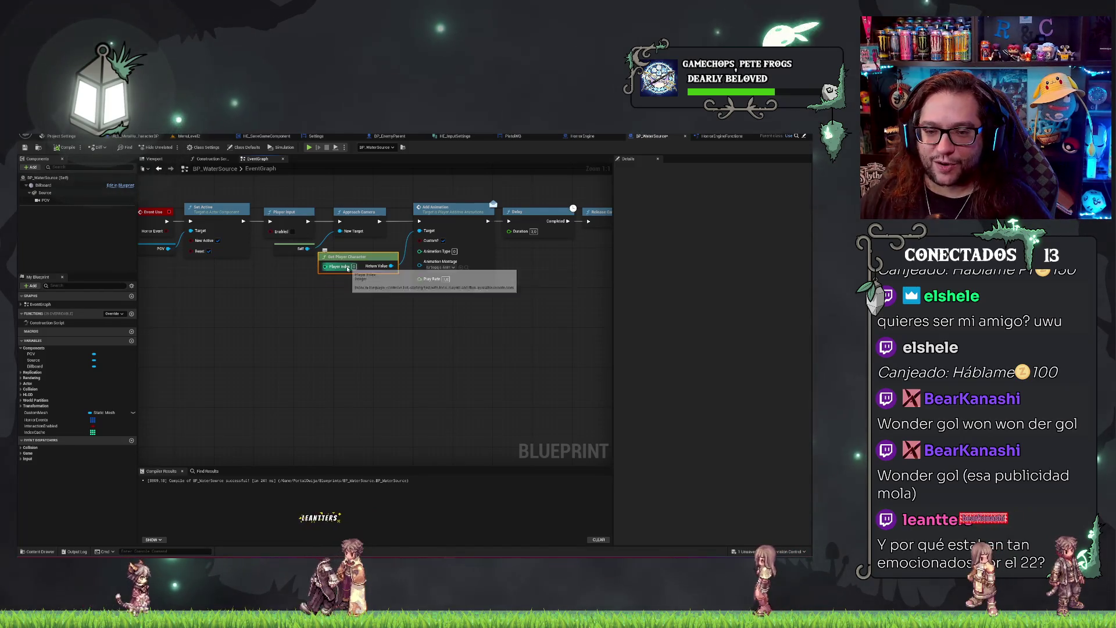
pyautogui.click(348, 323)
pyautogui.moveTo(318, 307); pyautogui.dragTo(356, 332)
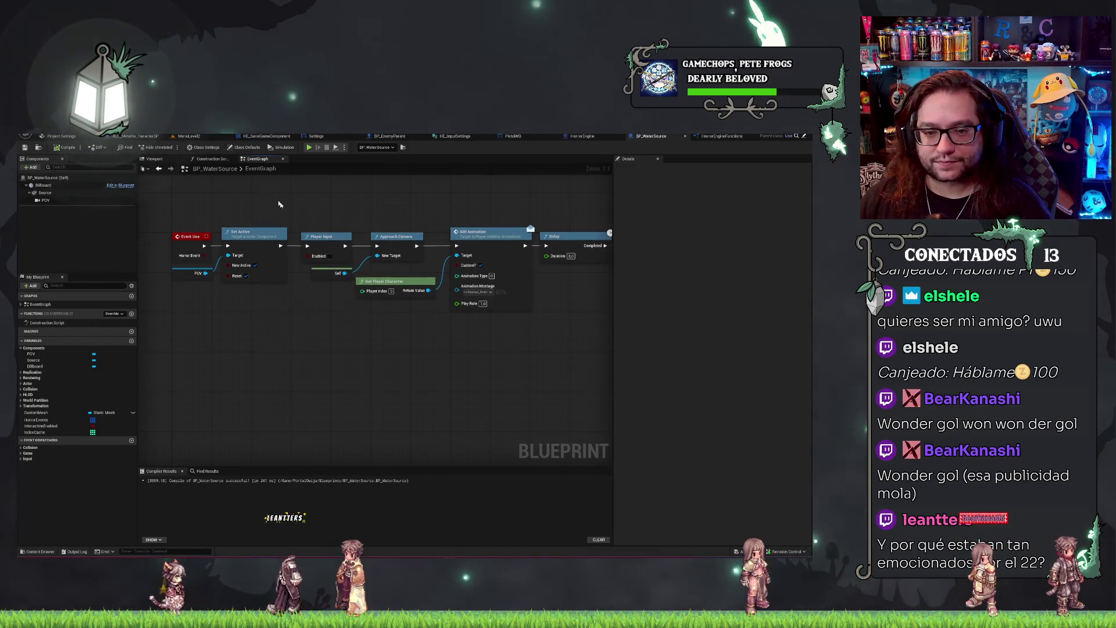
pyautogui.moveTo(197, 202)
pyautogui.mouseDown()
pyautogui.moveTo(267, 314)
pyautogui.moveTo(491, 311)
pyautogui.mouseUp()
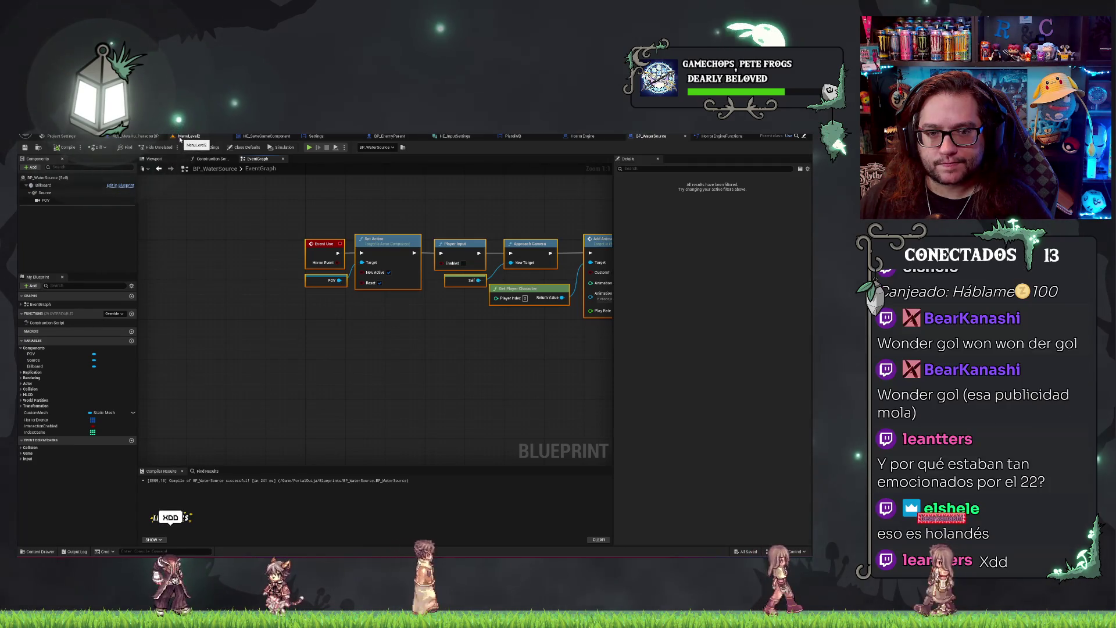
pyautogui.click(181, 138)
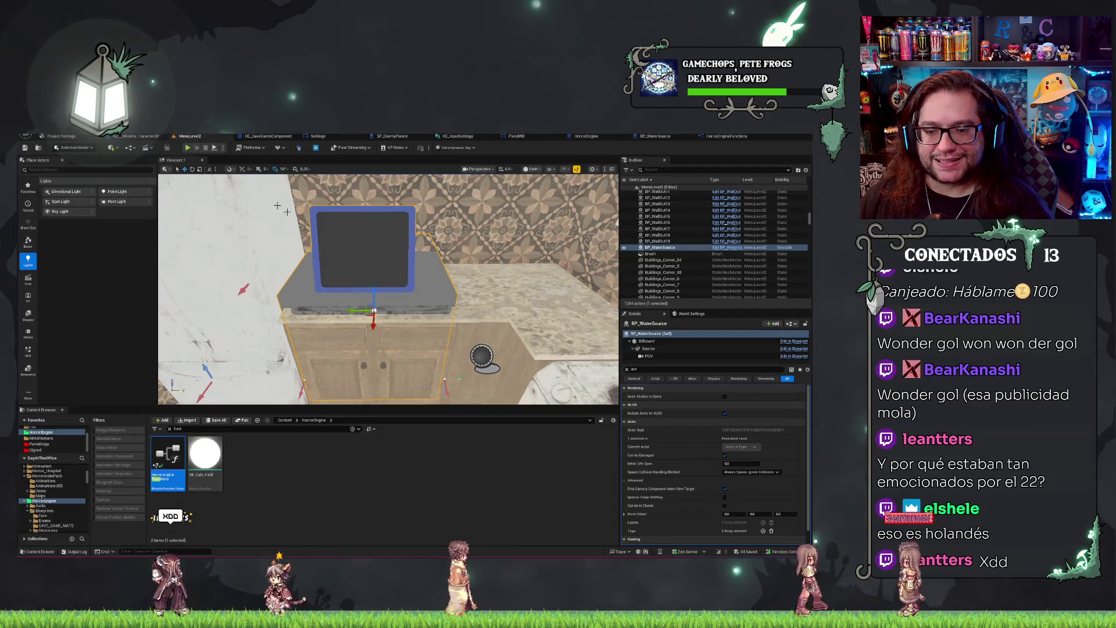
# Look around the kitchen, check ALS_MetaHuman_CharacterBP and ReleaseCamera, then reopen BP_WaterSource.
pyautogui.moveTo(388, 289)
pyautogui.mouseDown()
pyautogui.moveTo(407, 279)
pyautogui.moveTo(418, 302)
pyautogui.moveTo(390, 284)
pyautogui.moveTo(388, 297)
pyautogui.mouseUp()
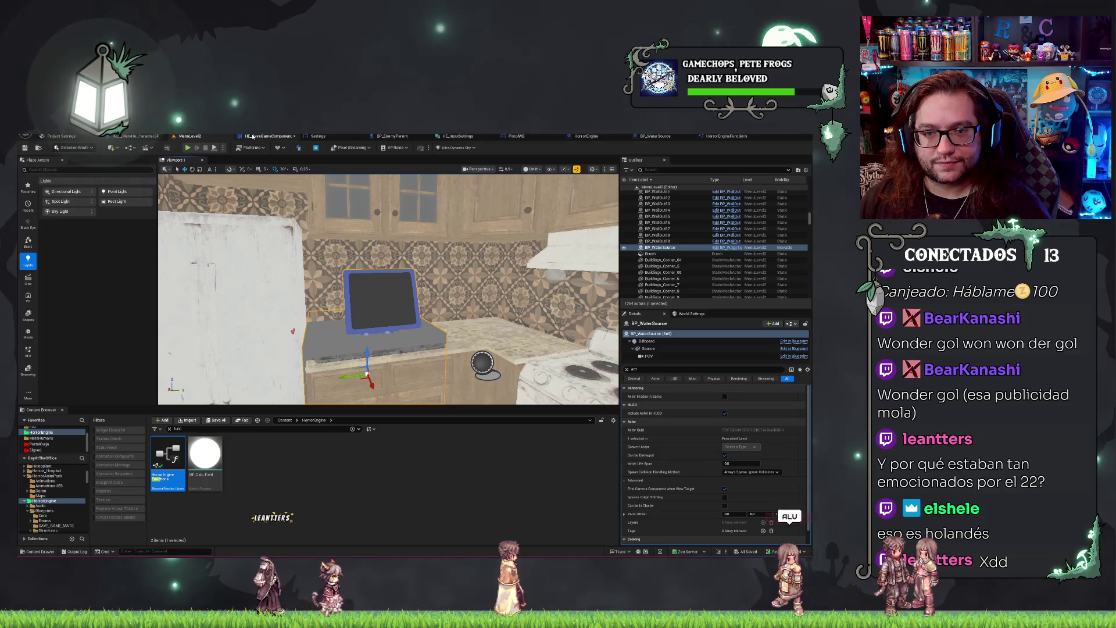
pyautogui.moveTo(388, 297); pyautogui.dragTo(389, 293)
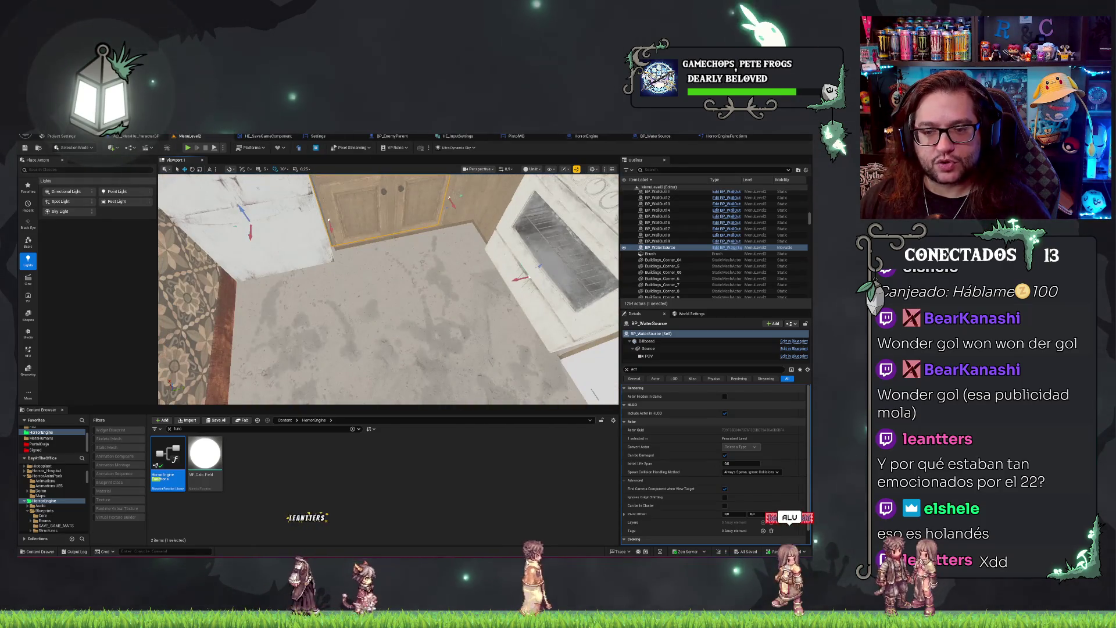
pyautogui.click(136, 136)
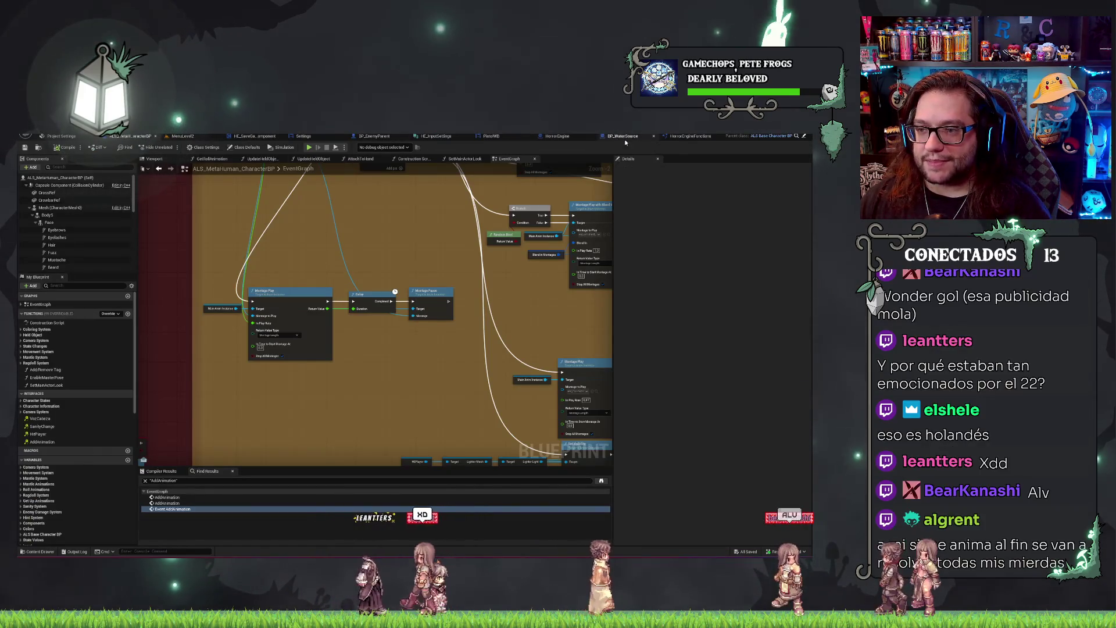
pyautogui.click(684, 139)
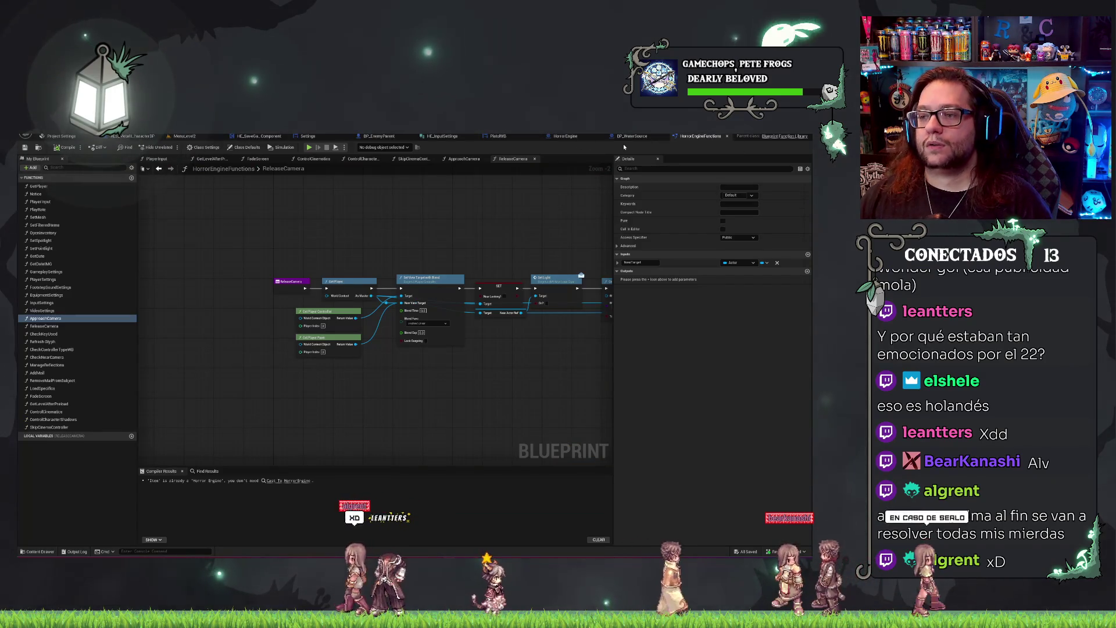
pyautogui.click(649, 135)
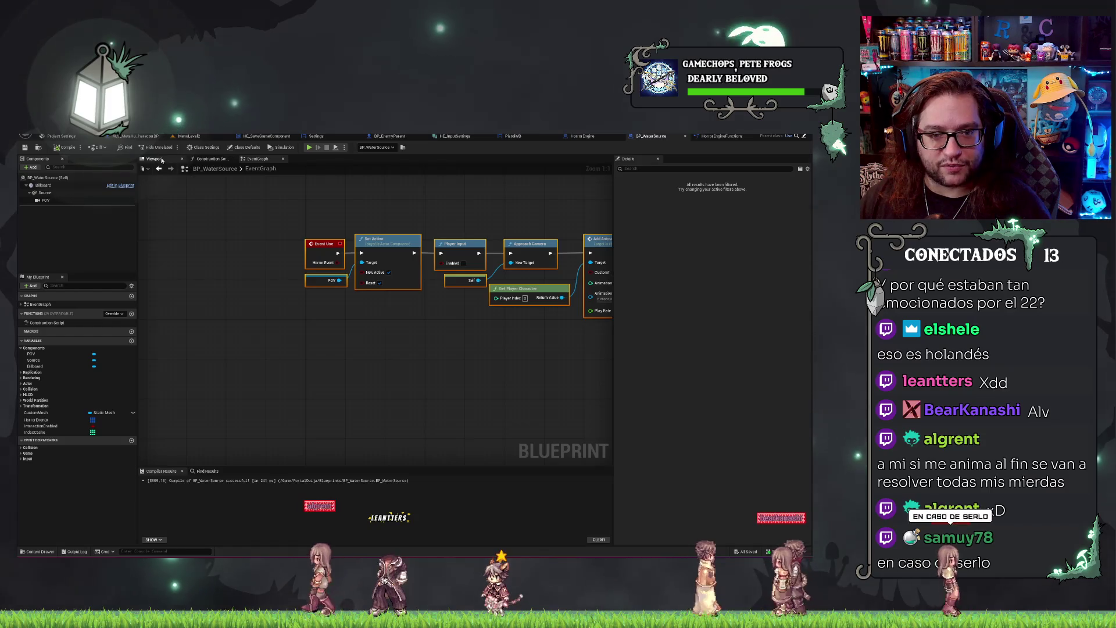
# Add a Sphere component under Source and name it Spot.
pyautogui.click(61, 194)
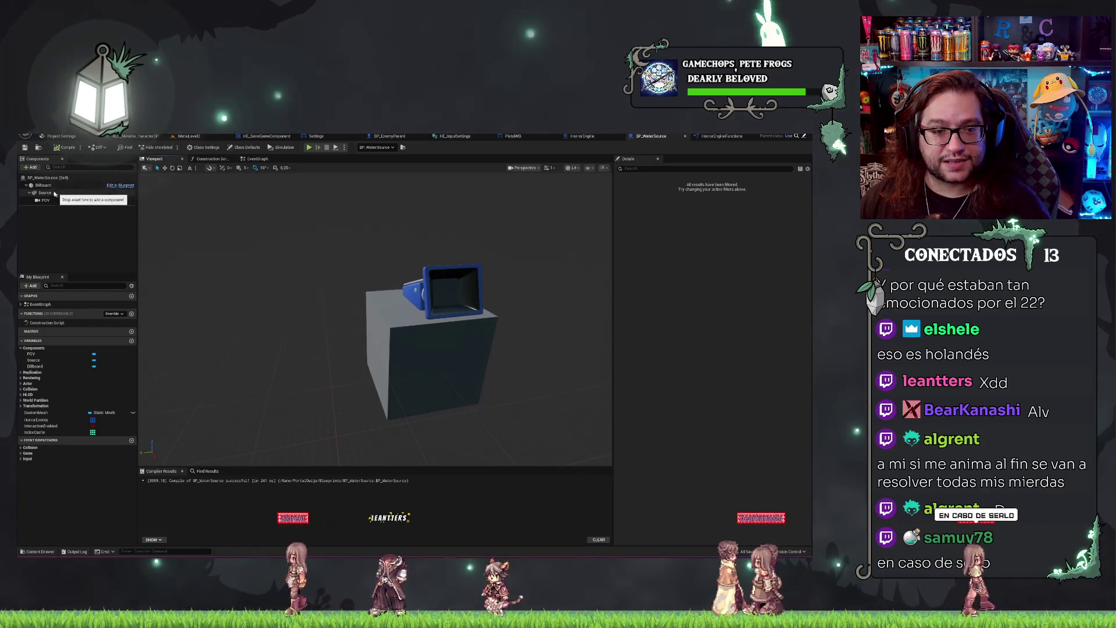
pyautogui.moveTo(377, 319); pyautogui.dragTo(110, 253)
pyautogui.click(31, 168)
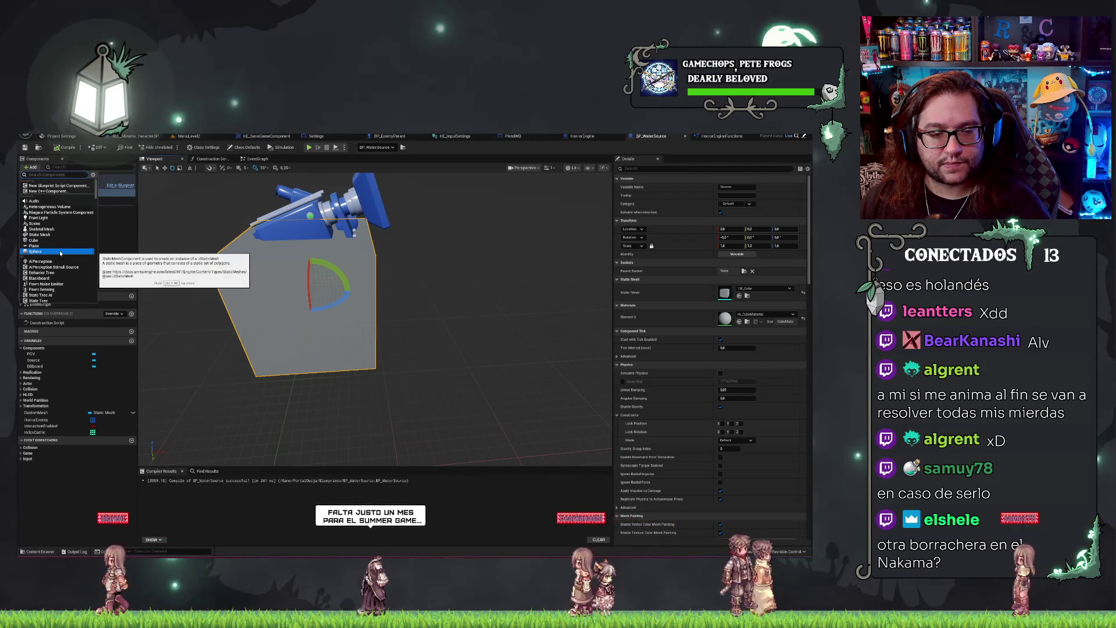
pyautogui.click(59, 250)
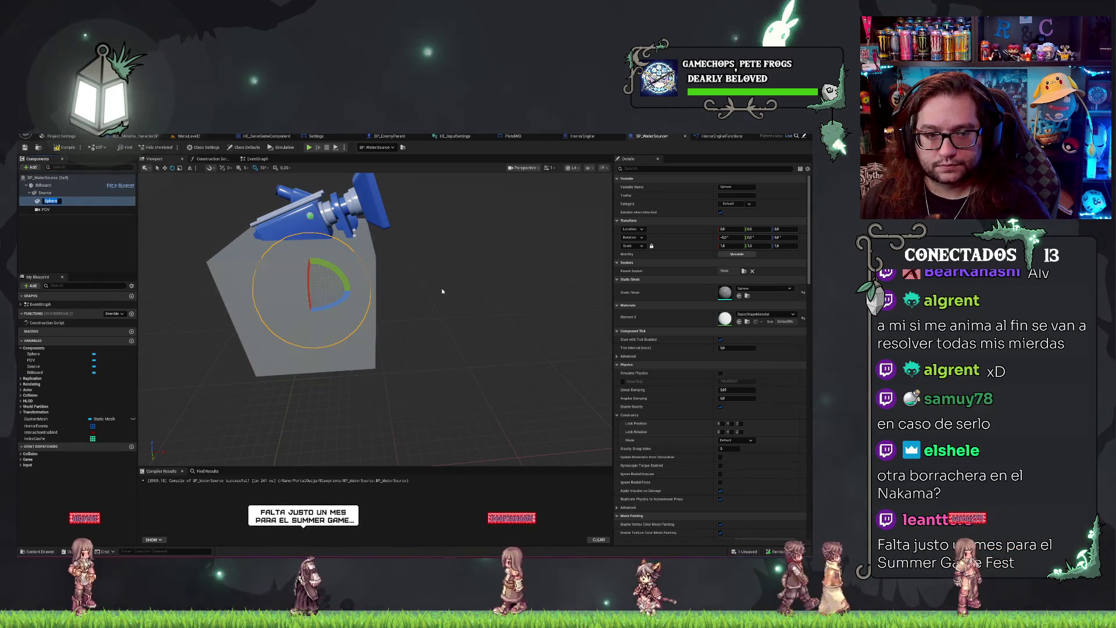
pyautogui.press('BackSpace')
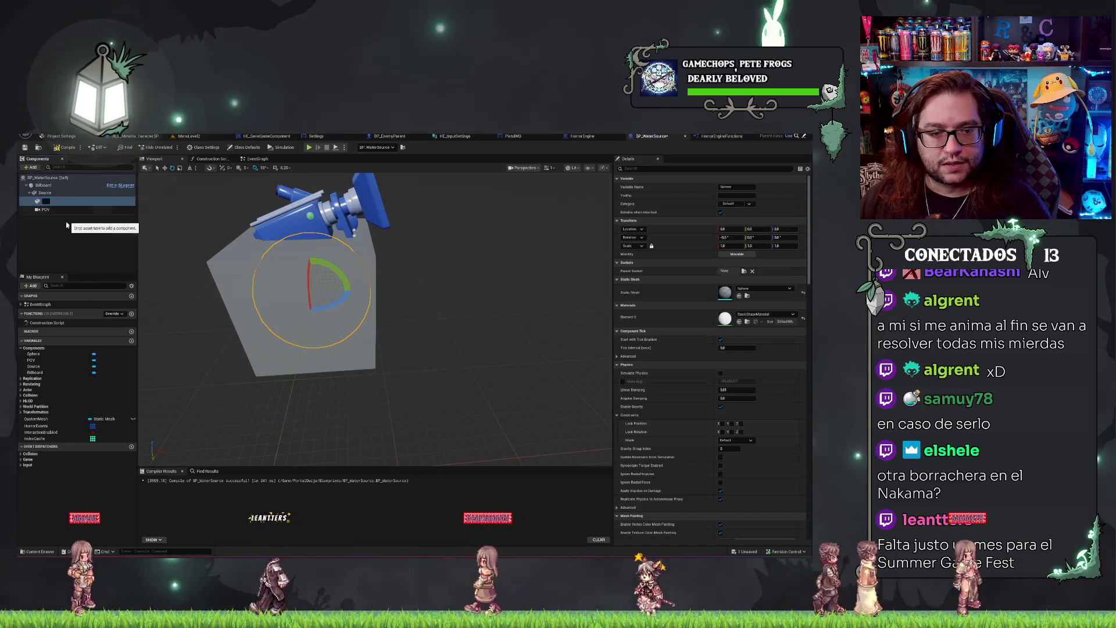
pyautogui.write('Spot')
pyautogui.press('Return')
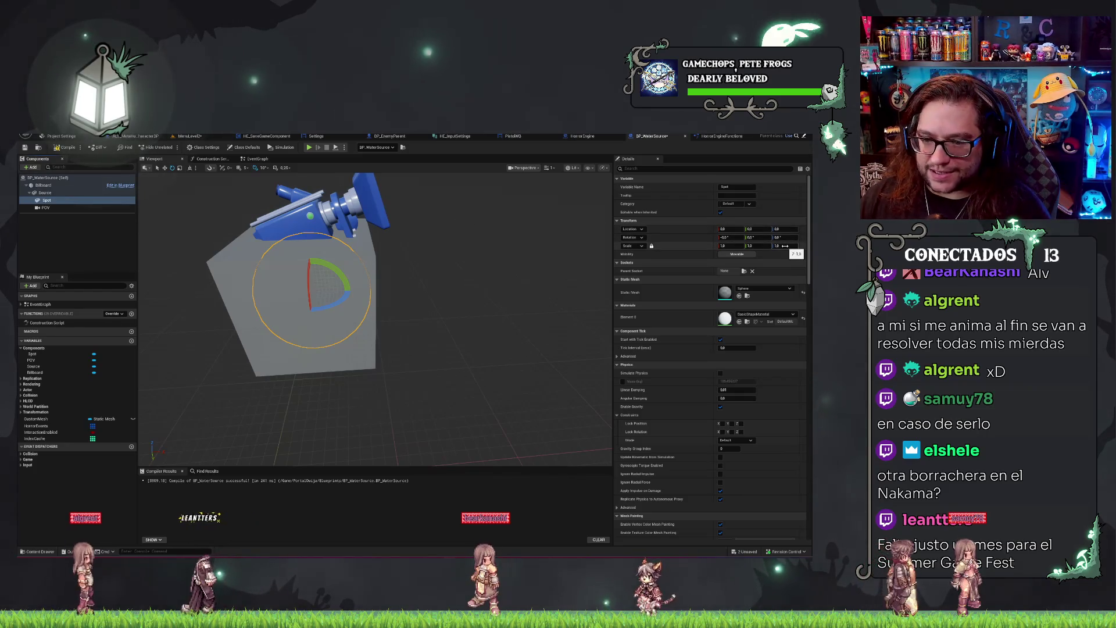
# Set Spot's scale to 0.3 on X, Y and Z.
pyautogui.moveTo(557, 268); pyautogui.dragTo(439, 274)
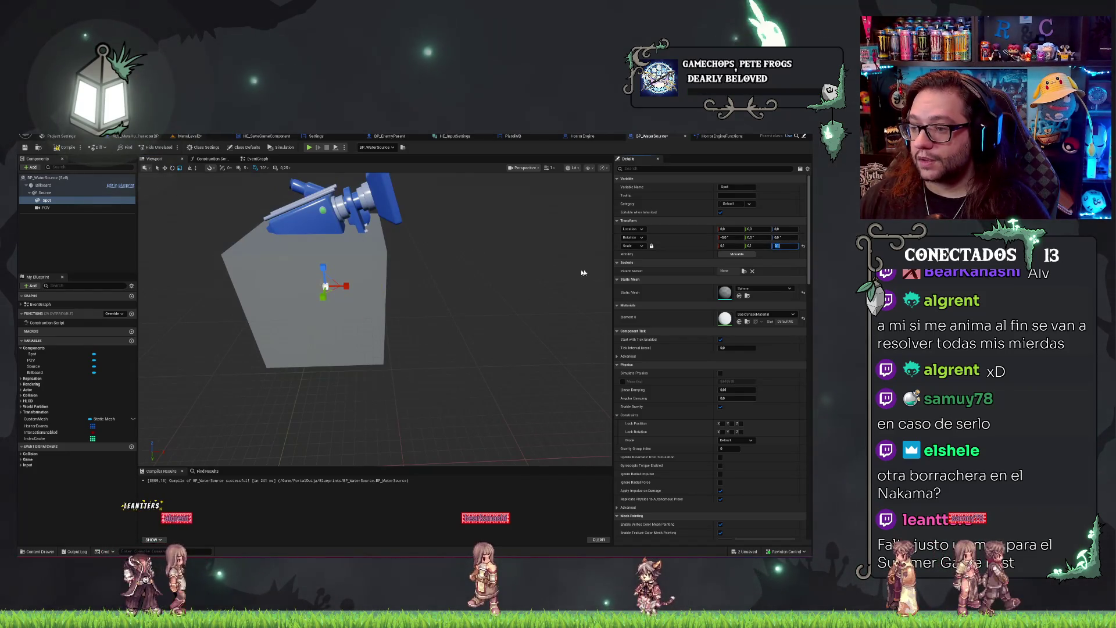
pyautogui.write('1')
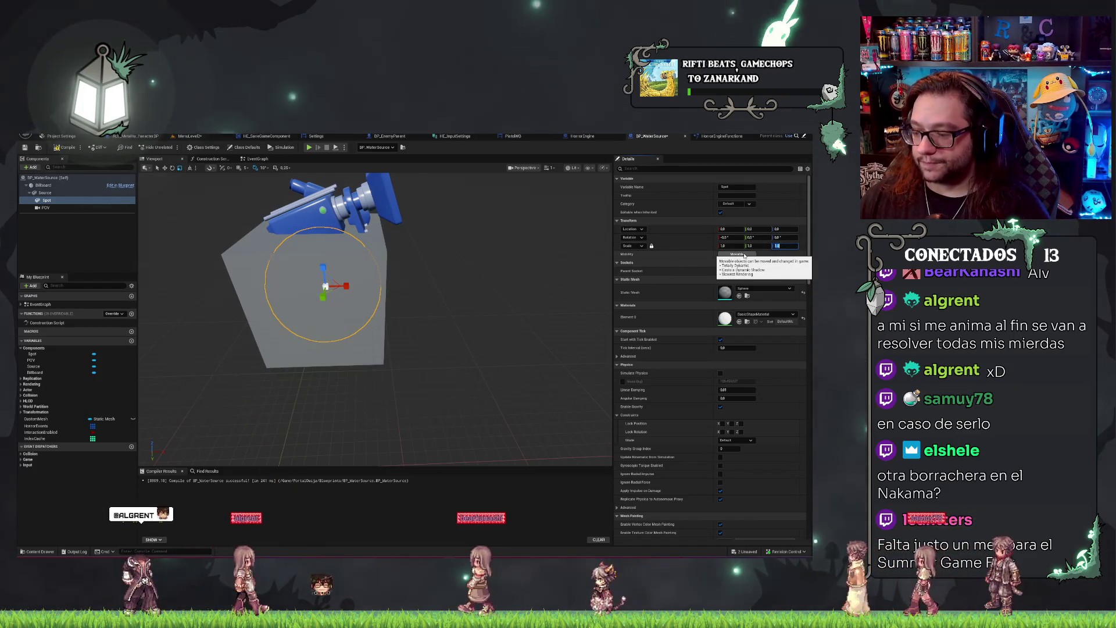
pyautogui.press('BackSpace')
pyautogui.write('0.3')
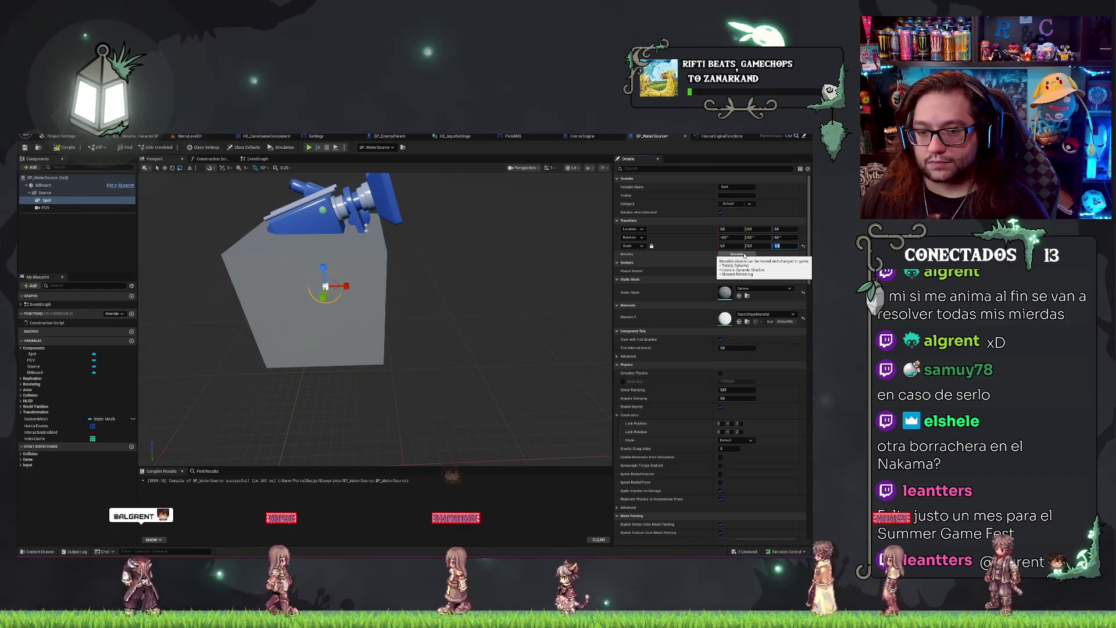
pyautogui.press('Return')
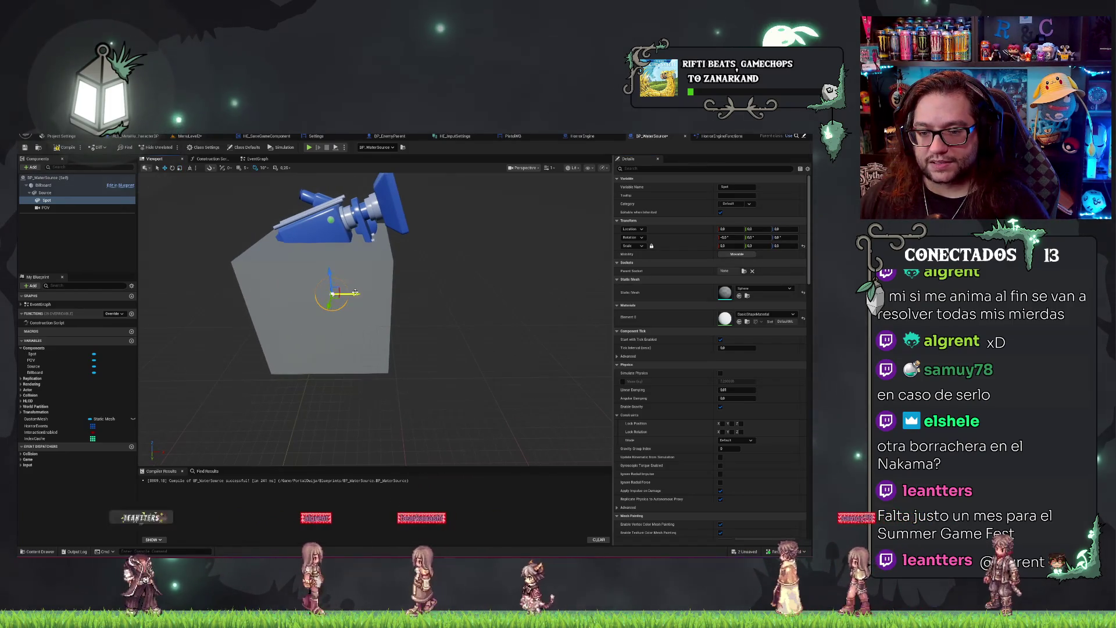
# Move the Spot sphere along X to Location X 107.17 and frame it.
pyautogui.moveTo(346, 285)
pyautogui.mouseDown()
pyautogui.moveTo(460, 294)
pyautogui.moveTo(449, 295)
pyautogui.mouseUp()
pyautogui.press('f')
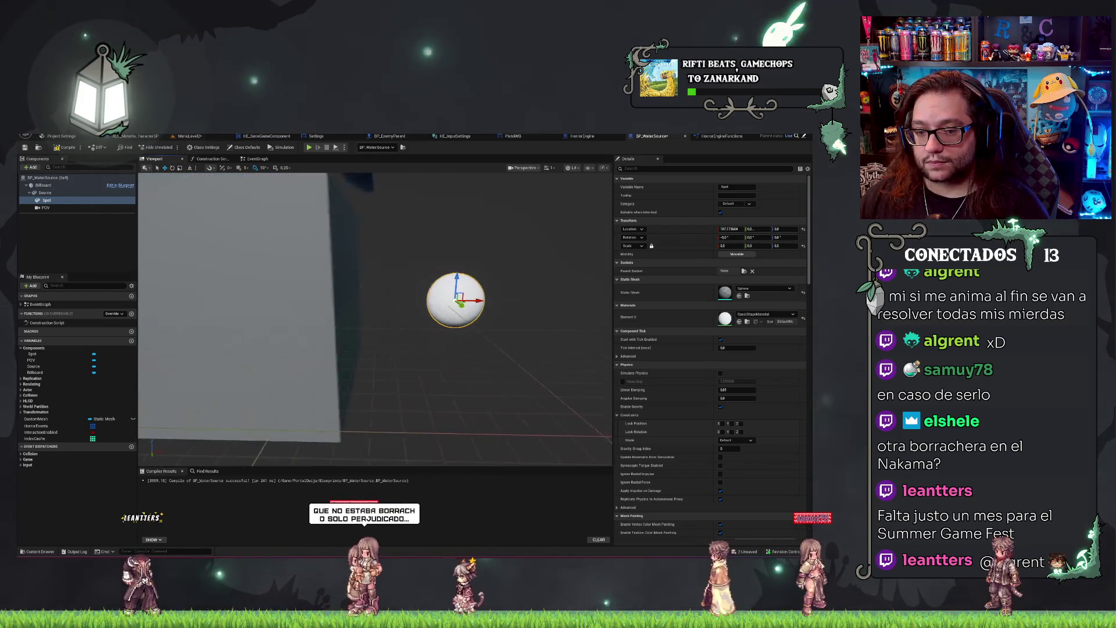
pyautogui.scroll(-5, 375, 319)
pyautogui.scroll(5, 375, 319)
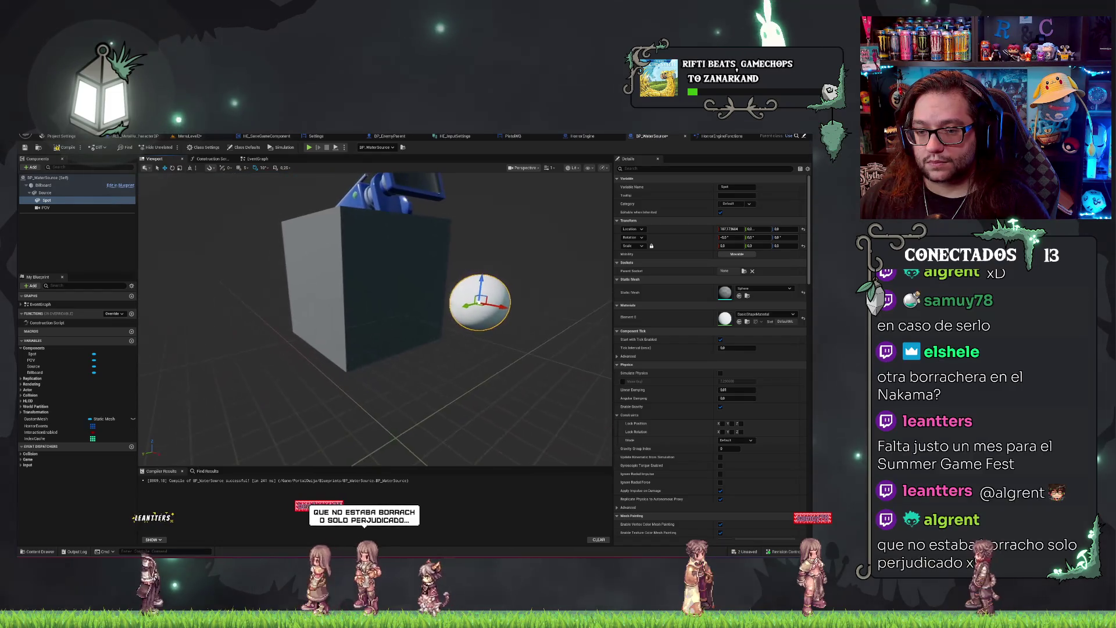
pyautogui.press('f')
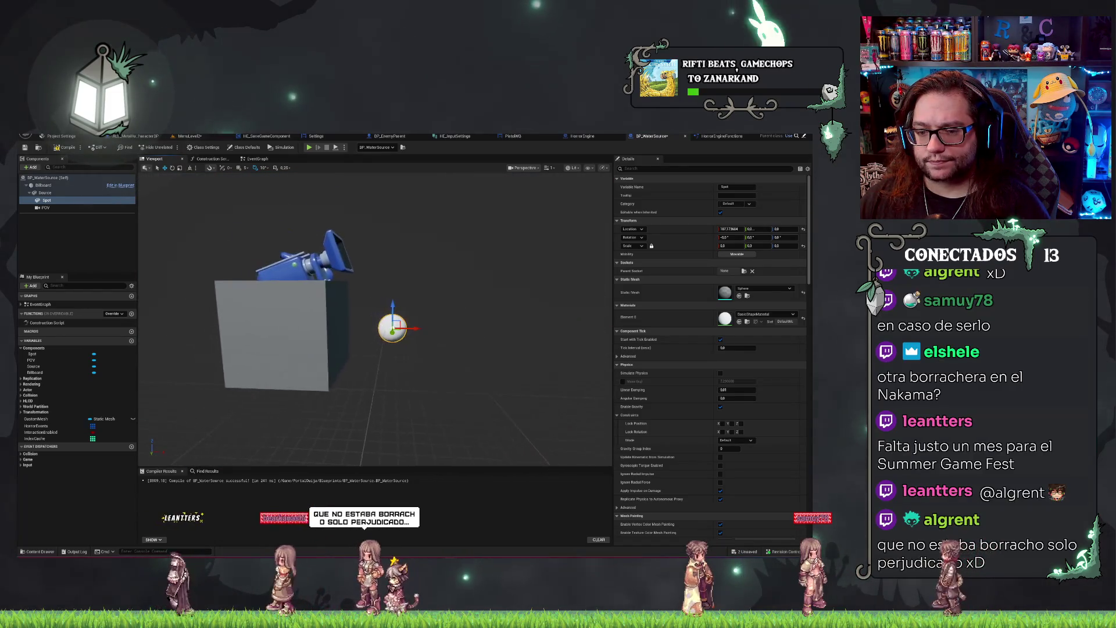
pyautogui.scroll(5, 445, 343)
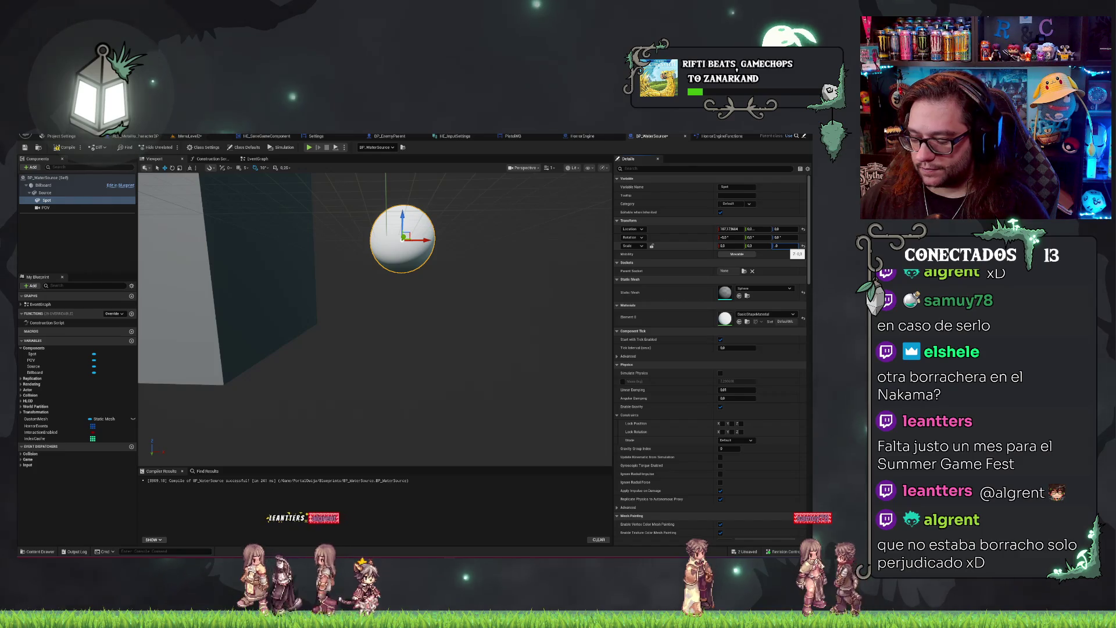
# Orbit around the box to check Spot, then switch to the MenuLevel2 kitchen level.
pyautogui.moveTo(541, 261)
pyautogui.mouseDown()
pyautogui.moveTo(482, 270)
pyautogui.moveTo(453, 223)
pyautogui.moveTo(442, 314)
pyautogui.moveTo(401, 220)
pyautogui.moveTo(423, 232)
pyautogui.mouseUp()
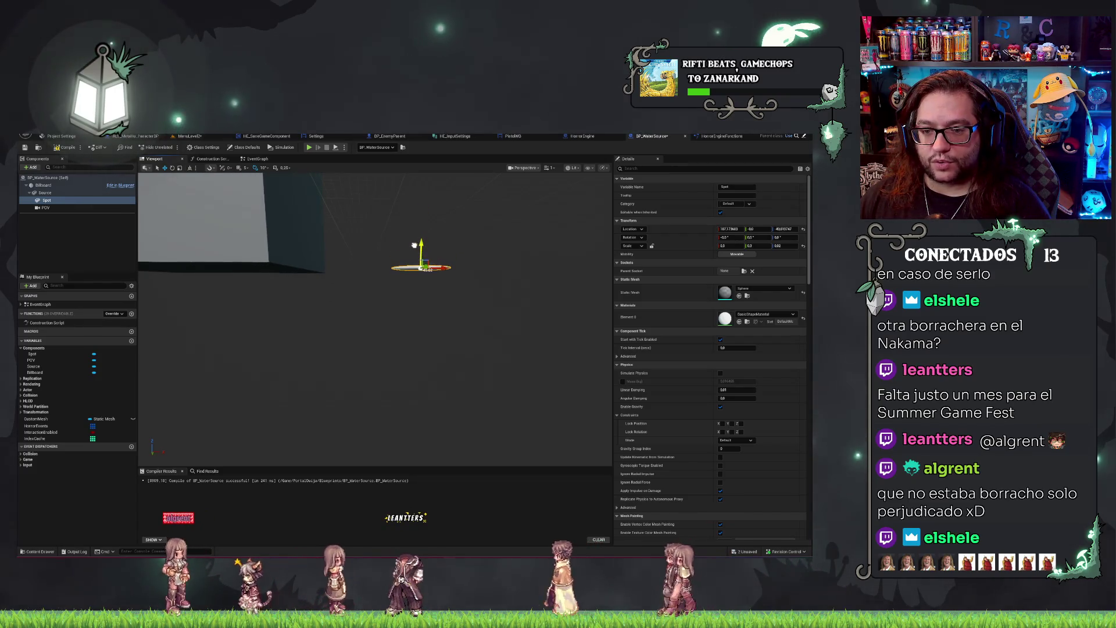
pyautogui.moveTo(423, 232); pyautogui.dragTo(431, 256)
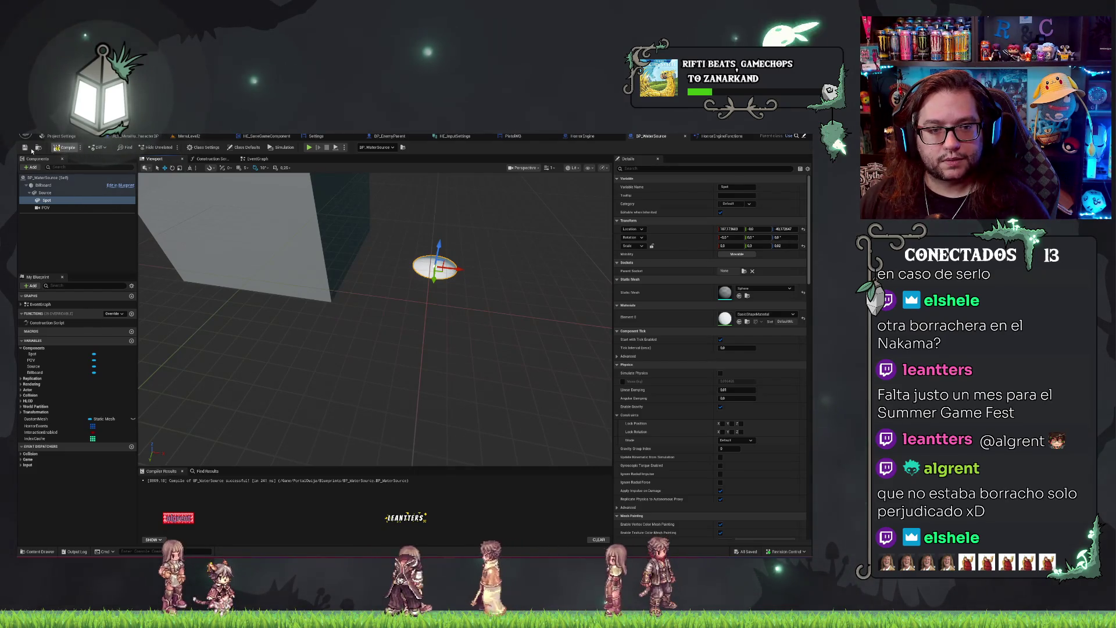
pyautogui.click(200, 135)
pyautogui.moveTo(406, 291)
pyautogui.mouseDown()
pyautogui.moveTo(407, 250)
pyautogui.moveTo(389, 288)
pyautogui.moveTo(389, 325)
pyautogui.moveTo(389, 293)
pyautogui.mouseUp()
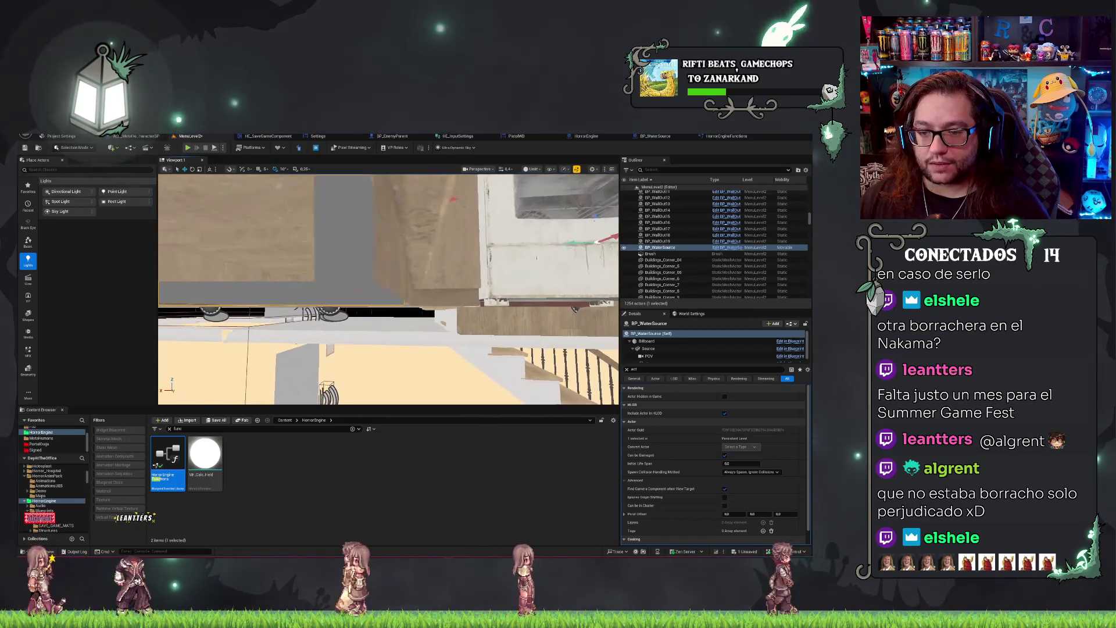
# Fly around the water source on the kitchen floor, then switch to the HorrorEngineFunctions graph.
pyautogui.moveTo(388, 291); pyautogui.dragTo(370, 271)
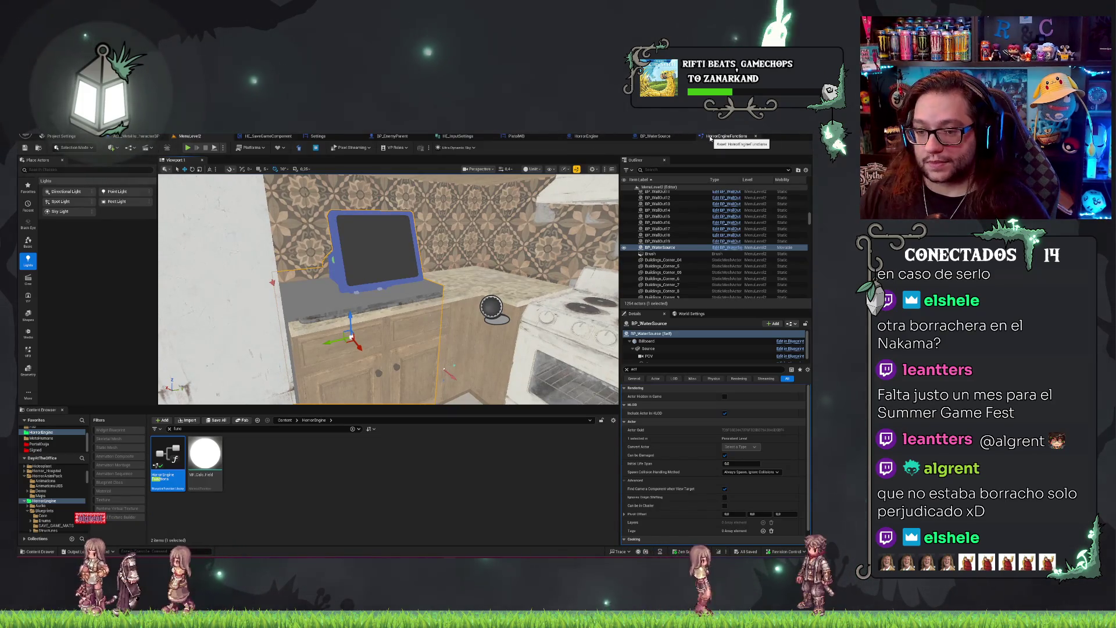
pyautogui.moveTo(369, 270); pyautogui.dragTo(381, 284)
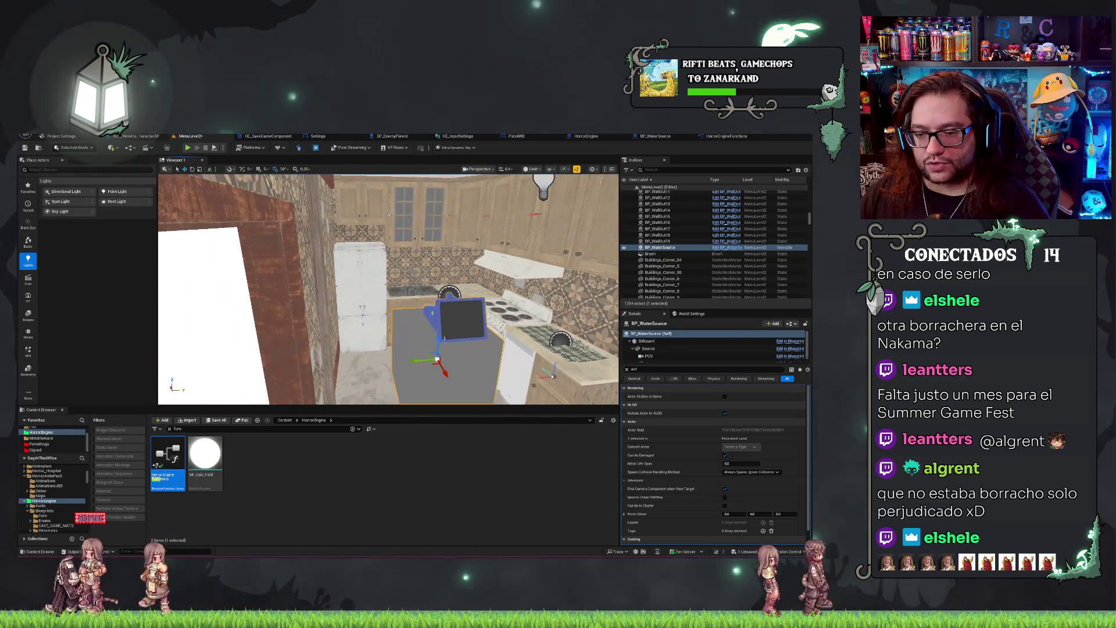
pyautogui.moveTo(388, 289); pyautogui.dragTo(386, 325)
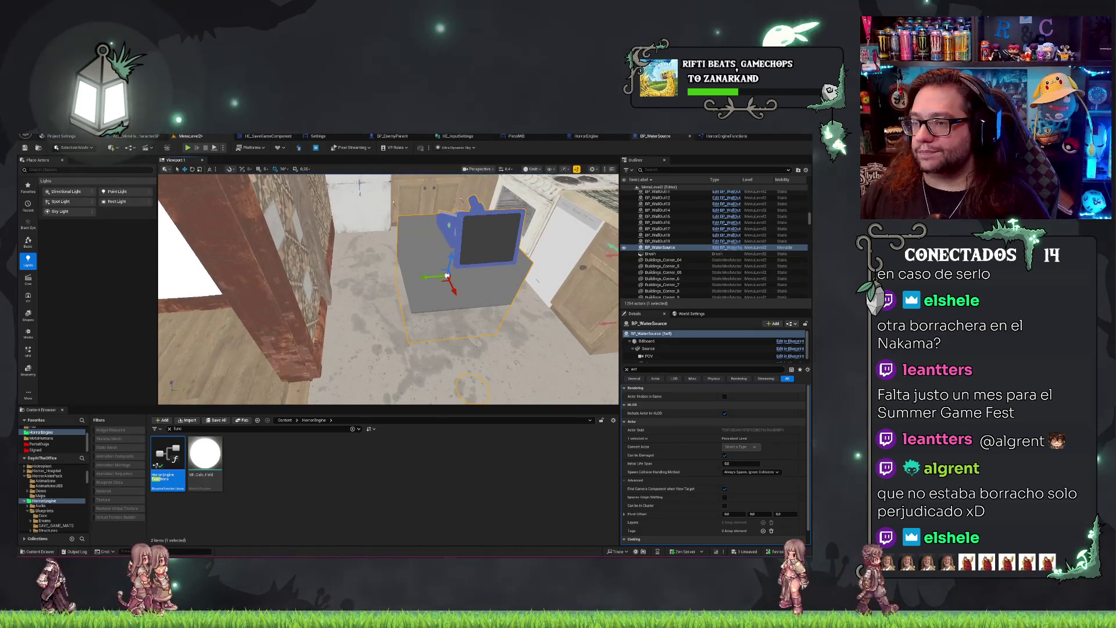
pyautogui.click(729, 135)
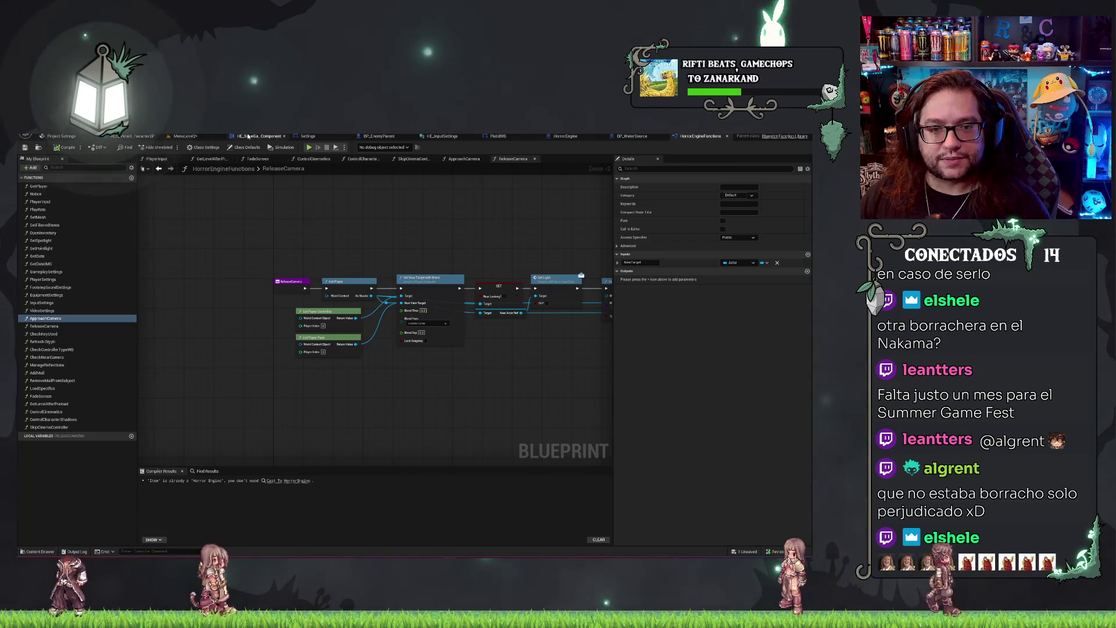
pyautogui.click(192, 137)
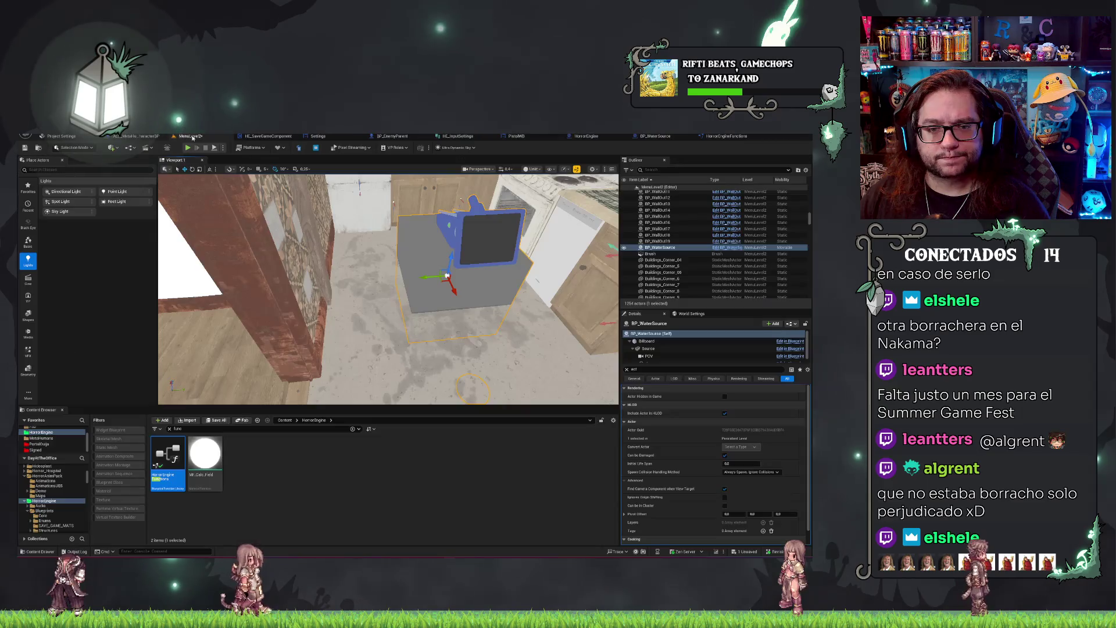
pyautogui.moveTo(389, 289); pyautogui.dragTo(388, 317)
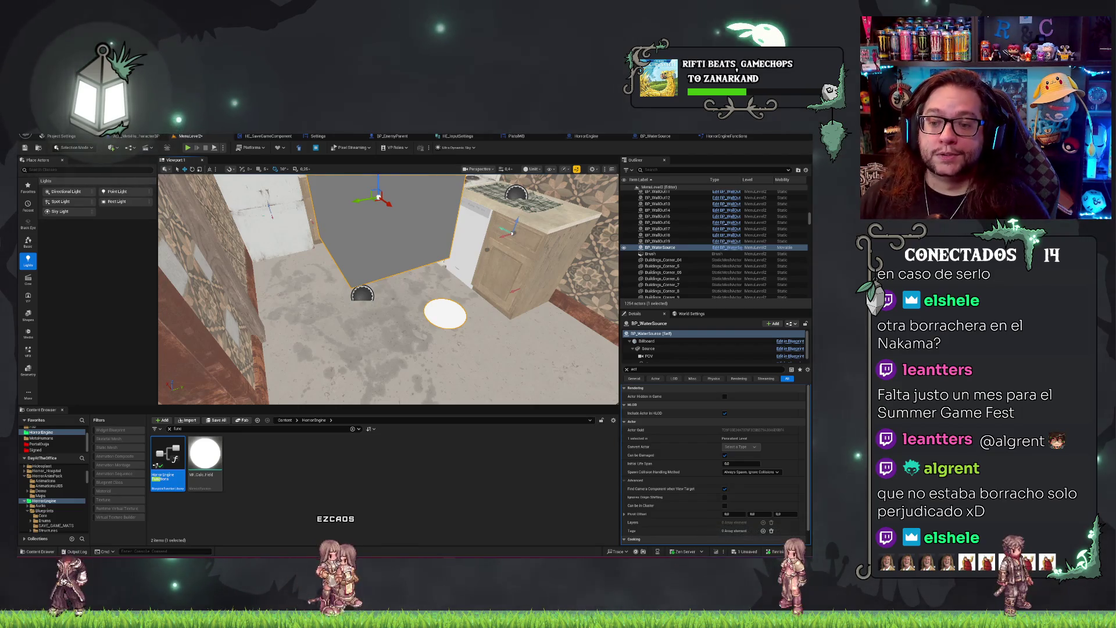
pyautogui.moveTo(389, 317)
pyautogui.mouseDown()
pyautogui.moveTo(389, 350)
pyautogui.moveTo(388, 326)
pyautogui.mouseUp()
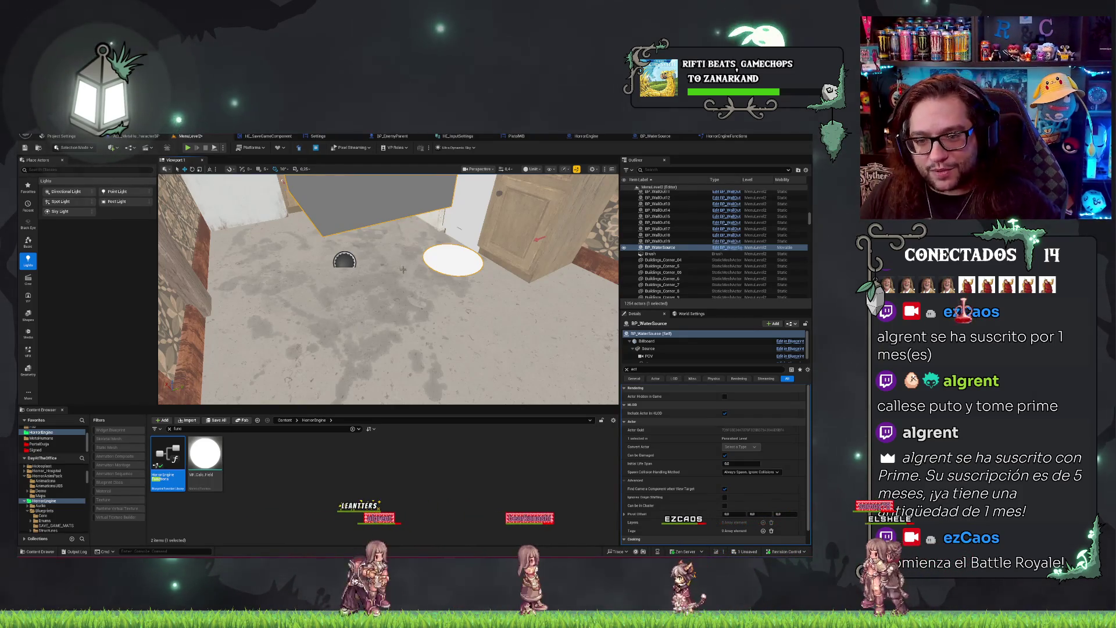
pyautogui.moveTo(374, 336); pyautogui.dragTo(373, 336)
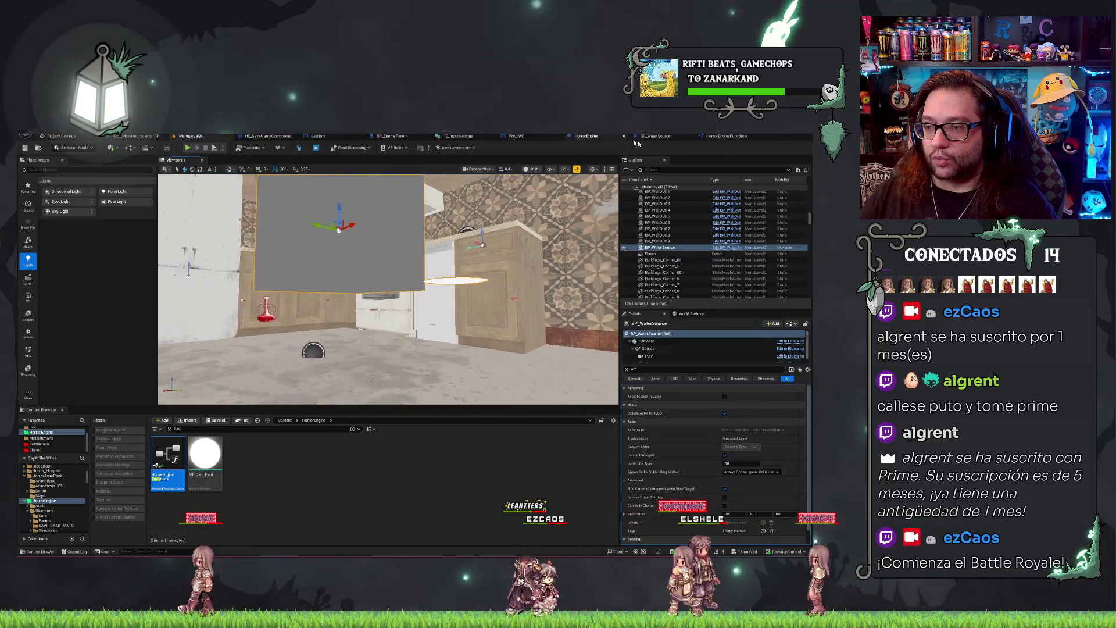
pyautogui.click(727, 136)
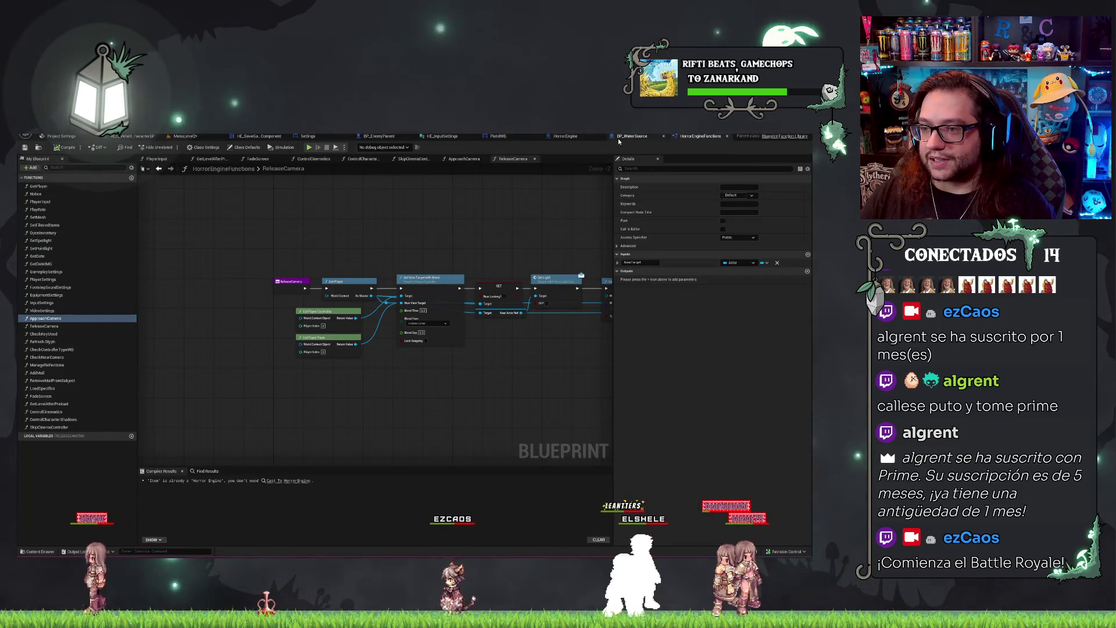
# Inspect ReleaseCamera's Set Light, Get All Widgets and entry nodes, then go back to BP_WaterSource.
pyautogui.moveTo(538, 191)
pyautogui.mouseDown()
pyautogui.moveTo(451, 187)
pyautogui.moveTo(322, 207)
pyautogui.moveTo(479, 249)
pyautogui.moveTo(515, 224)
pyautogui.moveTo(392, 195)
pyautogui.mouseUp()
pyautogui.scroll(2, 336, 233)
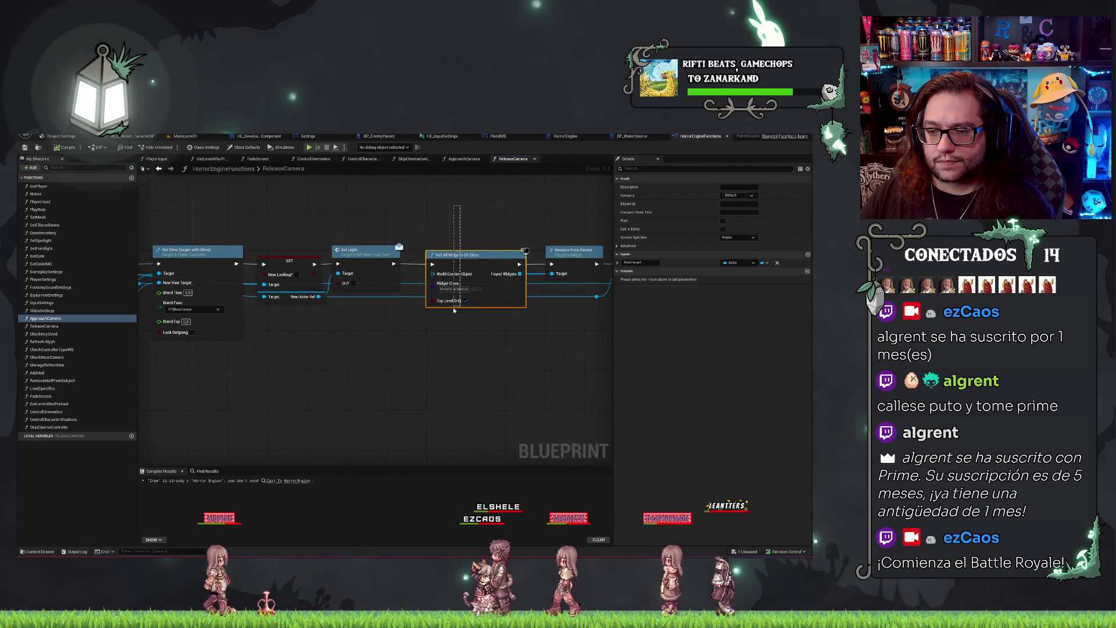
pyautogui.moveTo(454, 311)
pyautogui.mouseDown()
pyautogui.moveTo(472, 329)
pyautogui.moveTo(474, 215)
pyautogui.mouseUp()
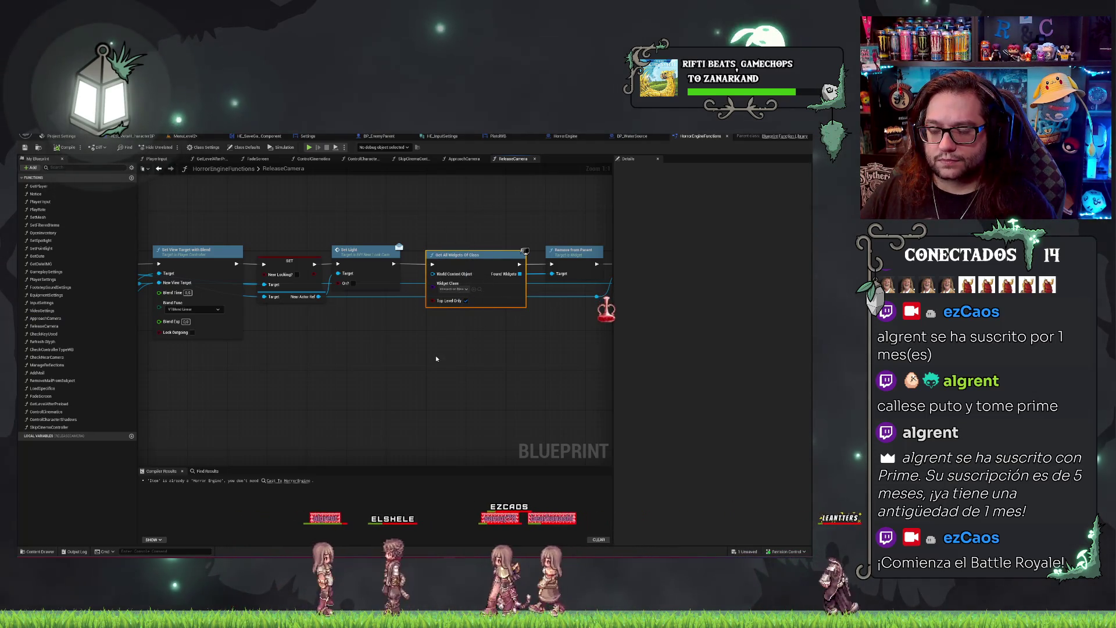
pyautogui.moveTo(436, 359); pyautogui.dragTo(587, 359)
pyautogui.moveTo(314, 223)
pyautogui.mouseDown()
pyautogui.moveTo(395, 220)
pyautogui.moveTo(263, 219)
pyautogui.mouseUp()
pyautogui.moveTo(391, 210); pyautogui.dragTo(419, 210)
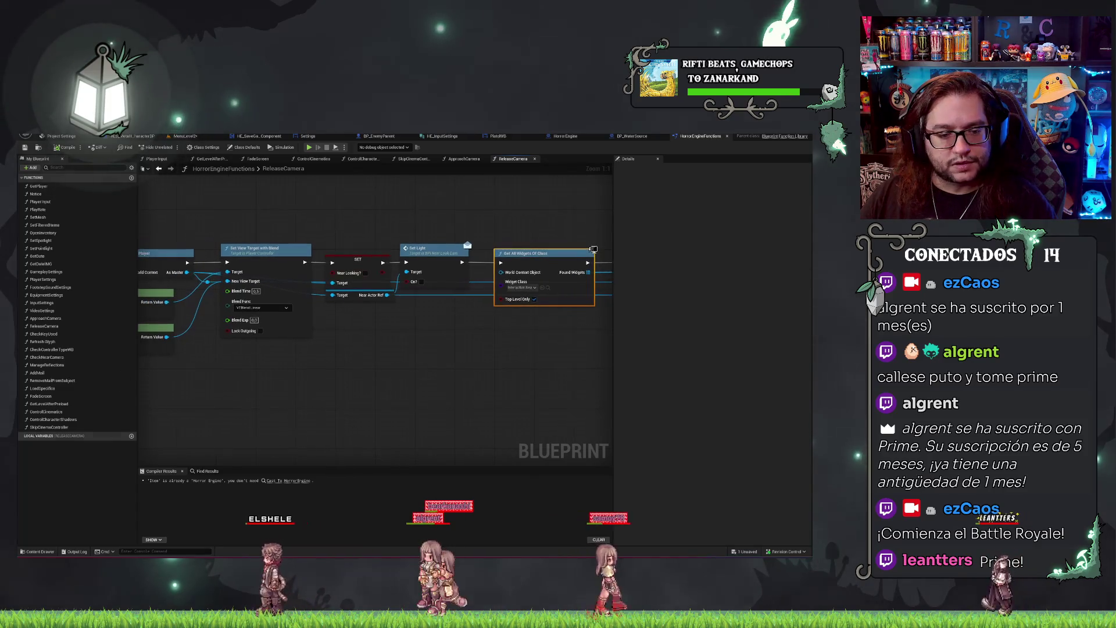
pyautogui.click(643, 138)
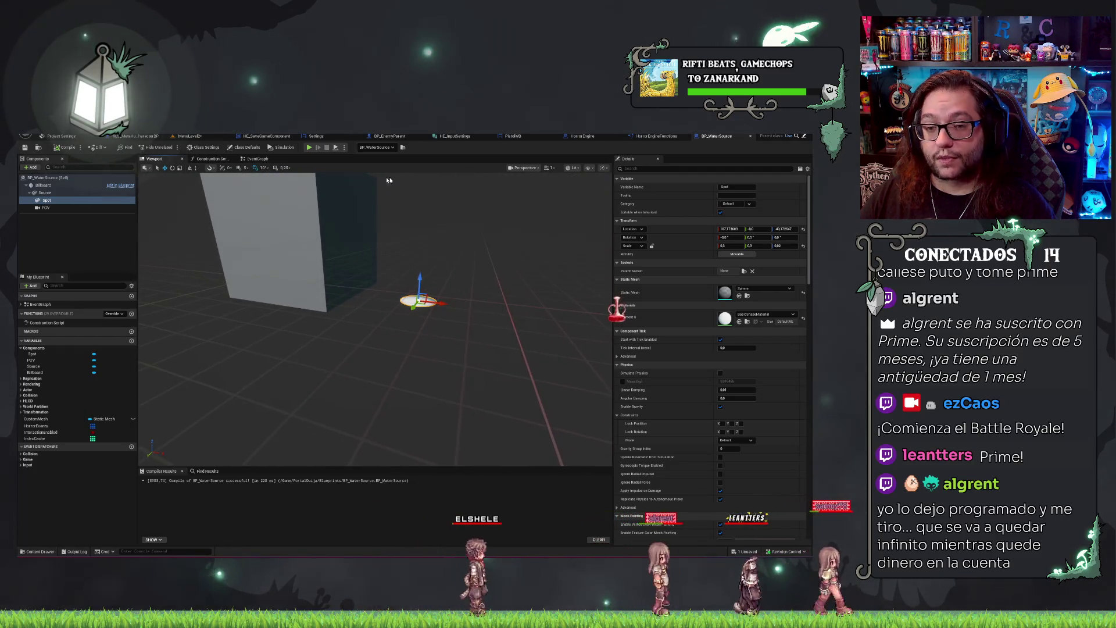
# Raise the Source box to Z 30.22, compile and save, then view MenuLevel2.
pyautogui.click(47, 193)
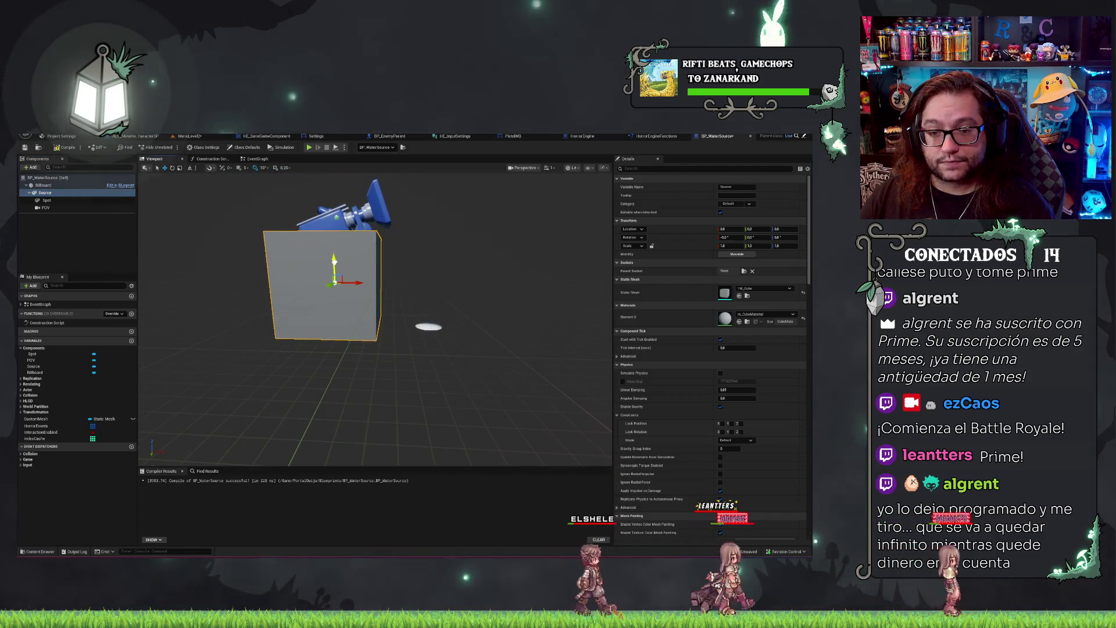
pyautogui.moveTo(341, 261)
pyautogui.mouseDown()
pyautogui.moveTo(346, 224)
pyautogui.moveTo(303, 181)
pyautogui.moveTo(318, 251)
pyautogui.mouseUp()
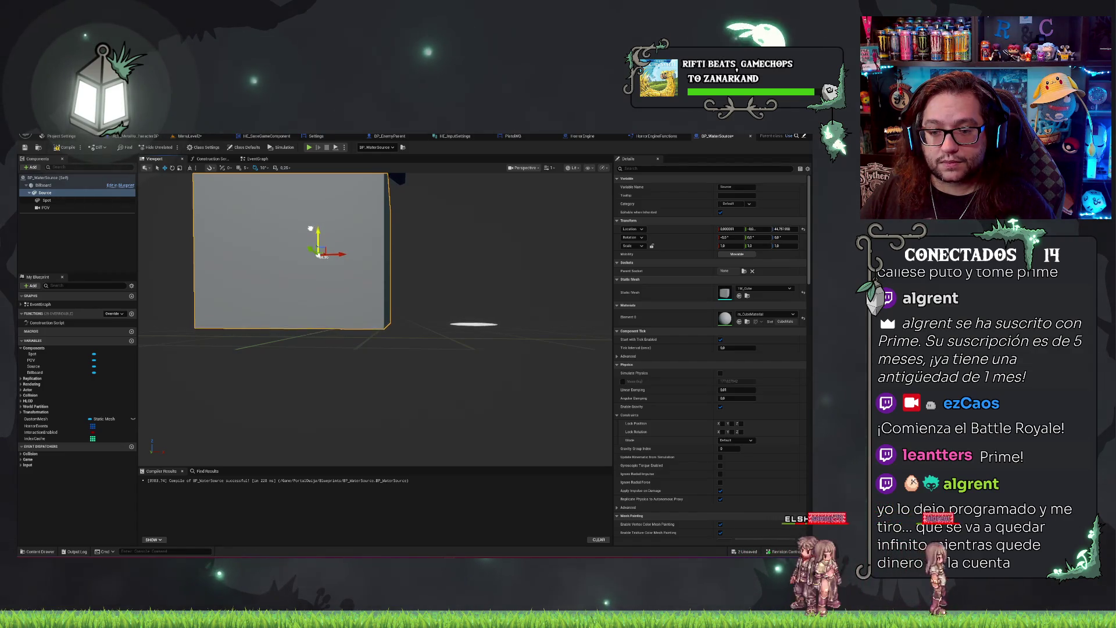
pyautogui.click(67, 147)
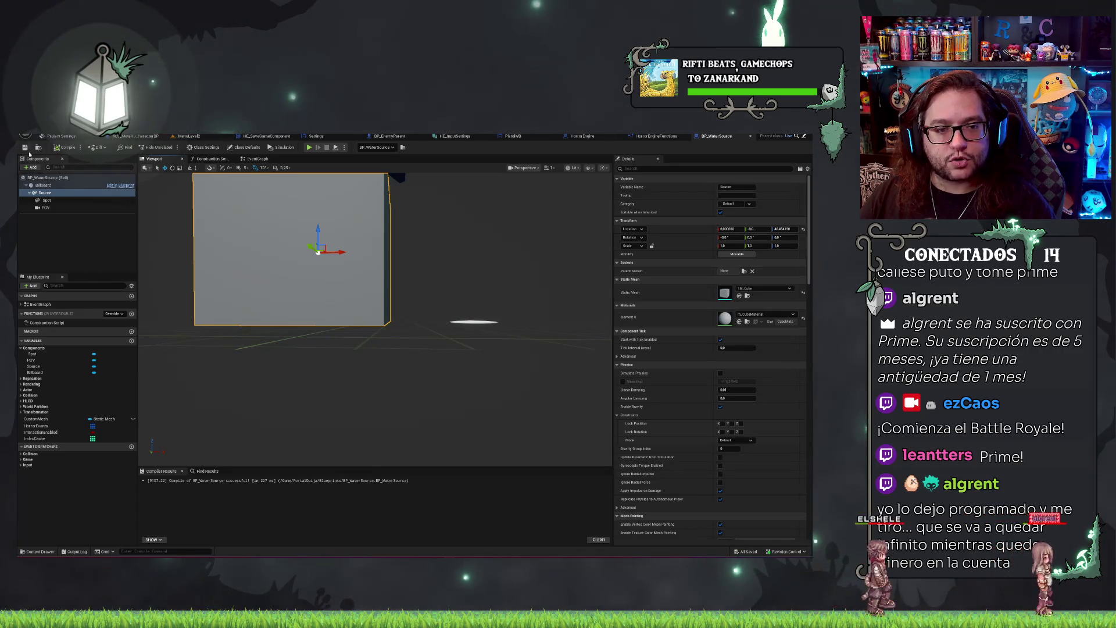
pyautogui.click(189, 136)
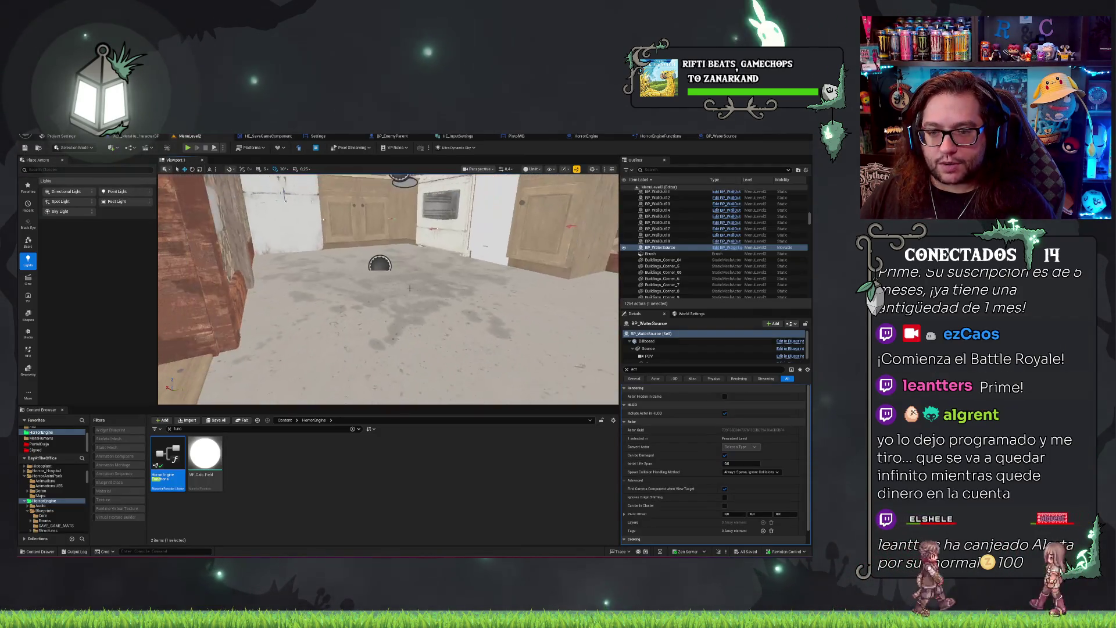
# Examine the grey box and white Spot disc in the kitchen, ending in BP_WaterSource.
pyautogui.moveTo(389, 288); pyautogui.dragTo(388, 288)
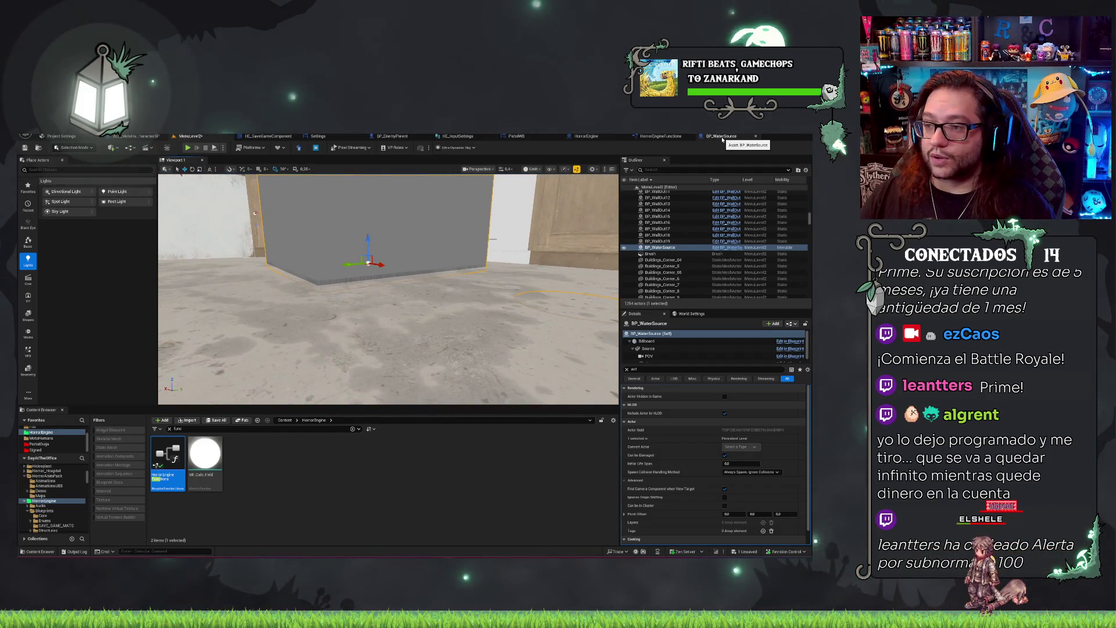
pyautogui.click(721, 136)
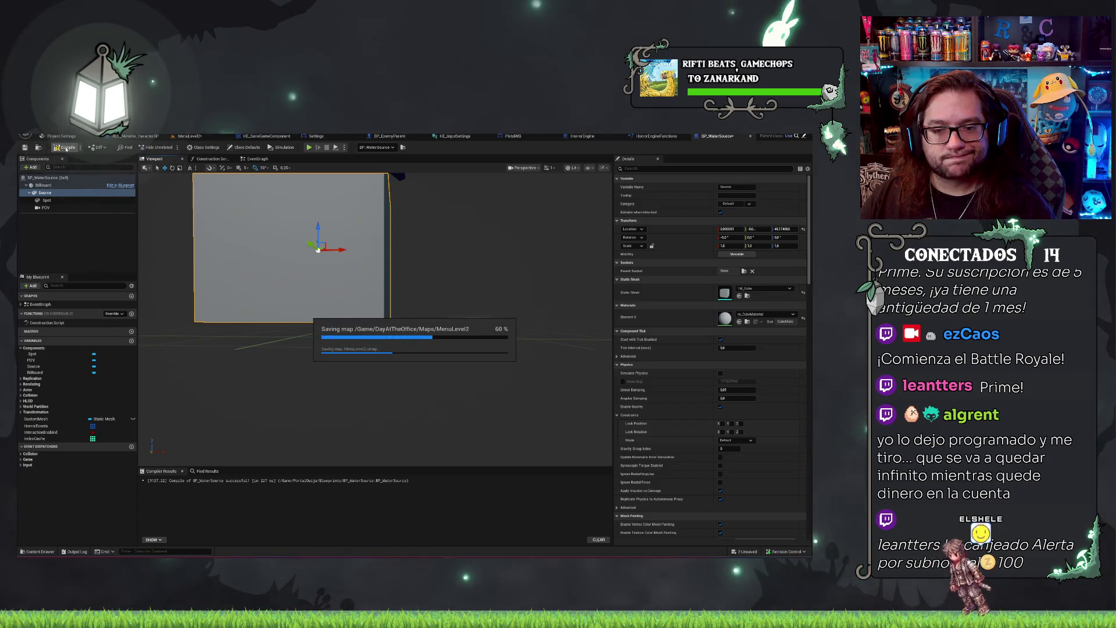
pyautogui.click(190, 136)
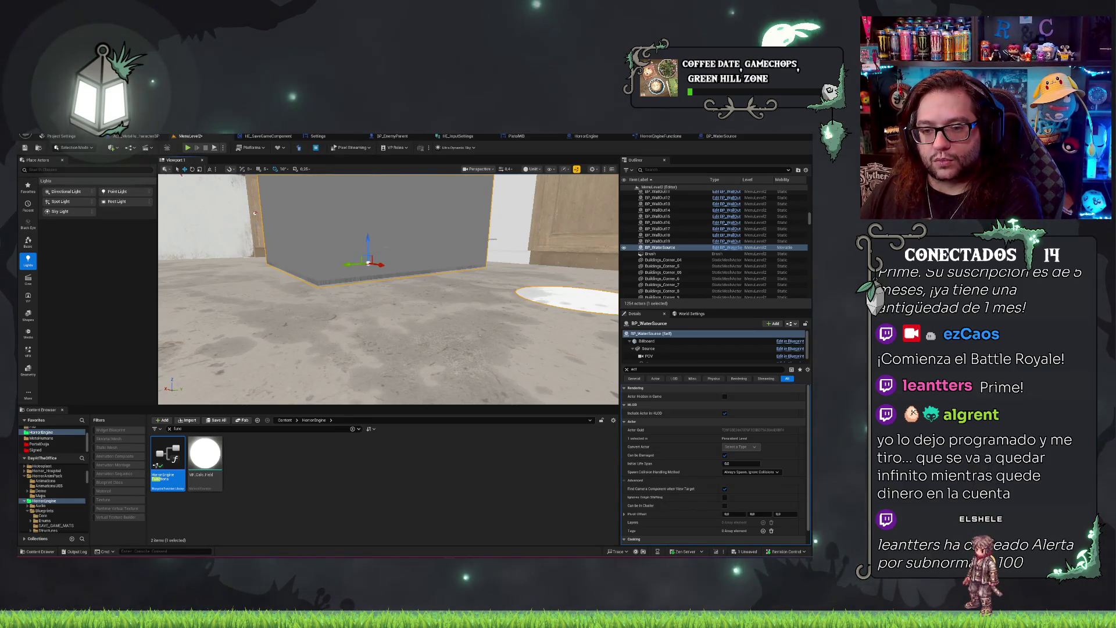
pyautogui.moveTo(389, 290)
pyautogui.mouseDown()
pyautogui.moveTo(465, 325)
pyautogui.moveTo(453, 299)
pyautogui.mouseUp()
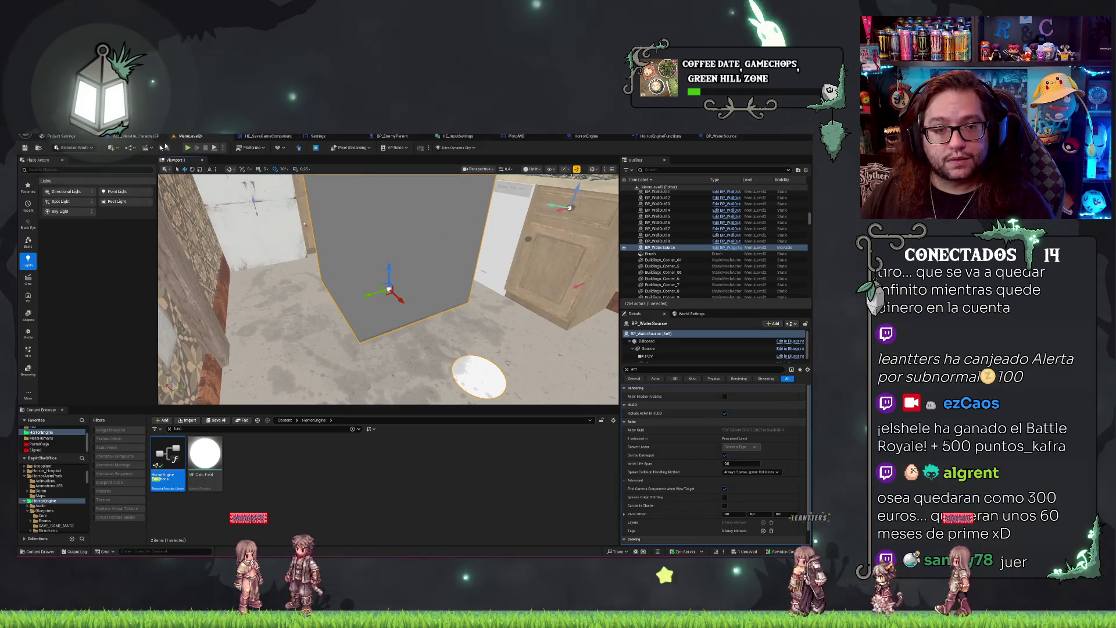
pyautogui.click(721, 136)
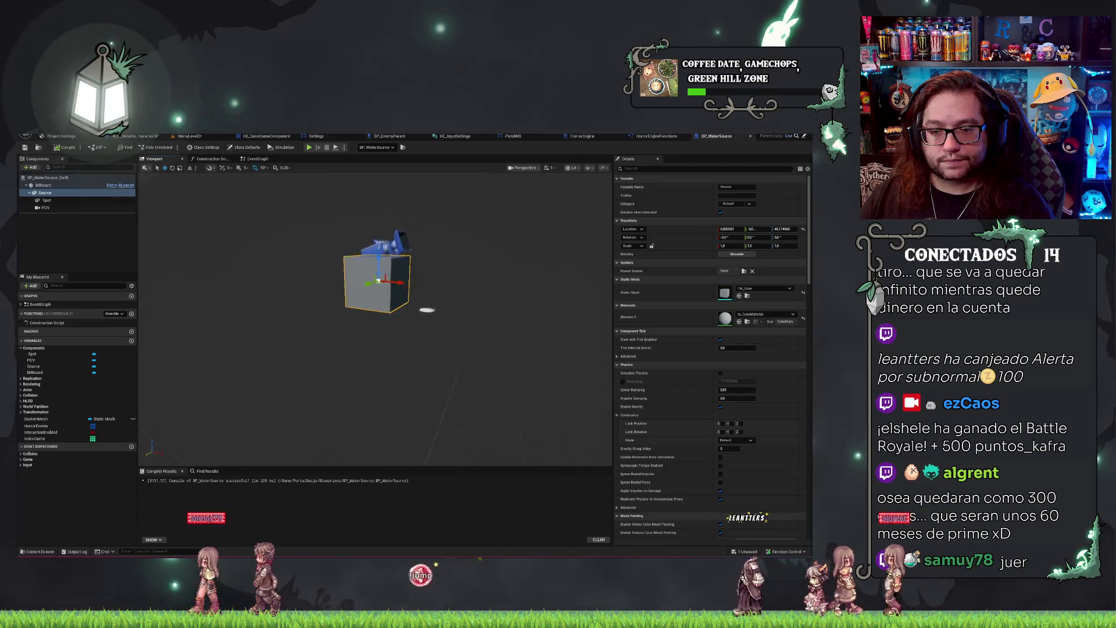
# Add a Static Mesh component under Source named Visualizer, then open the Construction Script.
pyautogui.click(46, 194)
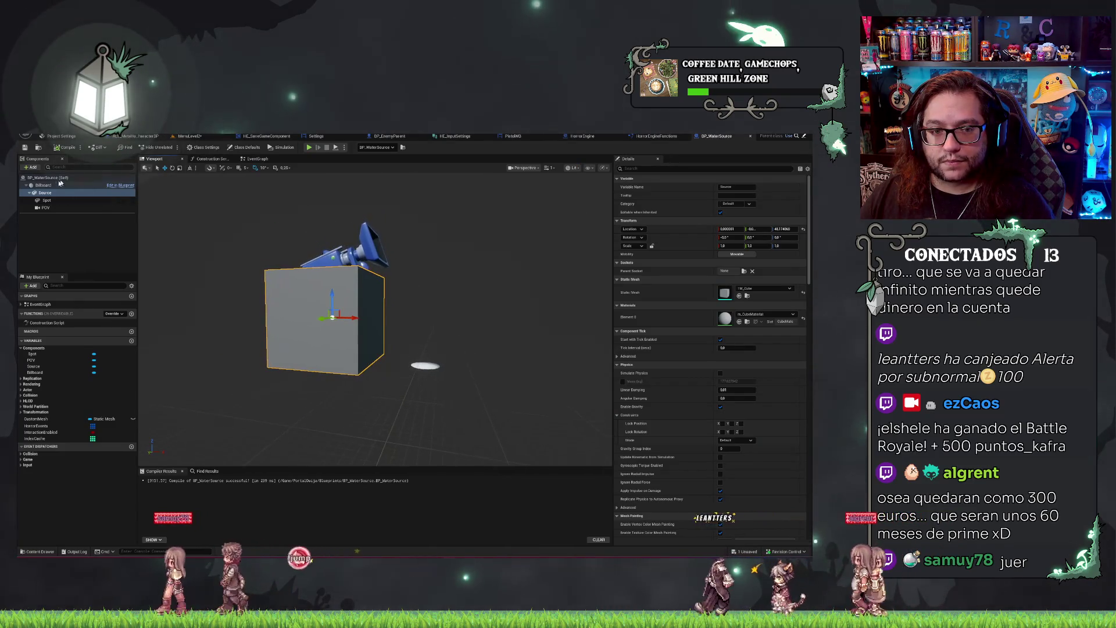
pyautogui.click(30, 167)
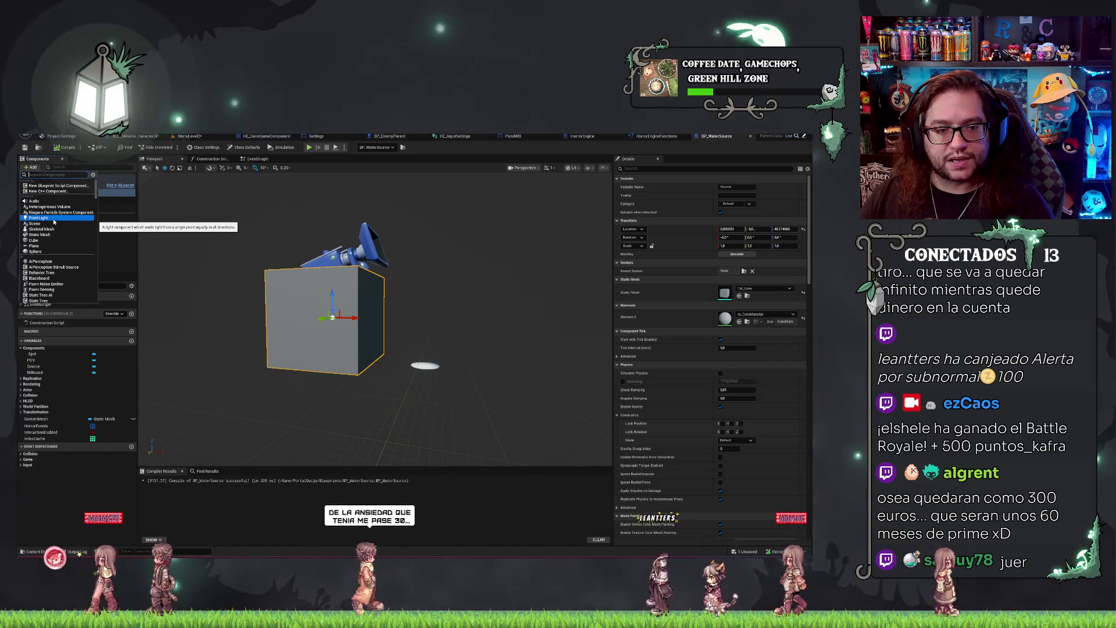
pyautogui.press('Escape')
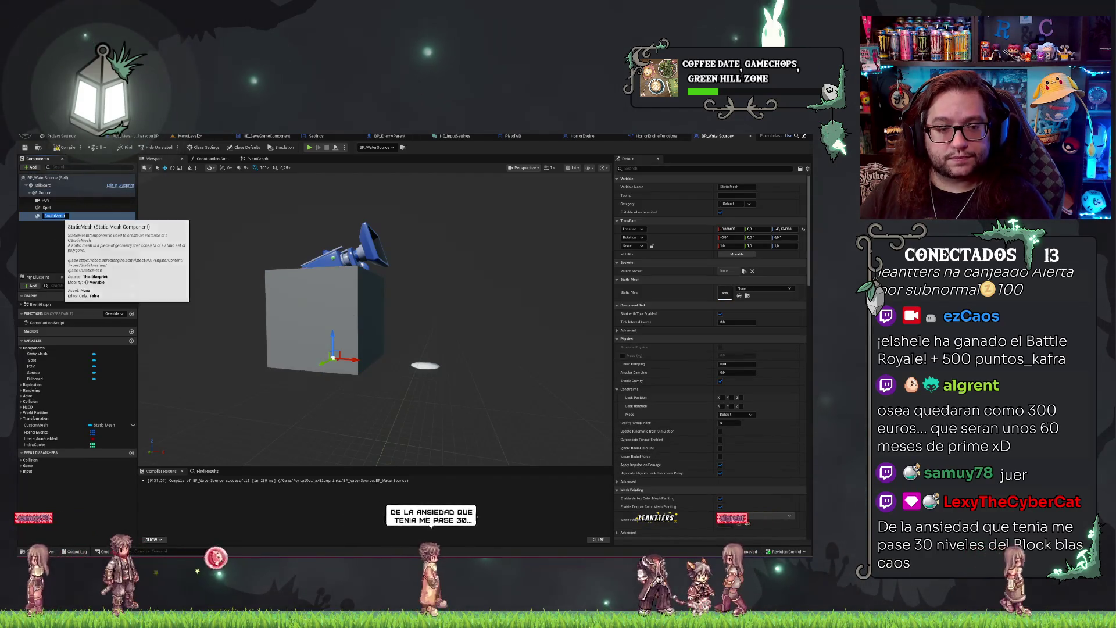
pyautogui.write('Vis')
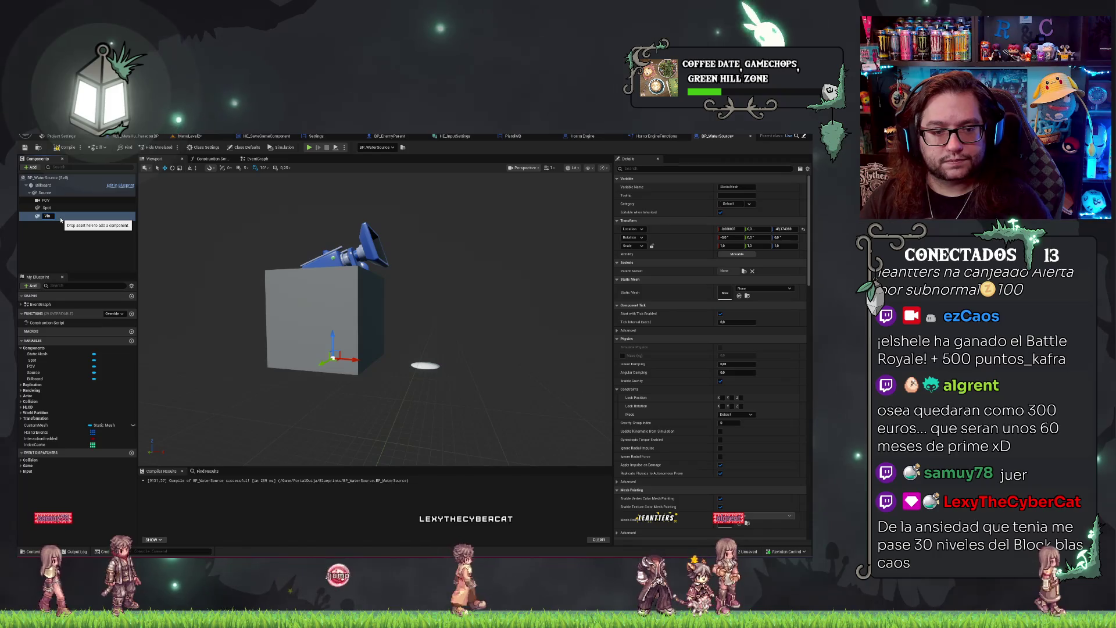
pyautogui.write('ualizer')
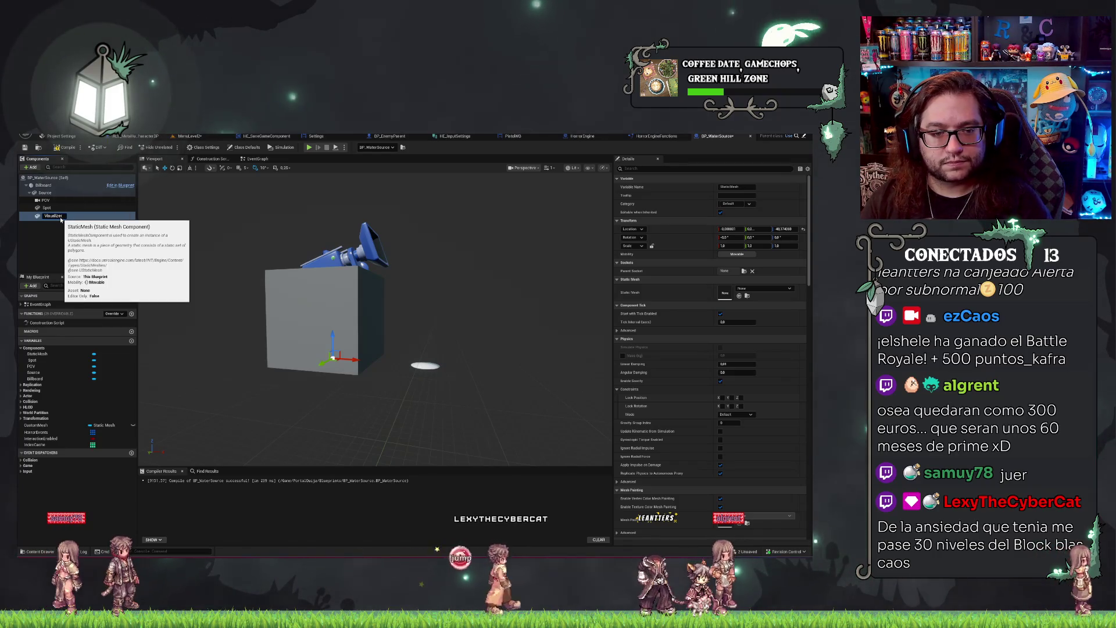
pyautogui.press('Return')
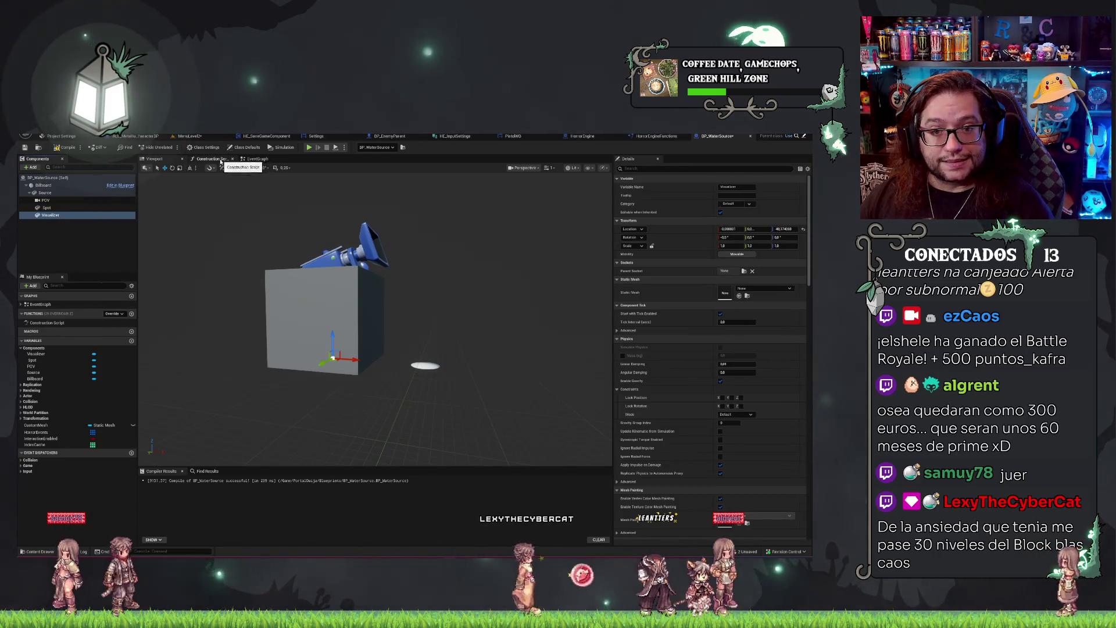
pyautogui.click(220, 161)
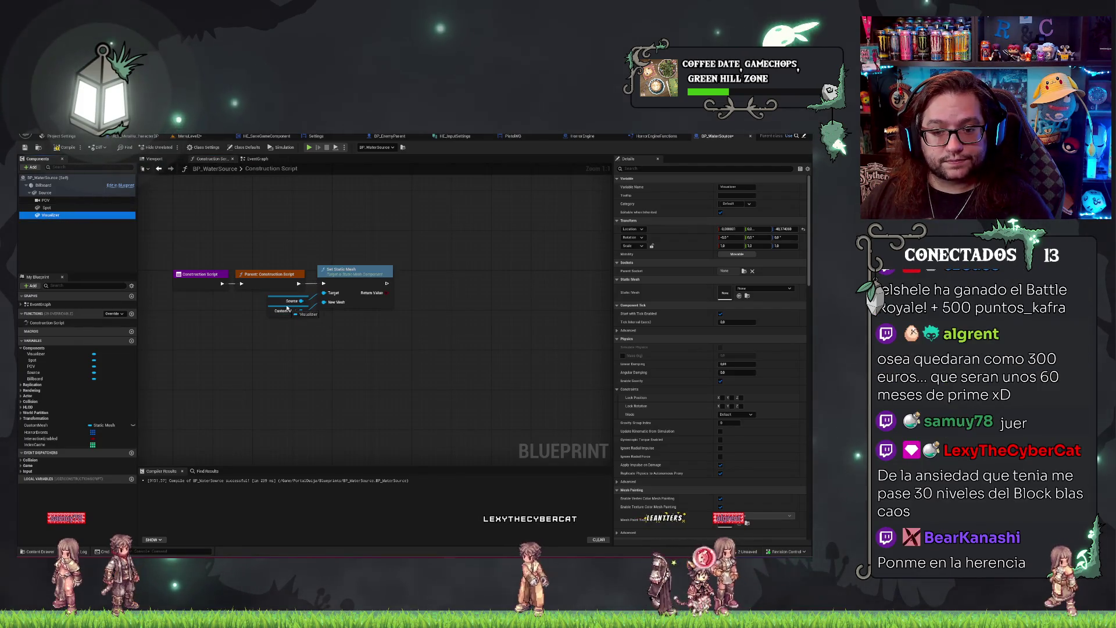
# Retarget the Set Static Mesh node from Source to Visualizer, then view the Viewport.
pyautogui.moveTo(286, 307); pyautogui.dragTo(287, 303)
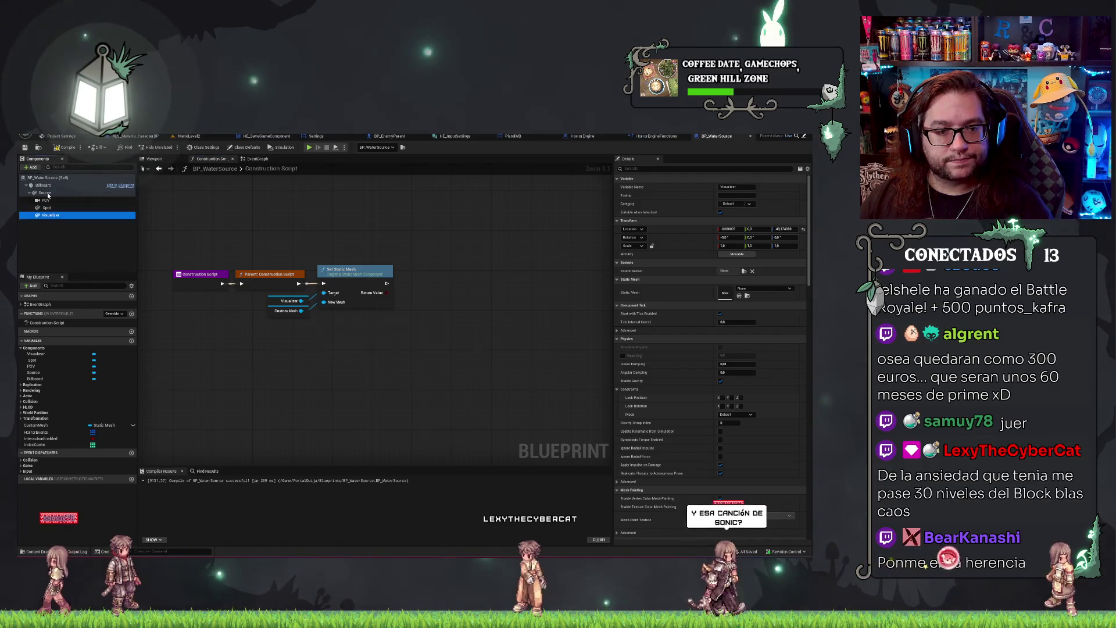
pyautogui.click(47, 193)
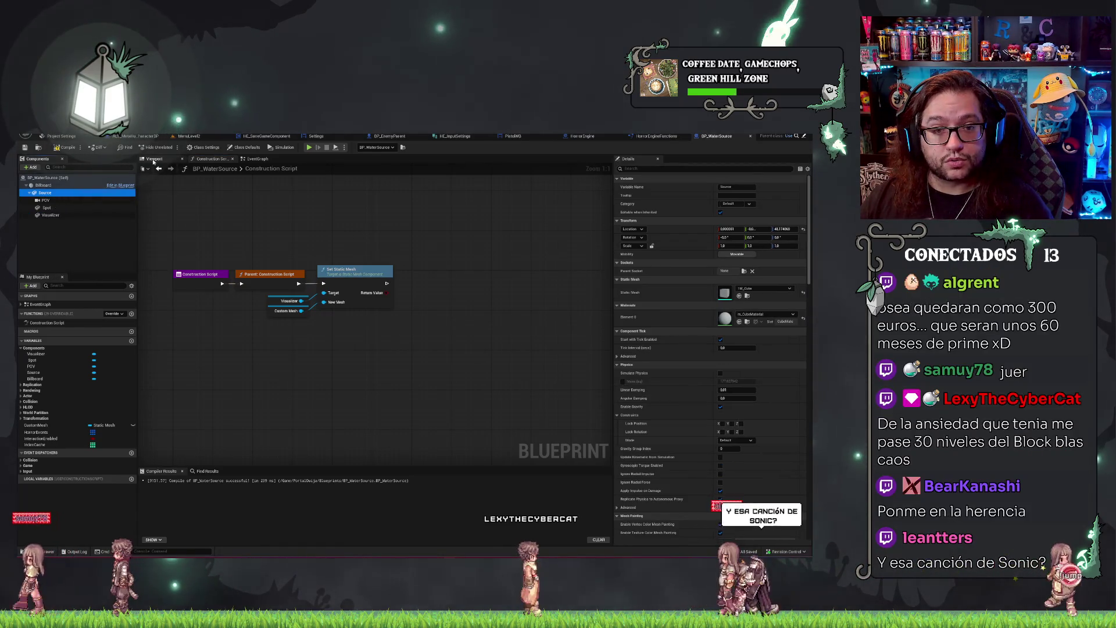
pyautogui.click(154, 160)
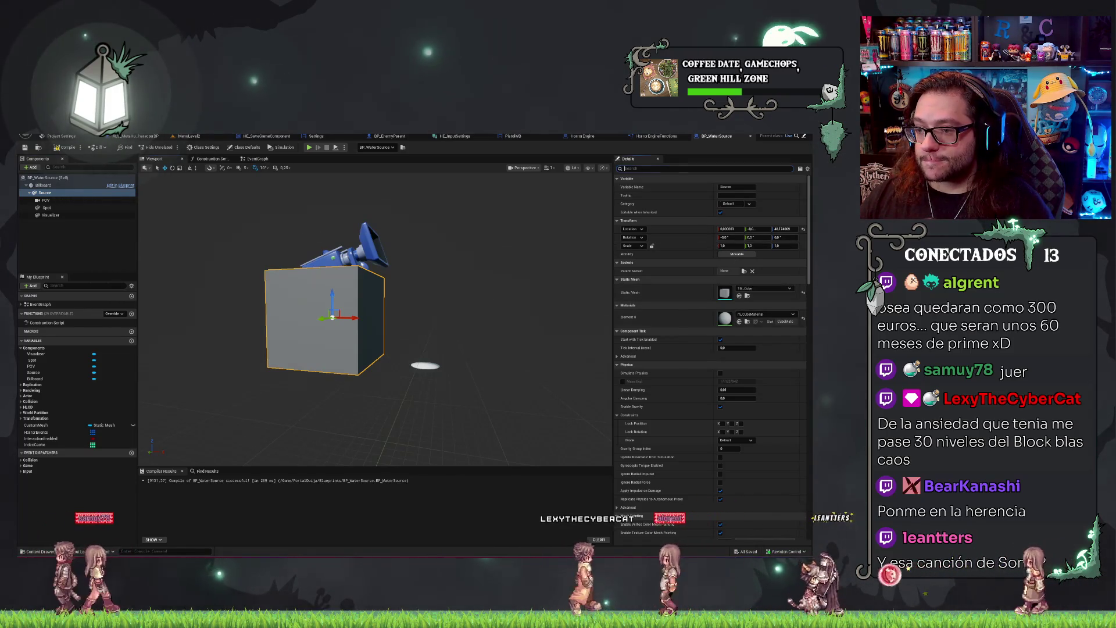
# Filter Details by 'editor', toggle Is Editor Only, and reparent Visualizer in the component tree.
pyautogui.write('editor')
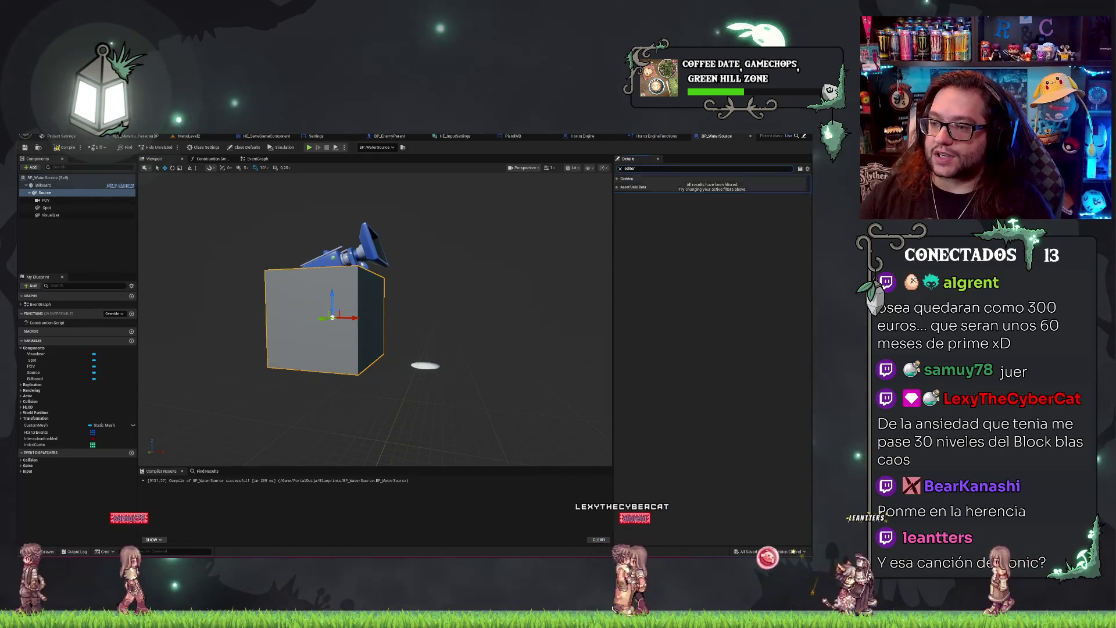
pyautogui.click(723, 187)
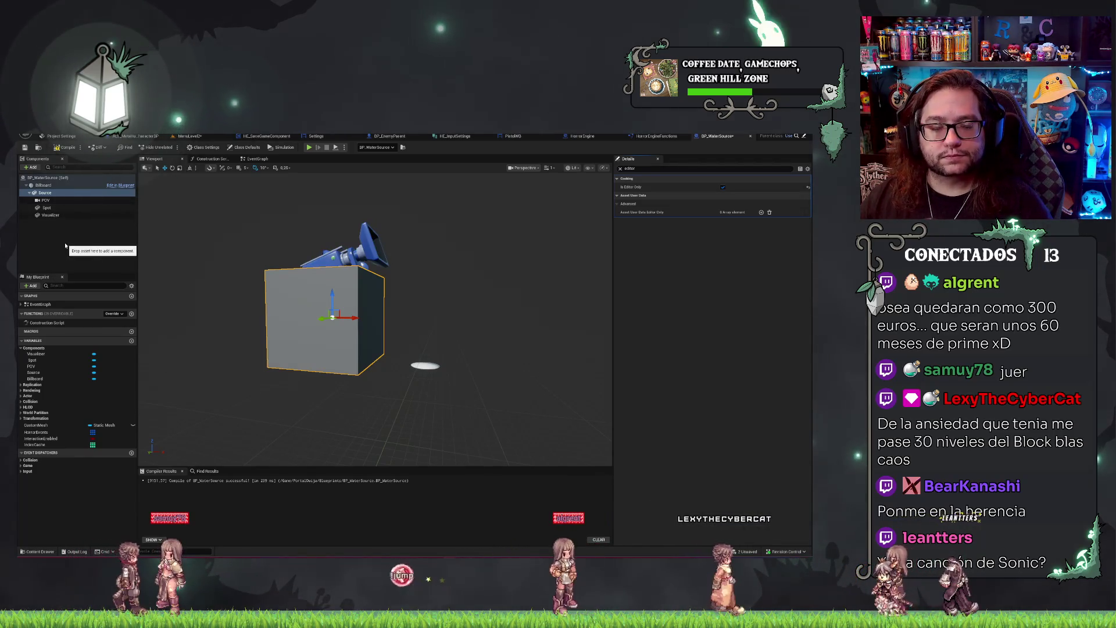
pyautogui.moveTo(65, 245); pyautogui.dragTo(62, 186)
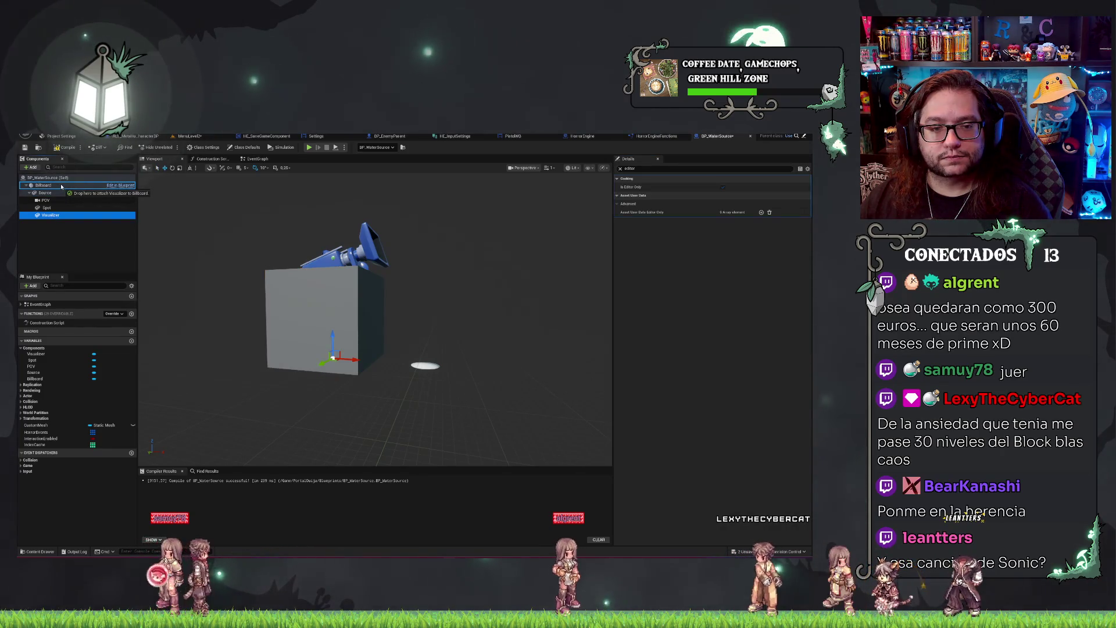
pyautogui.click(723, 187)
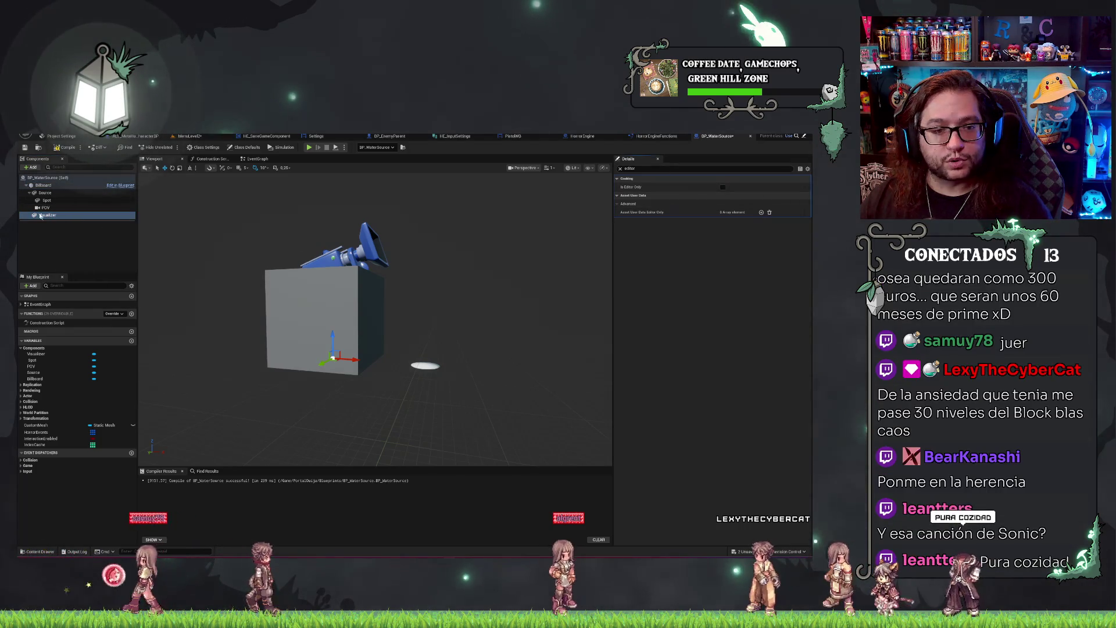
pyautogui.press('Up')
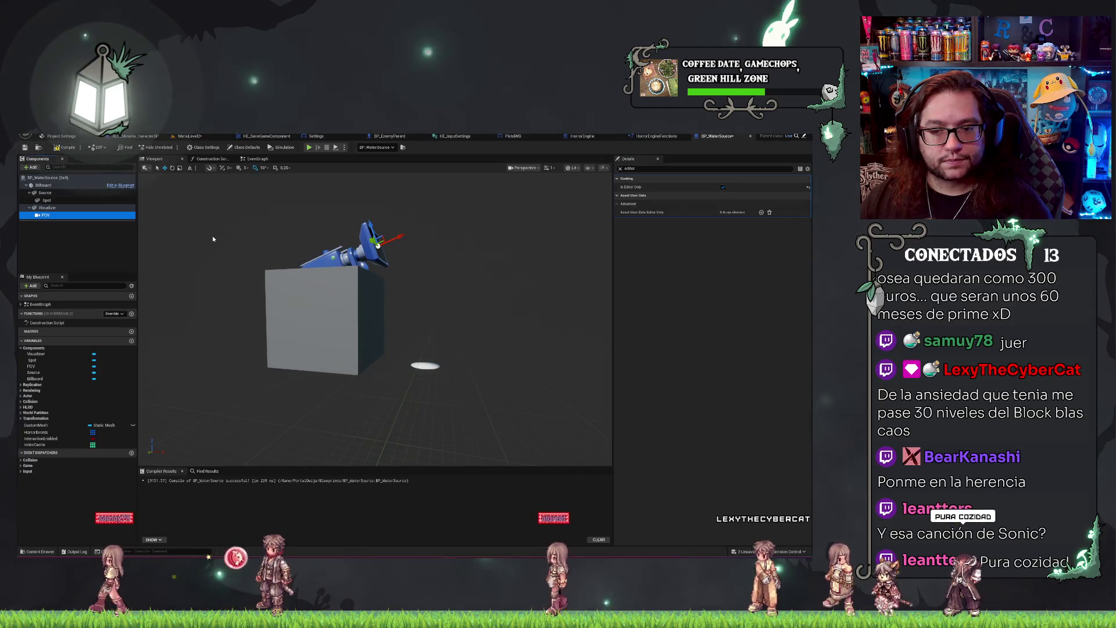
# Frame the Visualizer in the preview, save the blueprint, and clear the Details filter.
pyautogui.moveTo(442, 325); pyautogui.dragTo(372, 302)
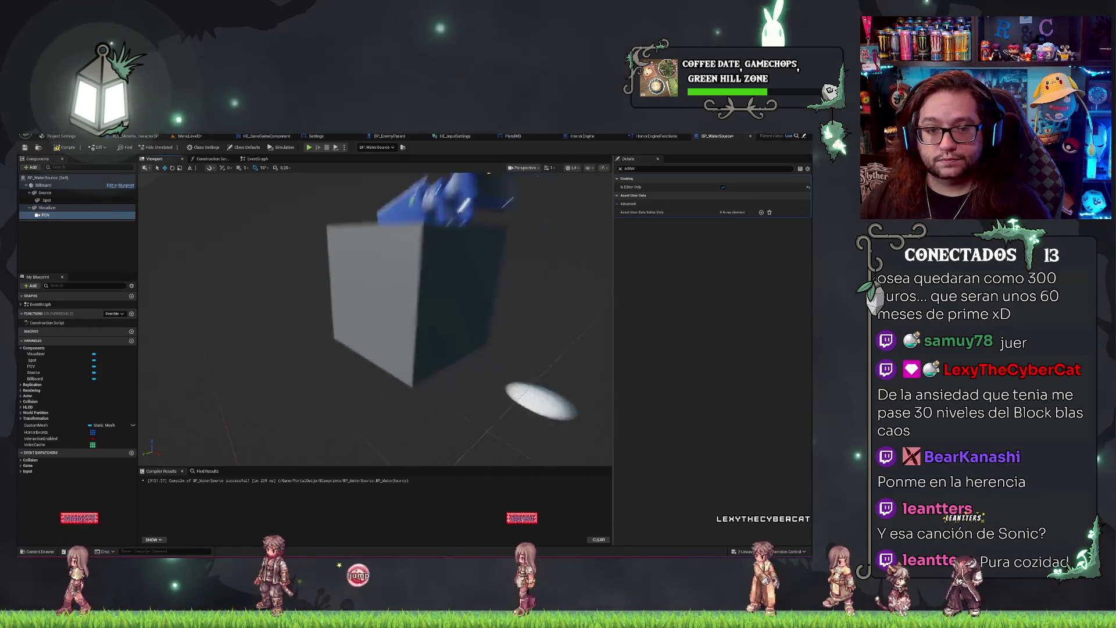
pyautogui.click(45, 199)
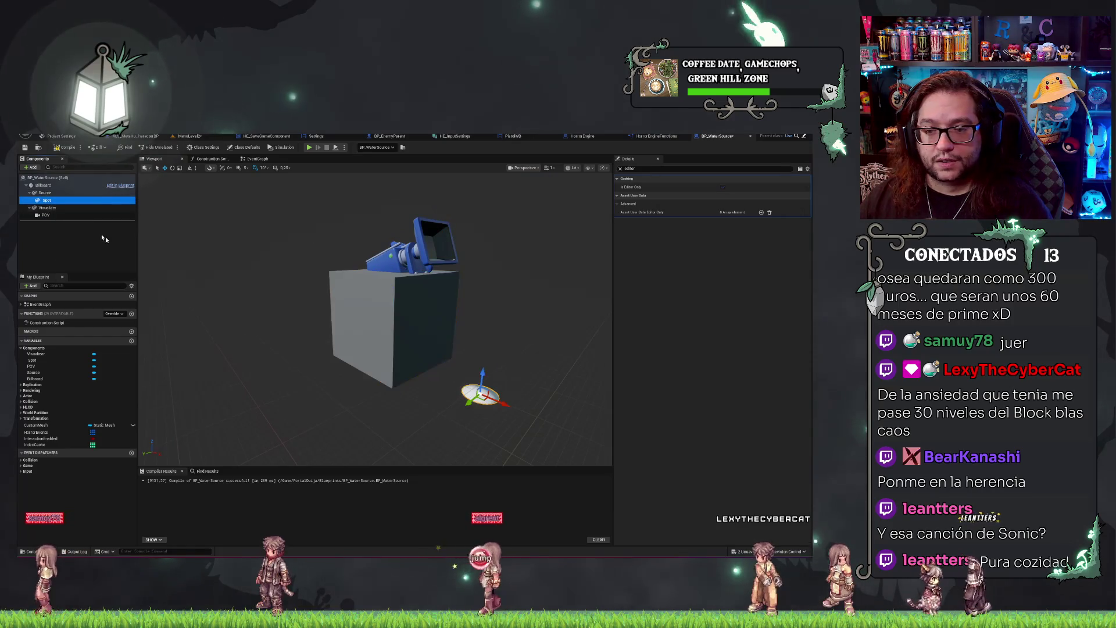
pyautogui.moveTo(279, 285); pyautogui.dragTo(242, 285)
pyautogui.click(41, 208)
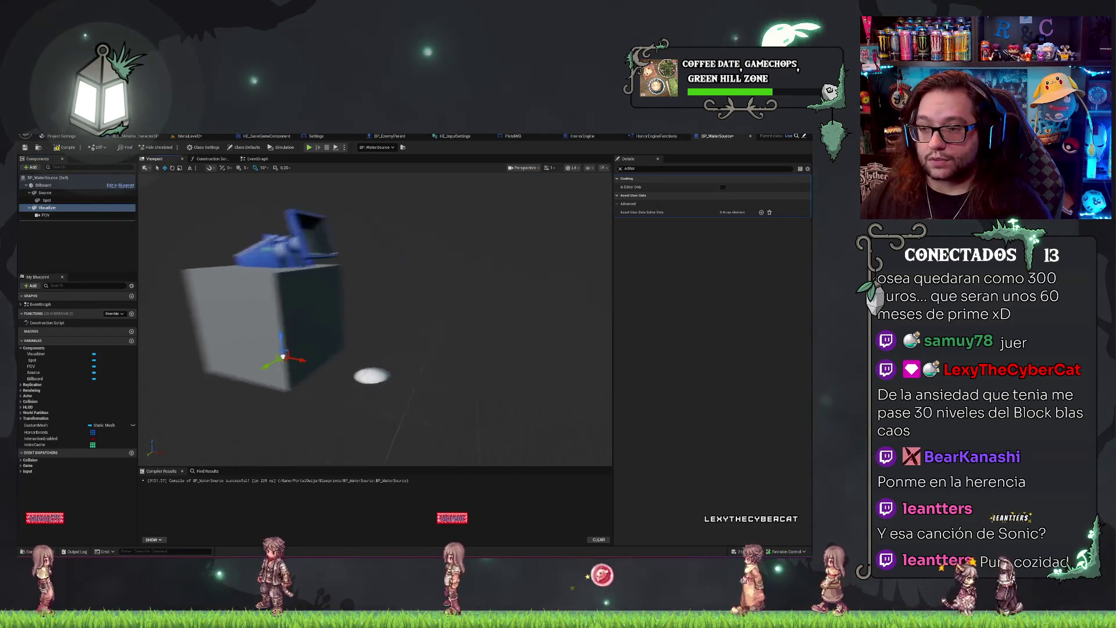
pyautogui.press('f')
pyautogui.hotkey('ctrl', 's')
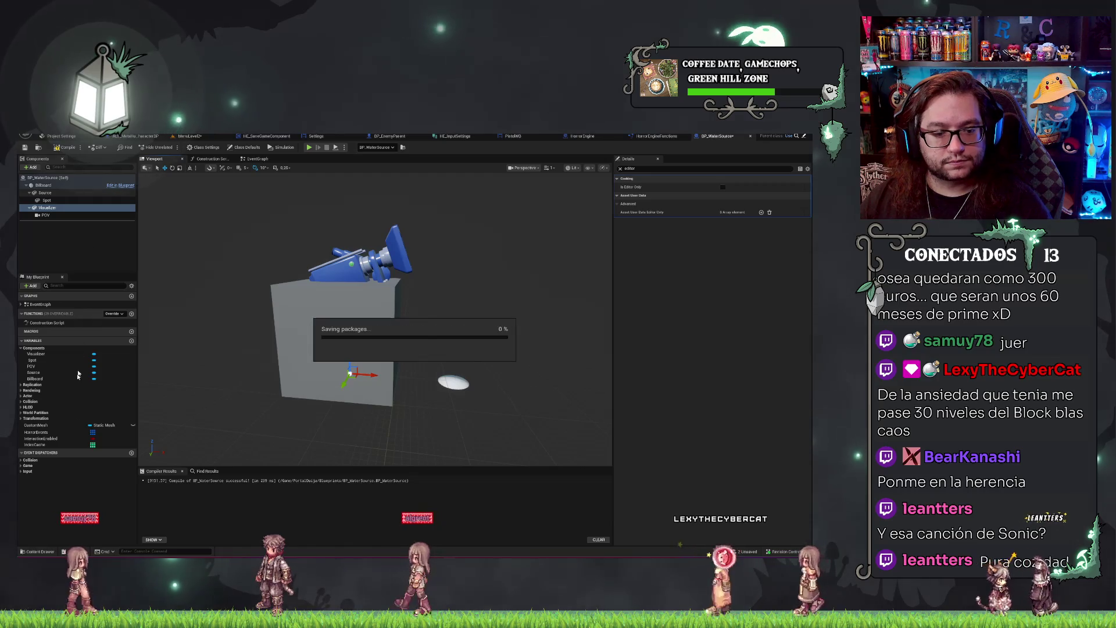
pyautogui.click(42, 426)
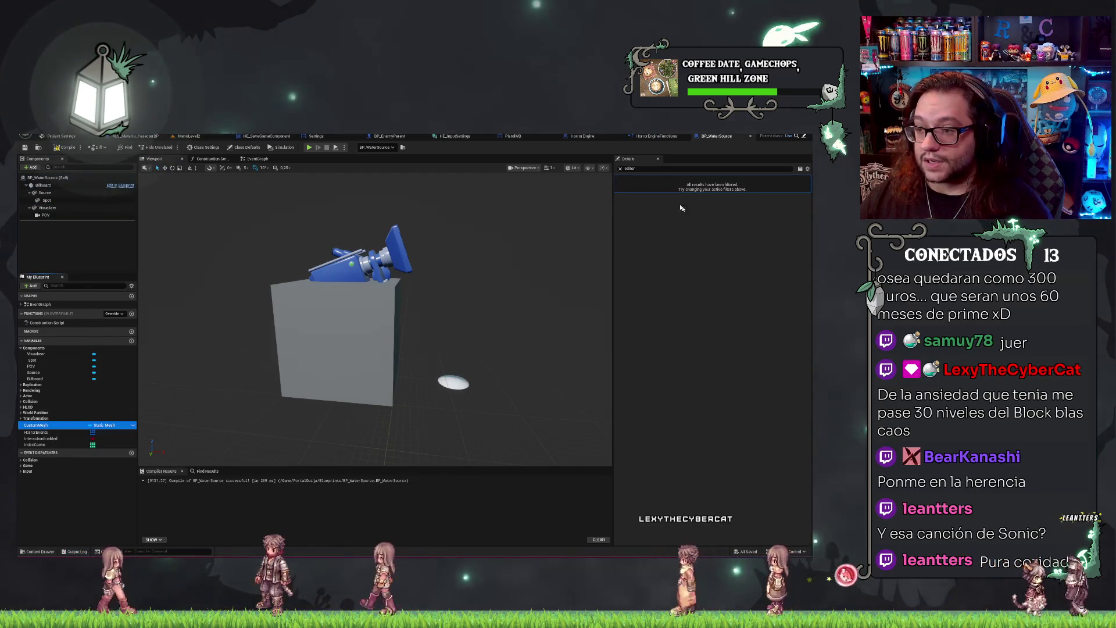
pyautogui.click(619, 168)
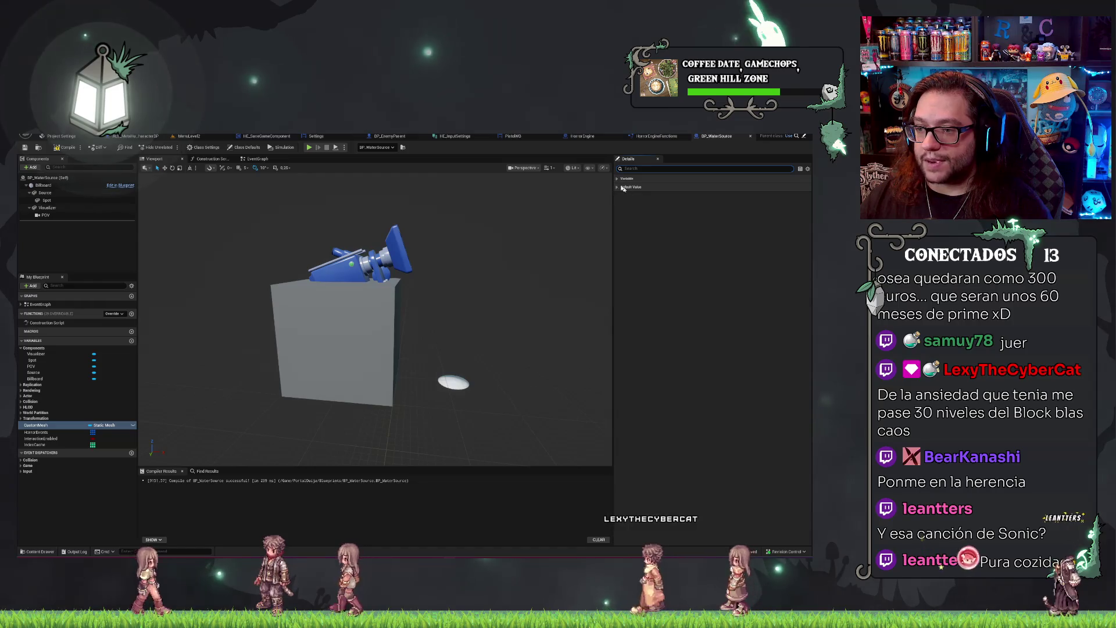
# Set the Custom Mesh variable's default value to SM_KitchenSink.
pyautogui.click(617, 179)
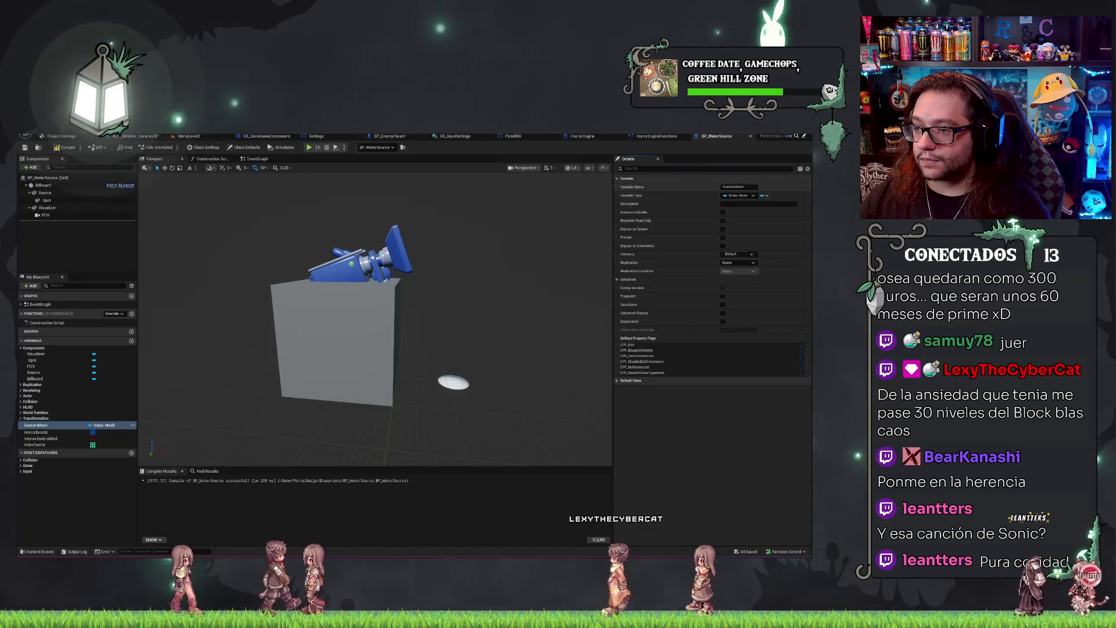
pyautogui.click(618, 381)
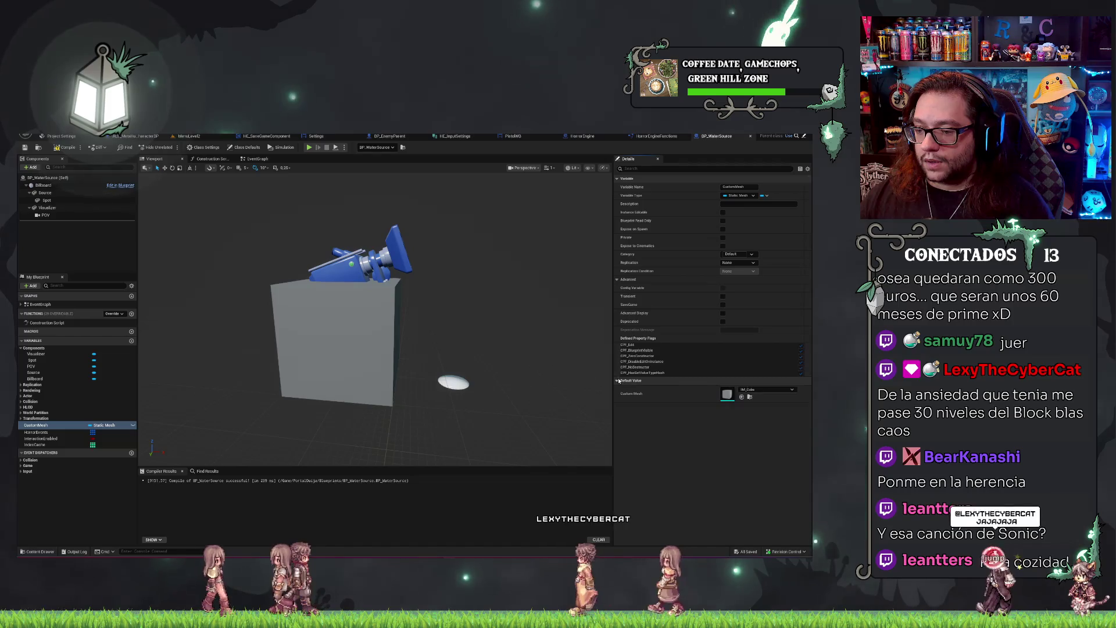
pyautogui.click(780, 390)
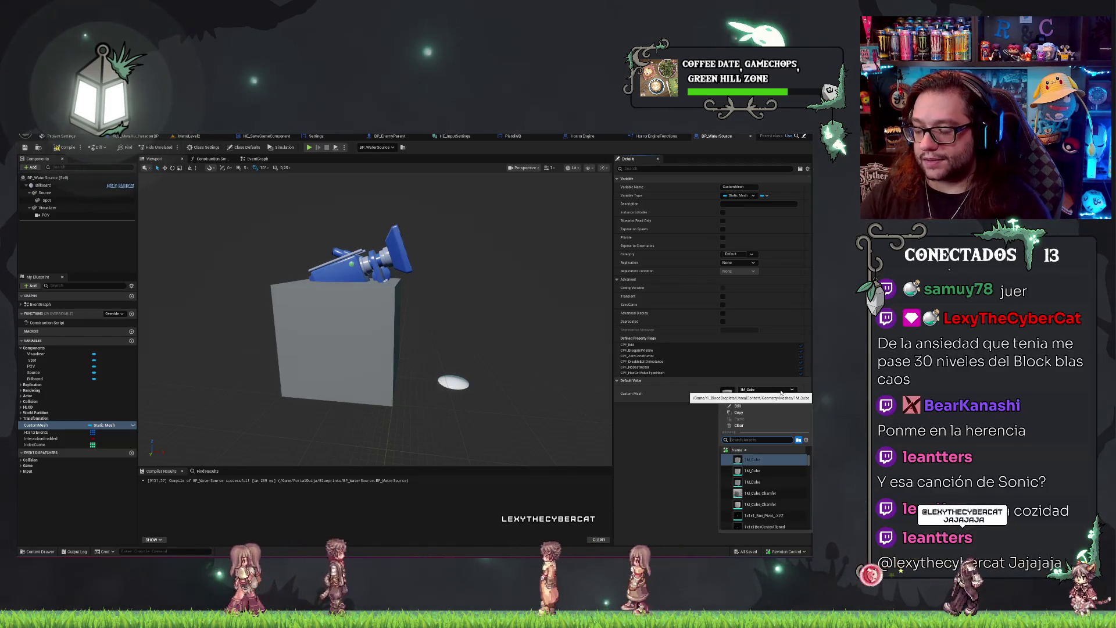
pyautogui.write('sink')
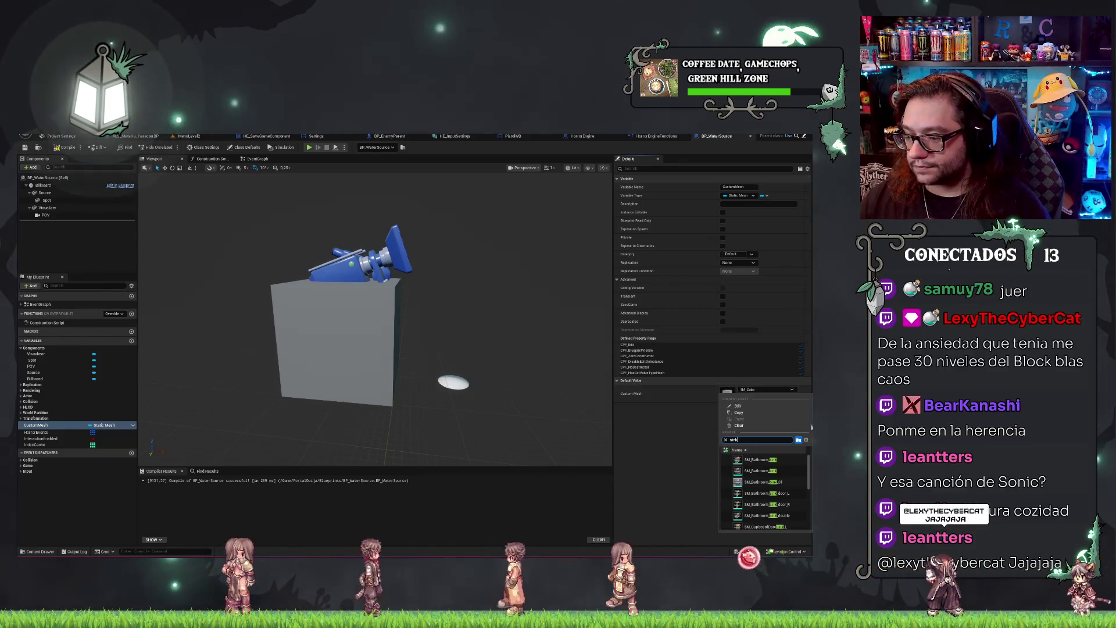
pyautogui.scroll(-1, 767, 471)
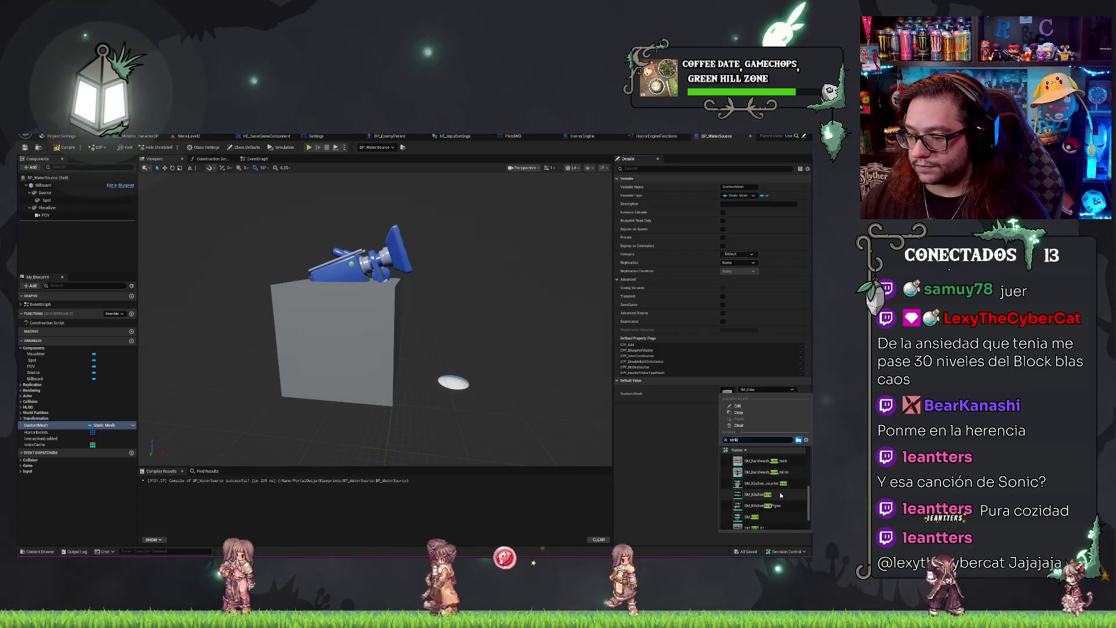
pyautogui.click(768, 496)
pyautogui.moveTo(479, 354)
pyautogui.mouseDown()
pyautogui.moveTo(506, 300)
pyautogui.moveTo(491, 307)
pyautogui.mouseUp()
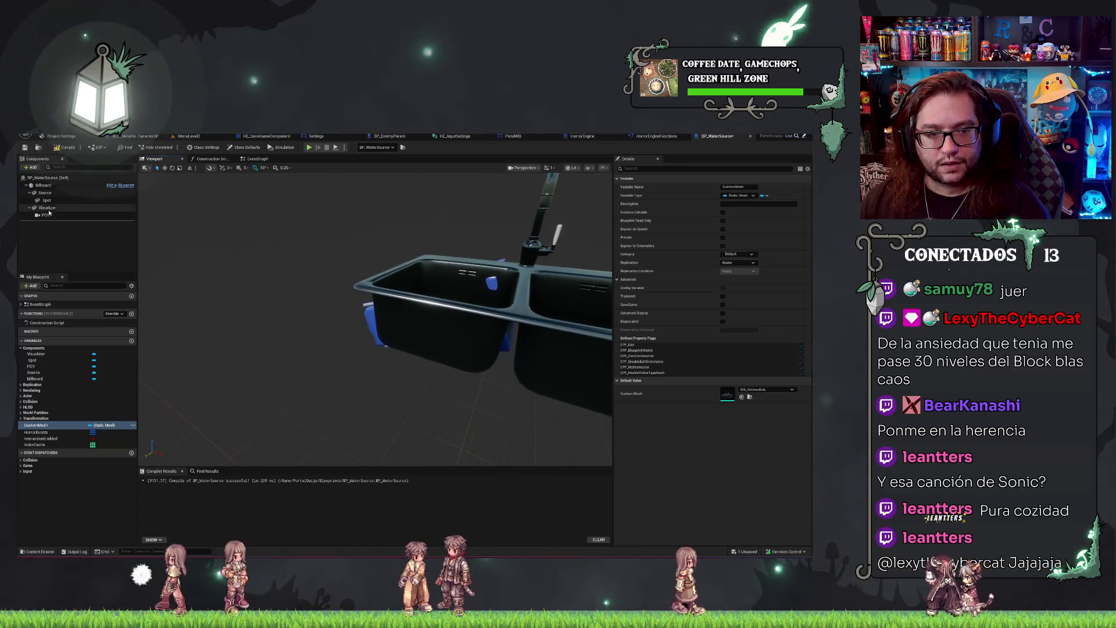
# Preview the kitchen sink from several angles, then undo the mesh change.
pyautogui.click(110, 208)
pyautogui.moveTo(372, 326); pyautogui.dragTo(387, 359)
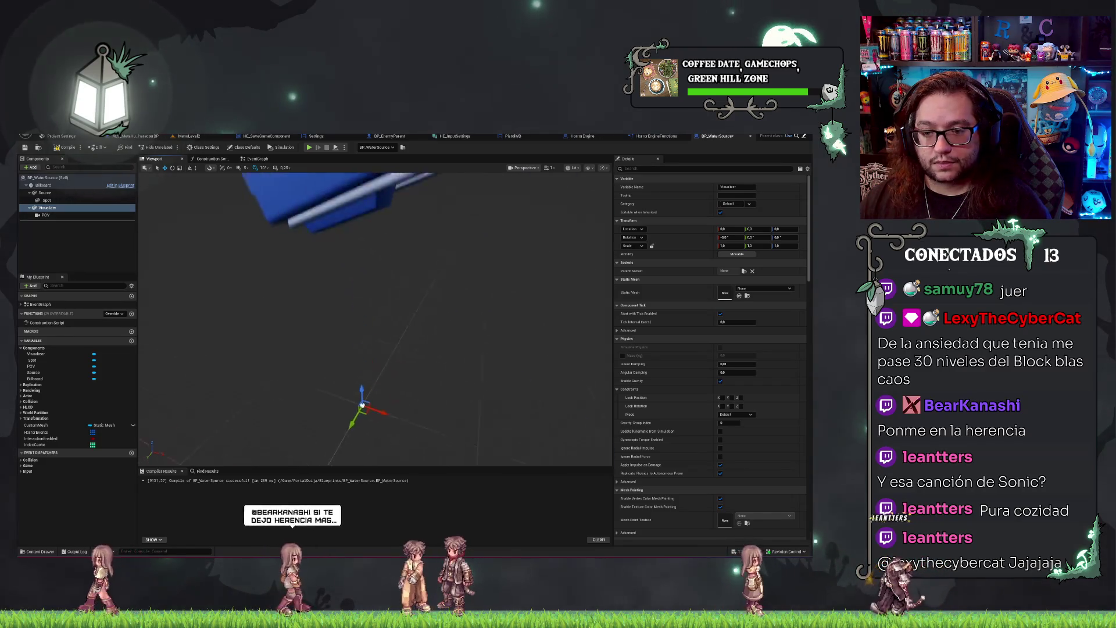
pyautogui.click(70, 194)
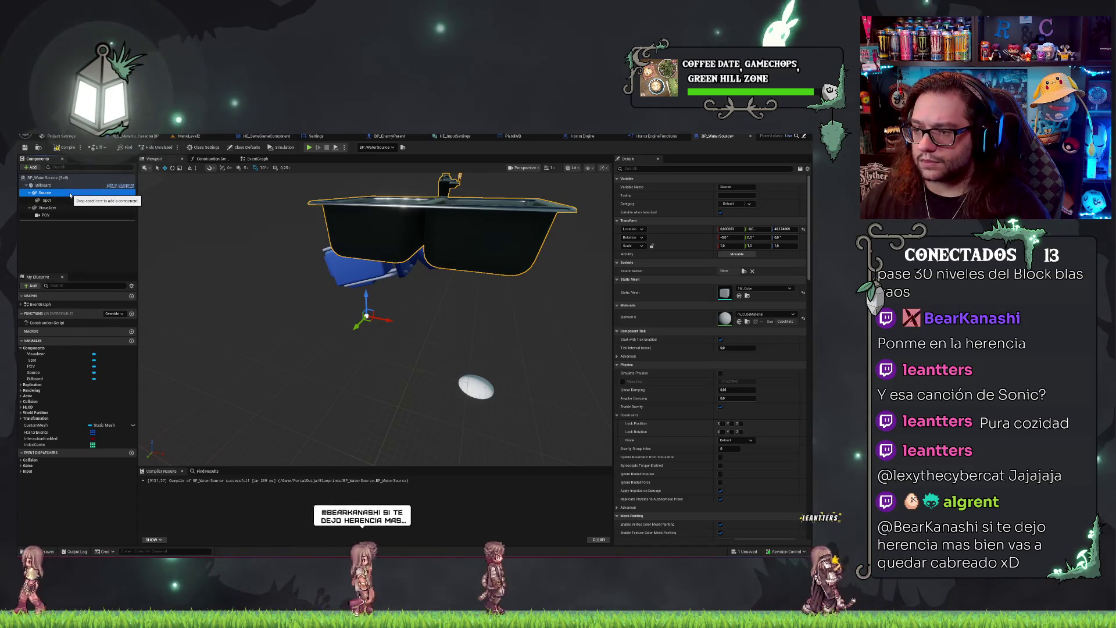
pyautogui.moveTo(441, 361)
pyautogui.mouseDown()
pyautogui.moveTo(430, 349)
pyautogui.moveTo(441, 361)
pyautogui.mouseUp()
pyautogui.hotkey('ctrl', 'z')
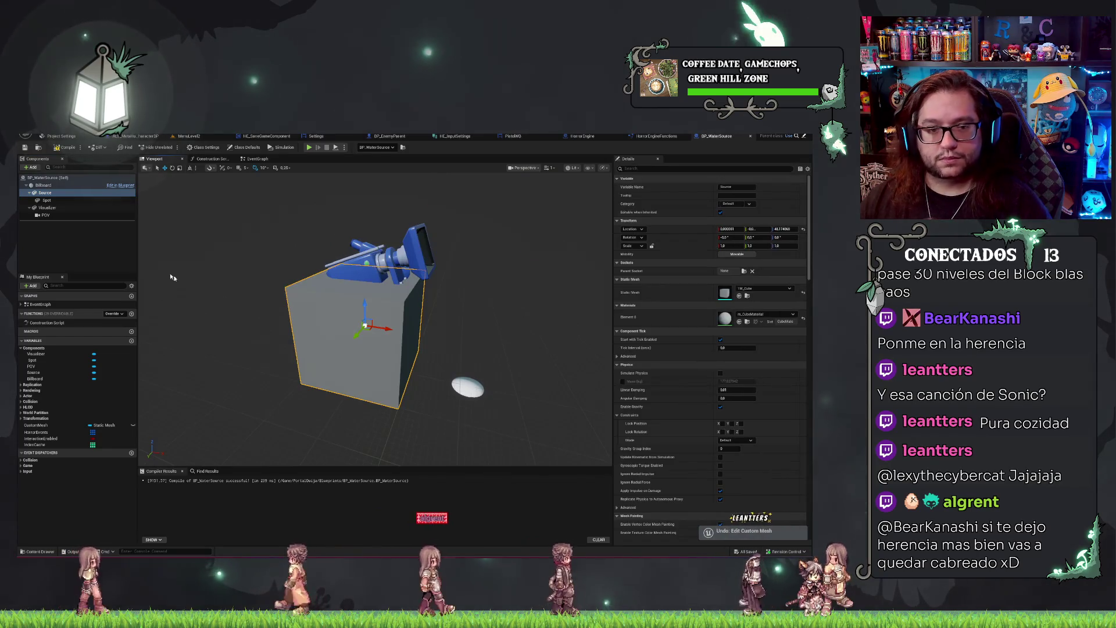
pyautogui.click(48, 207)
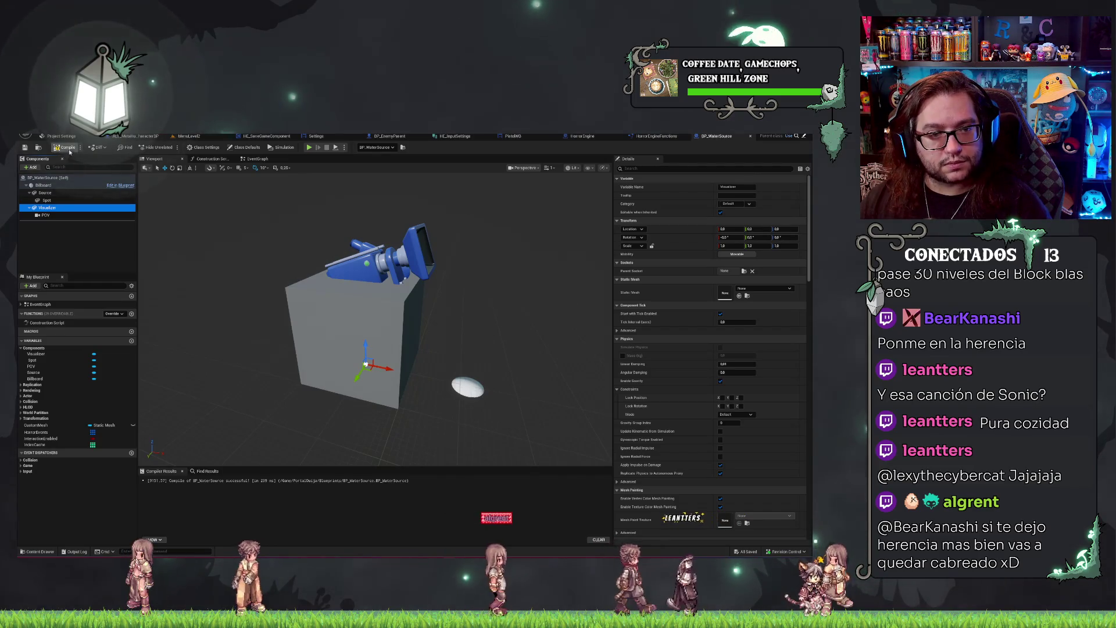
# Assign 1M_Cube as Source's Static Mesh and return to the Viewport.
pyautogui.click(44, 192)
pyautogui.click(213, 159)
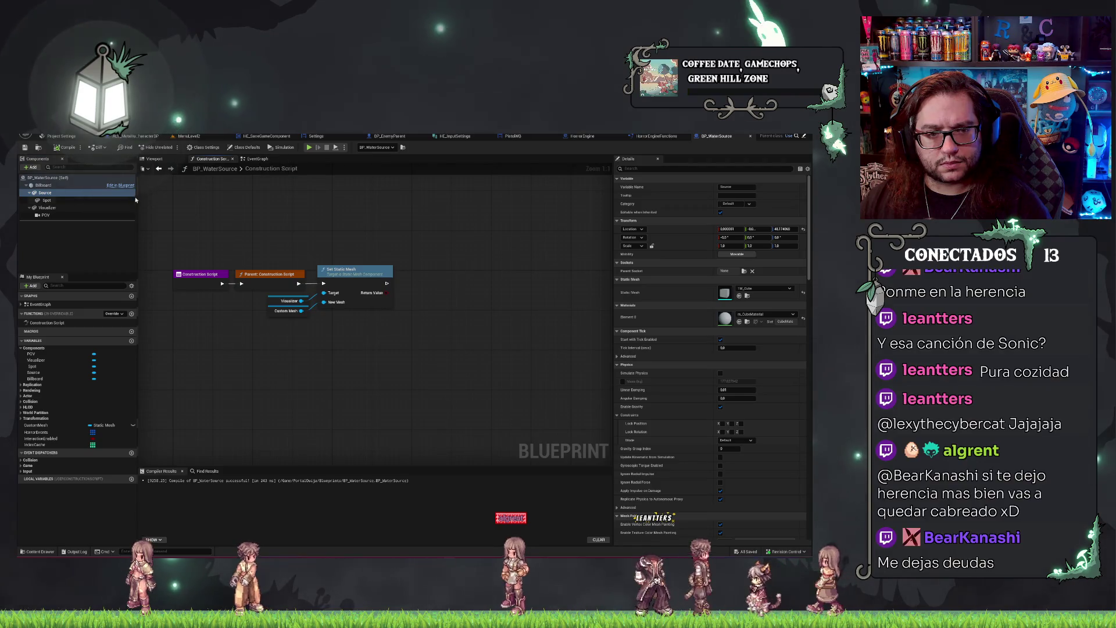
pyautogui.click(774, 289)
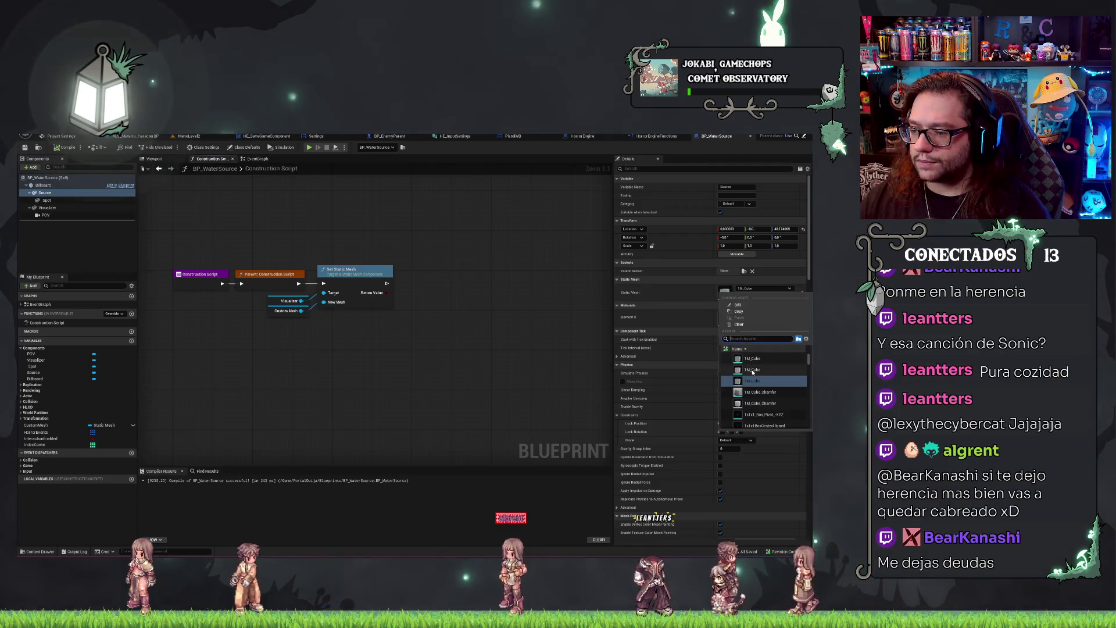
pyautogui.click(752, 372)
pyautogui.click(774, 290)
pyautogui.click(767, 380)
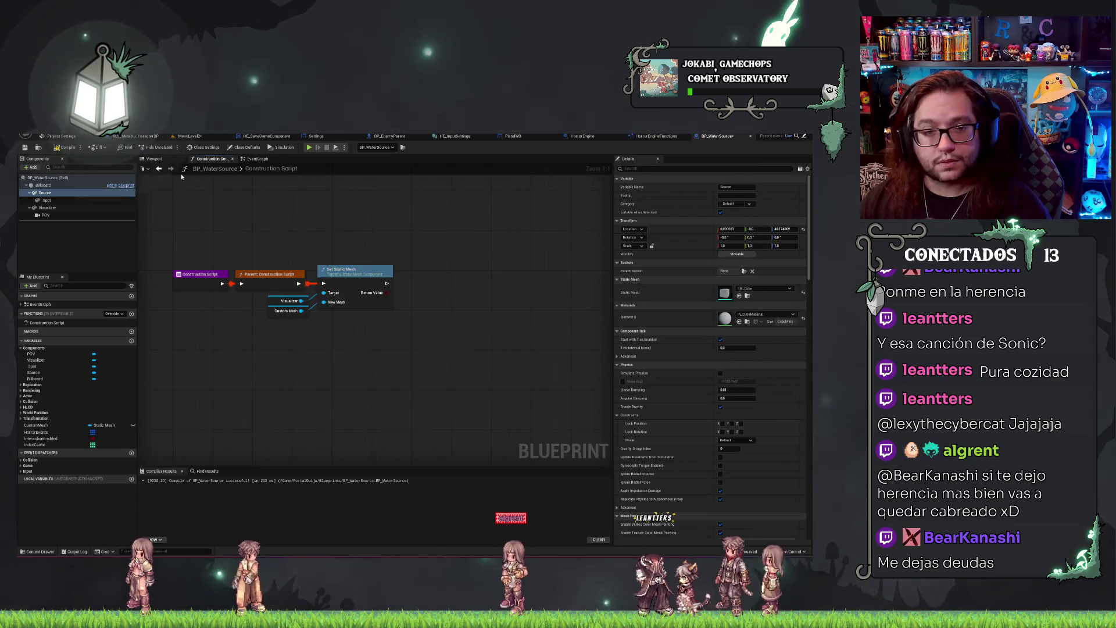
pyautogui.click(161, 159)
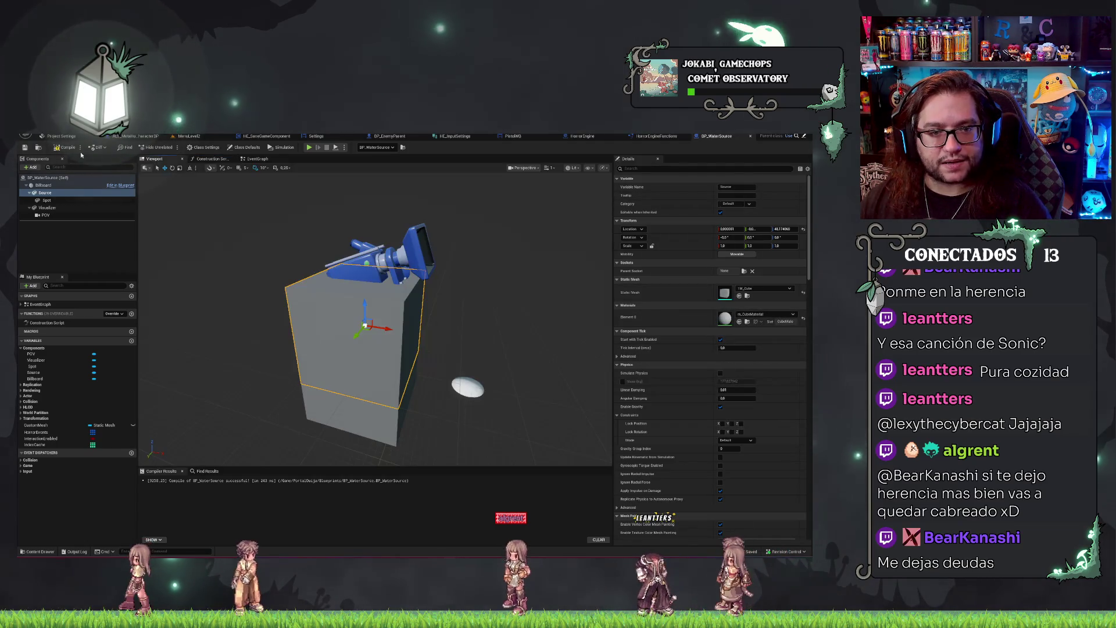
# Raise the Visualizer camera mesh higher above the grey cube.
pyautogui.click(67, 148)
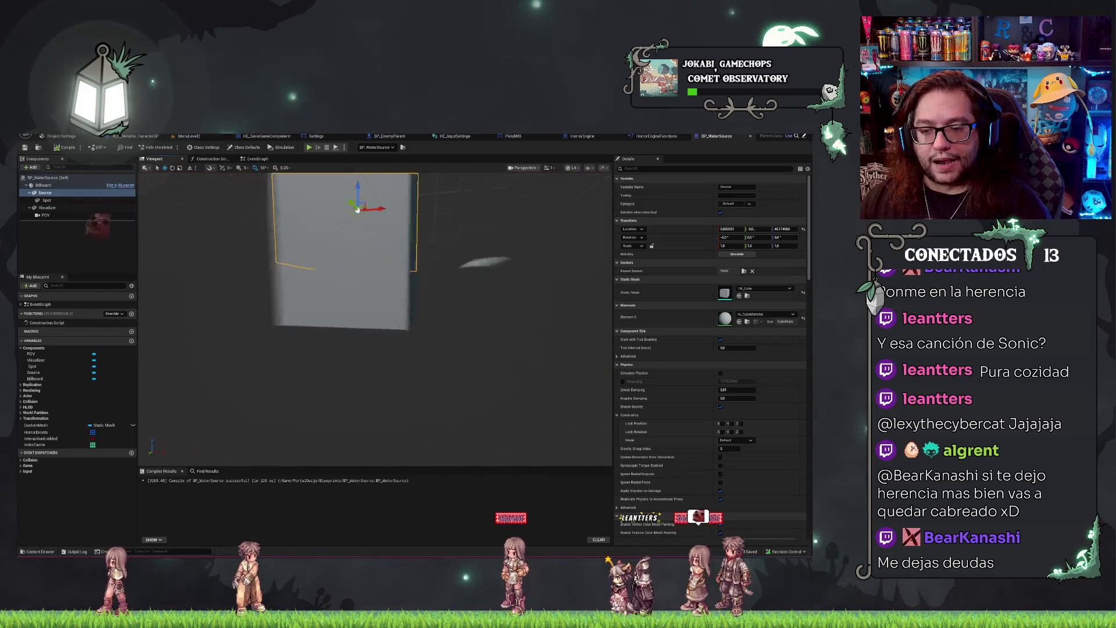
pyautogui.click(51, 201)
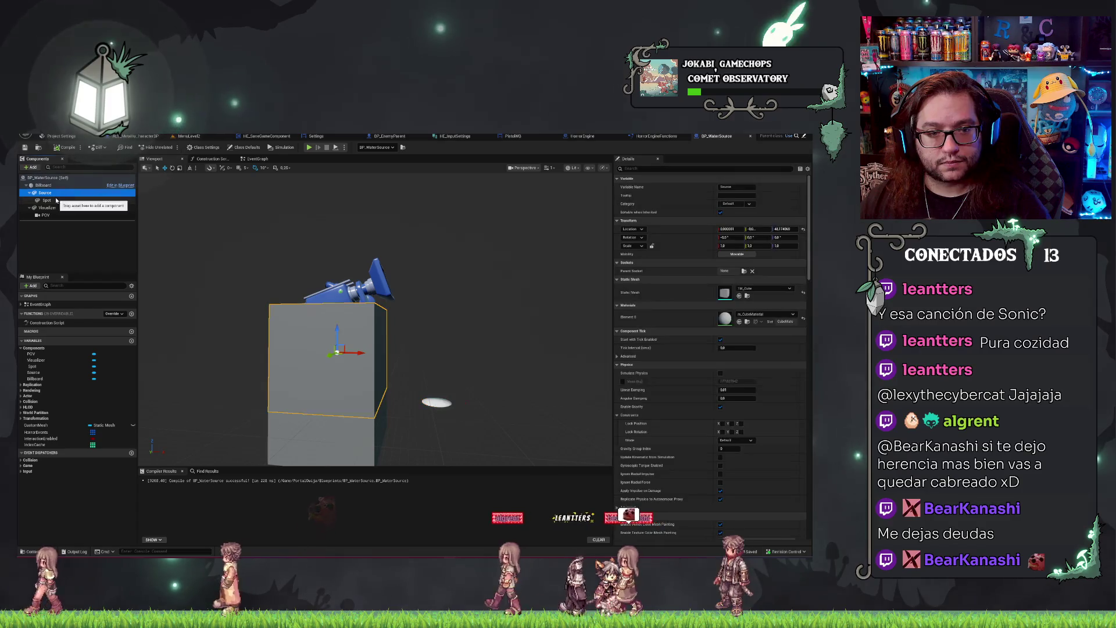
pyautogui.click(56, 207)
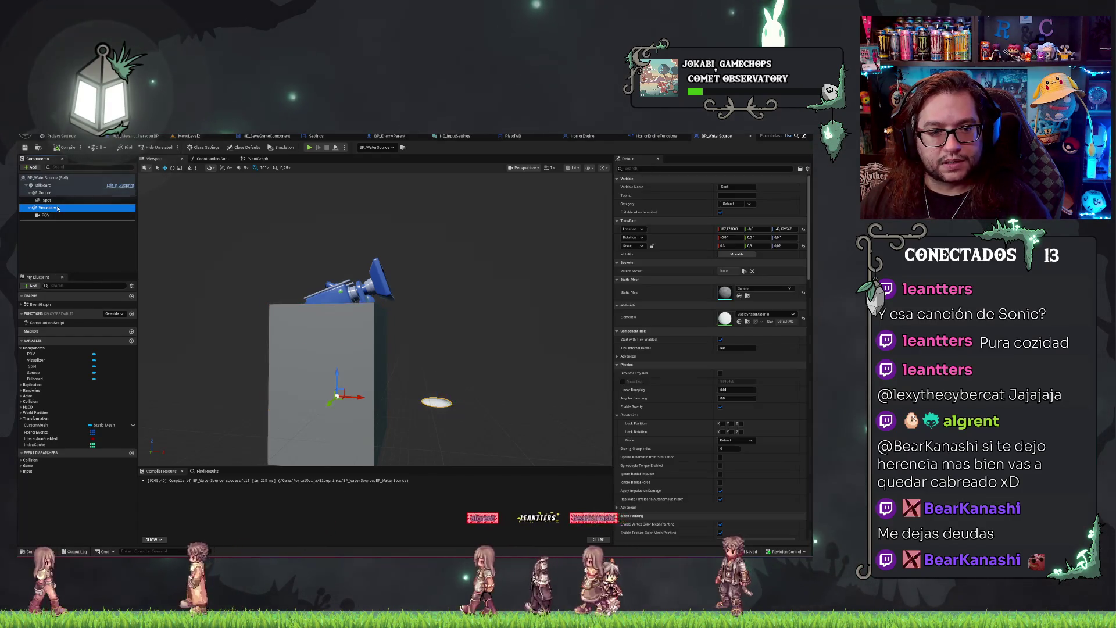
pyautogui.moveTo(338, 372)
pyautogui.mouseDown()
pyautogui.moveTo(346, 237)
pyautogui.moveTo(343, 330)
pyautogui.mouseUp()
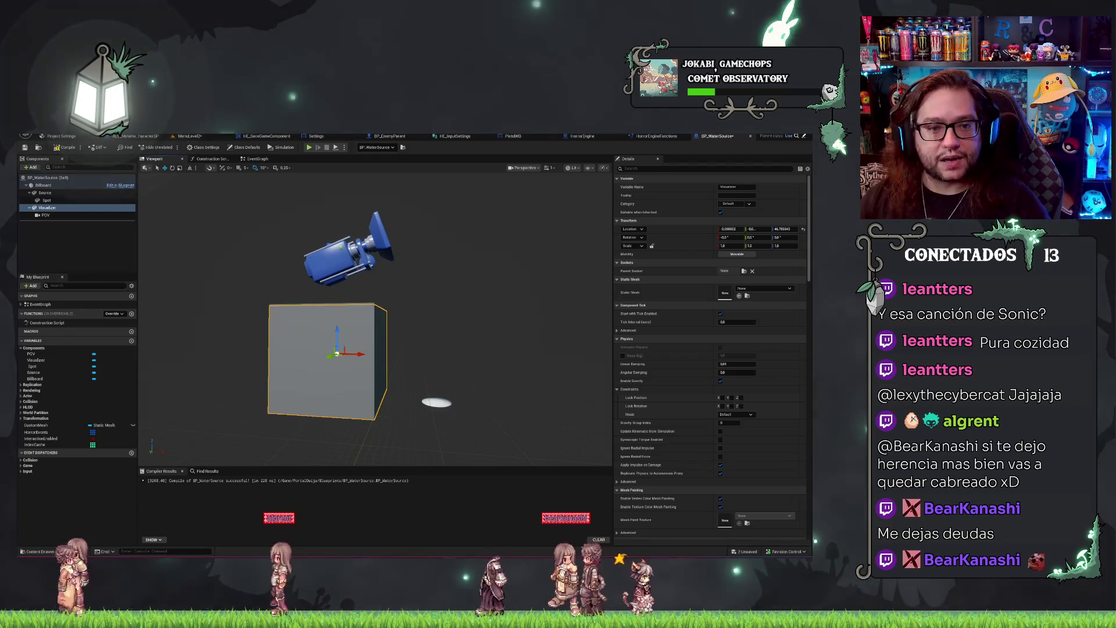
pyautogui.moveTo(199, 227)
pyautogui.mouseDown()
pyautogui.moveTo(209, 215)
pyautogui.moveTo(204, 227)
pyautogui.moveTo(198, 210)
pyautogui.mouseUp()
pyautogui.moveTo(488, 279); pyautogui.dragTo(488, 279)
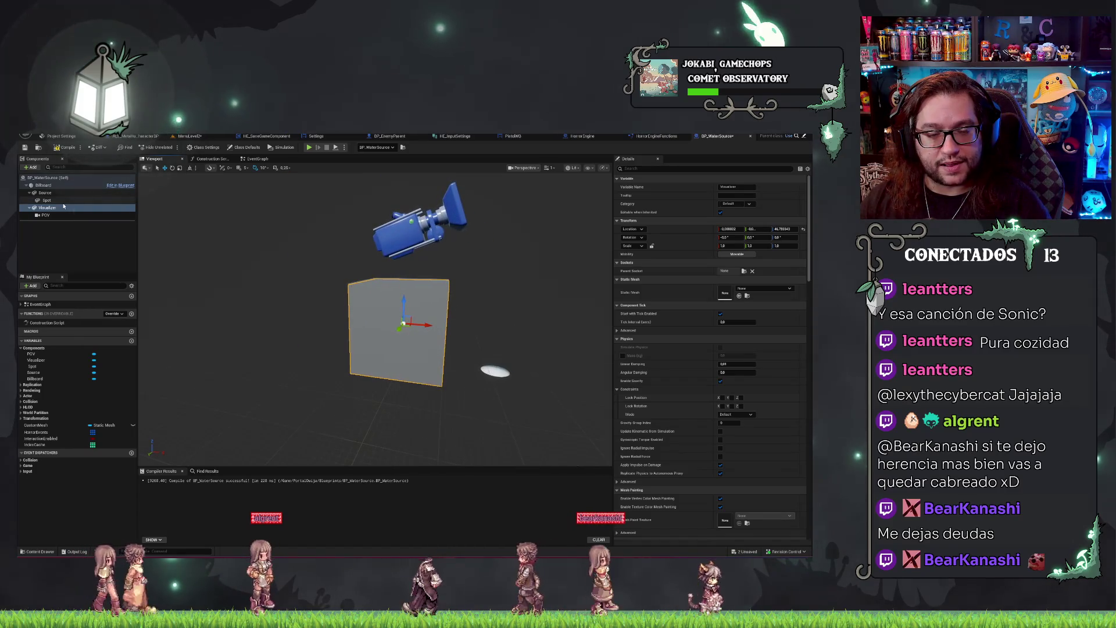
# Compile BP_WaterSource and save everything with Ctrl+Shift+S.
pyautogui.click(25, 147)
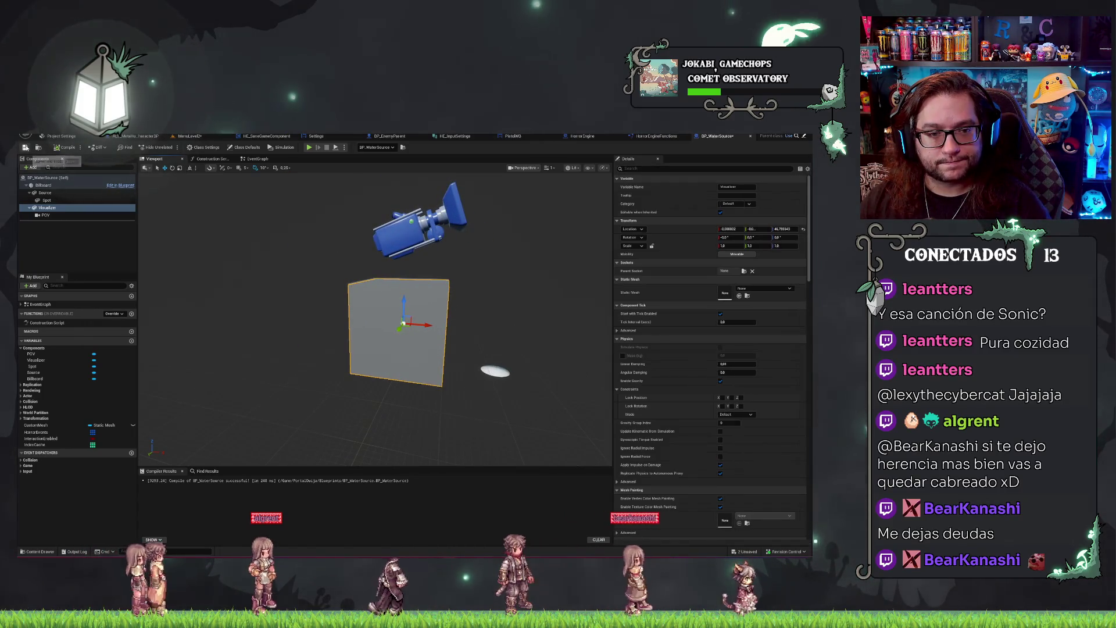
pyautogui.hotkey('ctrl', 'shift', 's')
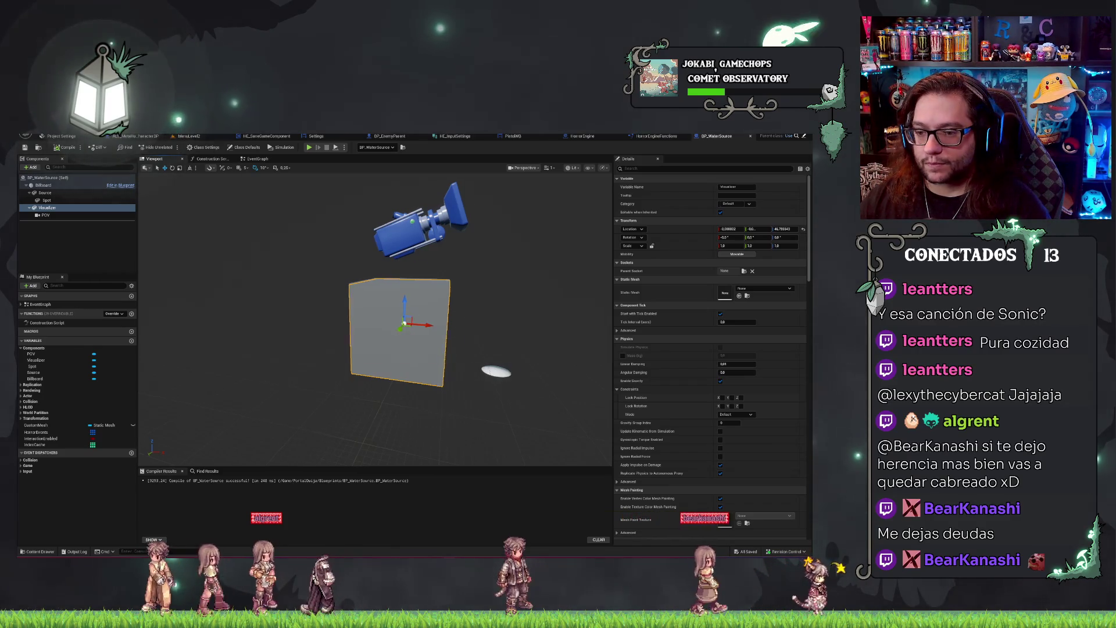
pyautogui.moveTo(523, 254); pyautogui.dragTo(561, 254)
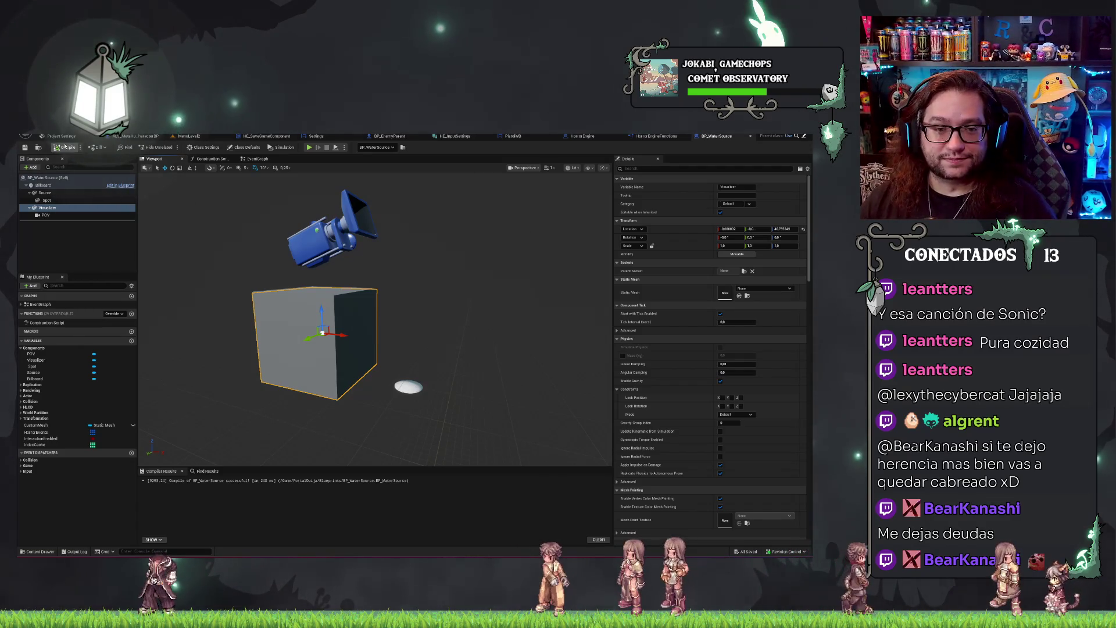
# Look down on the water-source box in MenuLevel2, then open BP_WaterSource's EventGraph.
pyautogui.click(206, 137)
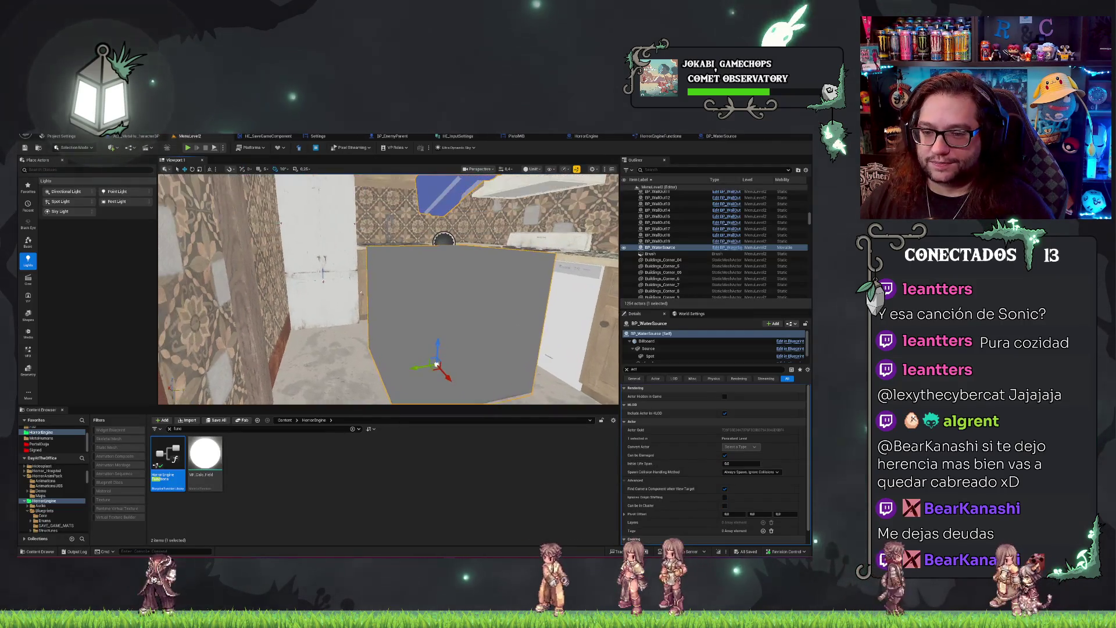
pyautogui.moveTo(453, 345)
pyautogui.mouseDown()
pyautogui.moveTo(410, 278)
pyautogui.moveTo(407, 319)
pyautogui.moveTo(263, 294)
pyautogui.moveTo(279, 290)
pyautogui.moveTo(308, 250)
pyautogui.moveTo(337, 256)
pyautogui.moveTo(303, 250)
pyautogui.mouseUp()
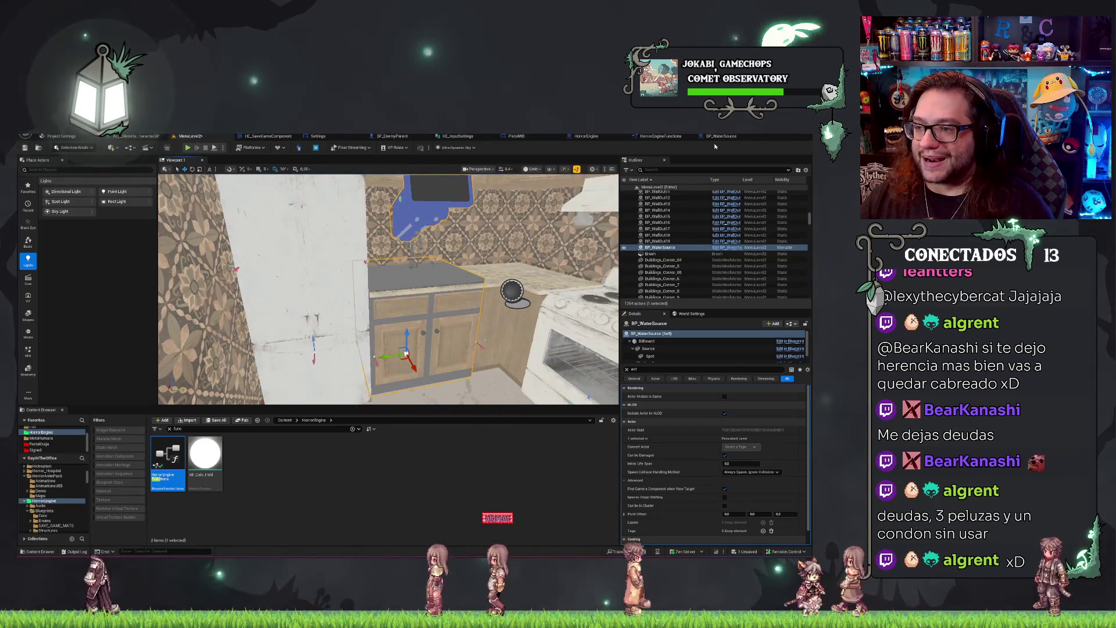
pyautogui.click(717, 136)
pyautogui.click(256, 159)
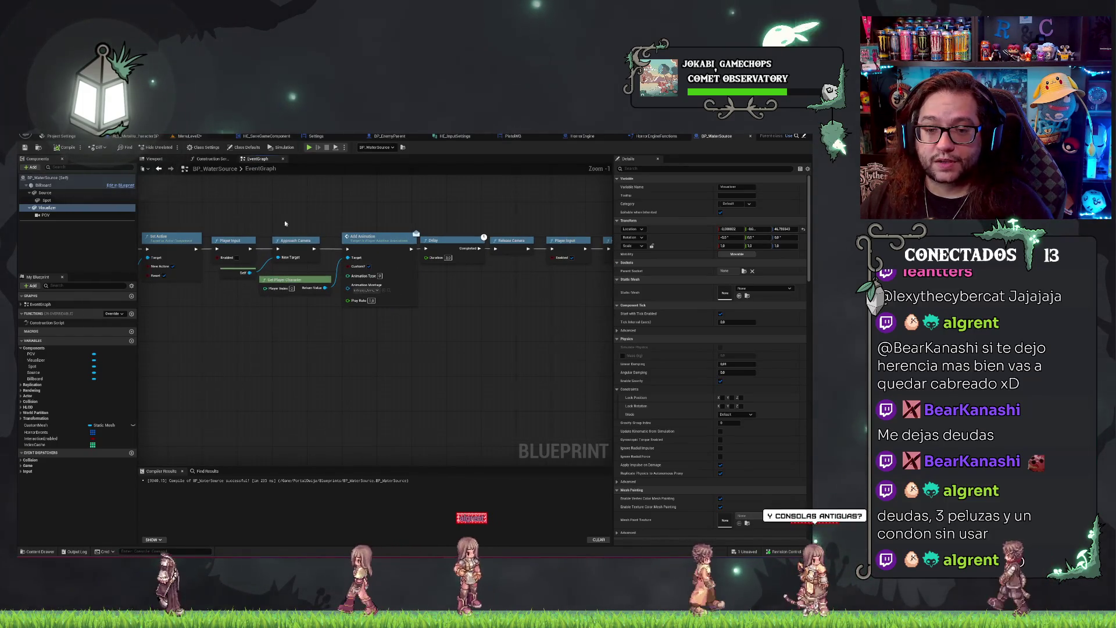
# Box-select the nodes after Approach Camera and shift them right to open a gap.
pyautogui.click(248, 269)
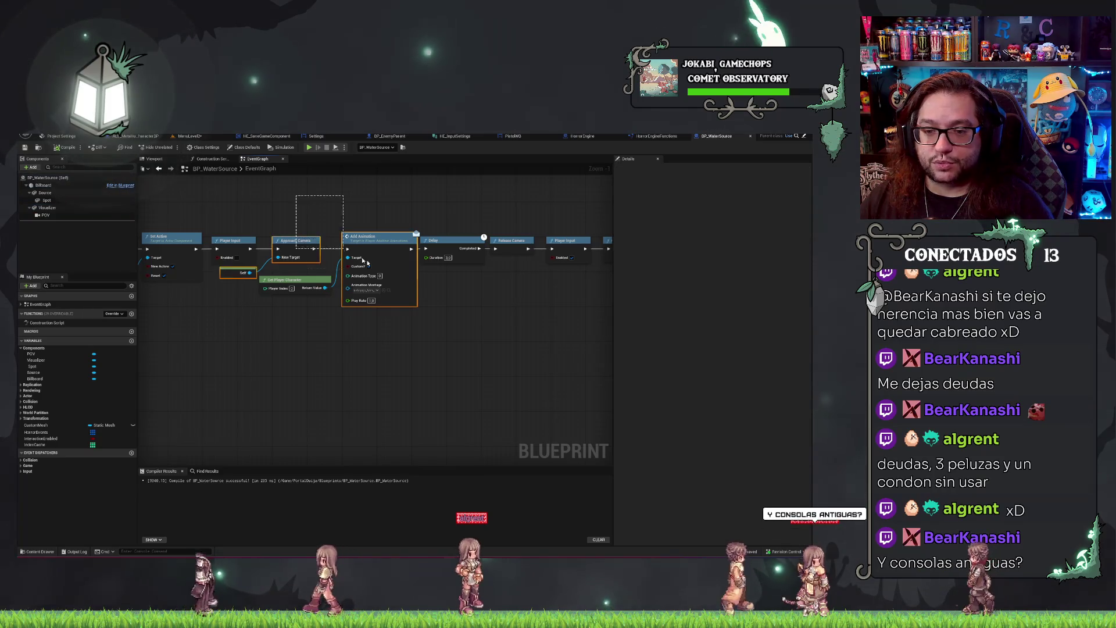
pyautogui.click(324, 219)
pyautogui.moveTo(324, 218); pyautogui.dragTo(678, 378)
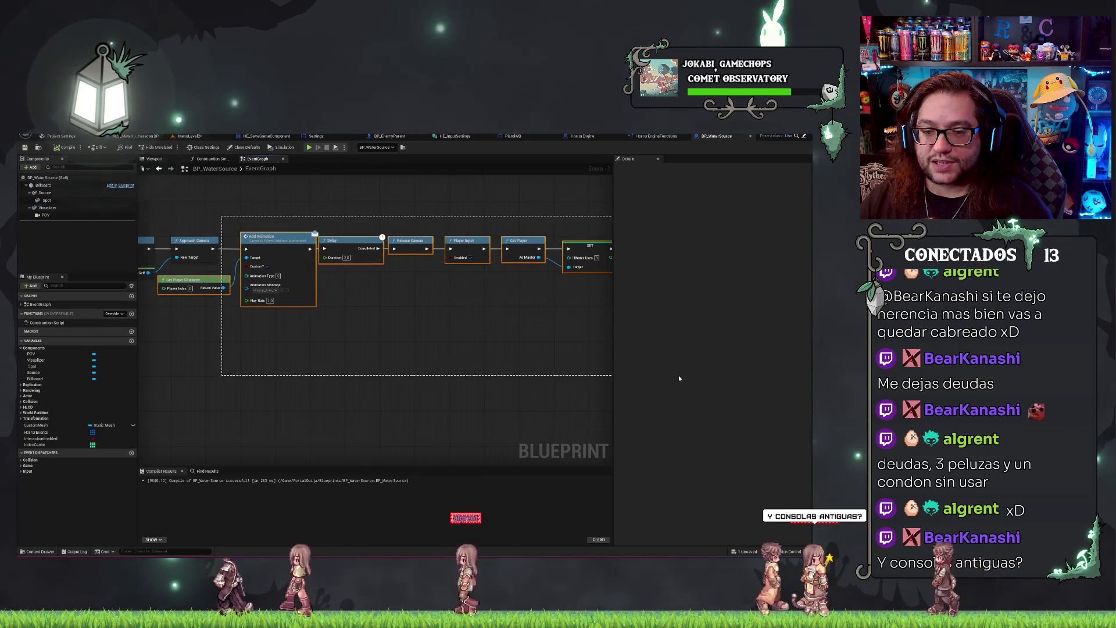
pyautogui.moveTo(349, 273); pyautogui.dragTo(441, 273)
pyautogui.scroll(1, 381, 352)
pyautogui.moveTo(381, 351); pyautogui.dragTo(409, 422)
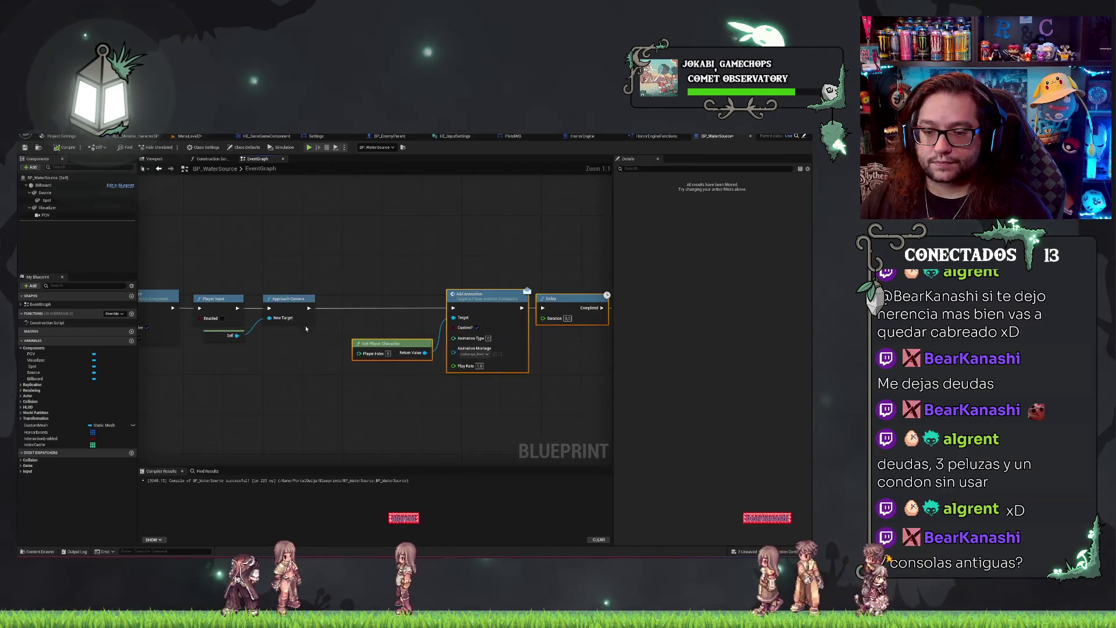
# Pull a wire from Approach Camera's execution output and search for Set Actor Location.
pyautogui.moveTo(329, 311); pyautogui.dragTo(371, 232)
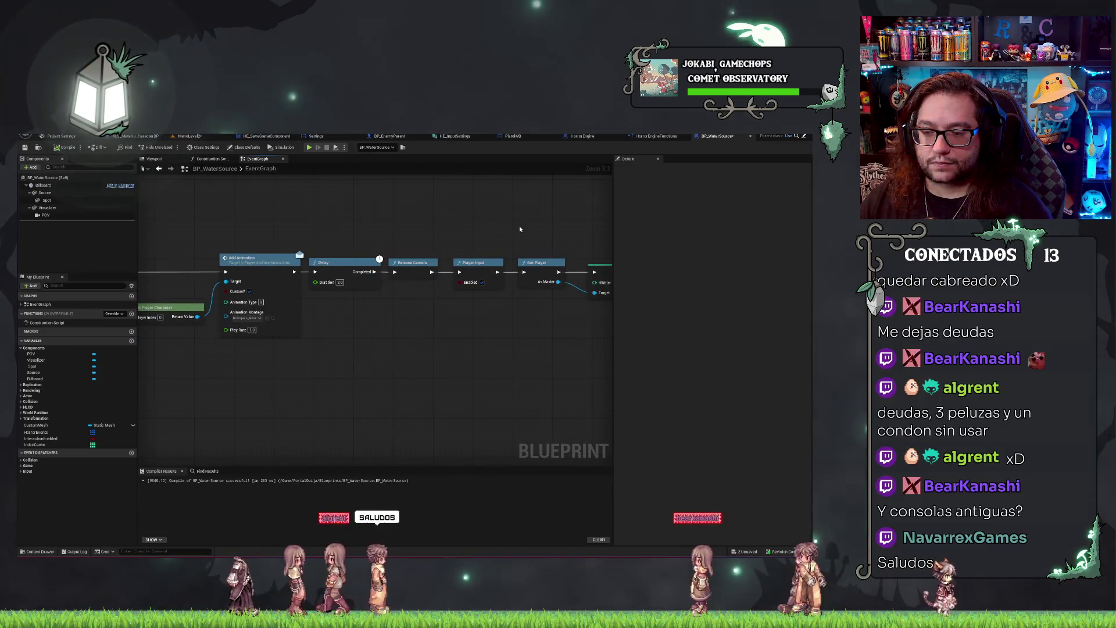
pyautogui.moveTo(105, 289)
pyautogui.mouseDown()
pyautogui.moveTo(386, 315)
pyautogui.moveTo(401, 284)
pyautogui.moveTo(504, 297)
pyautogui.moveTo(425, 322)
pyautogui.moveTo(373, 373)
pyautogui.moveTo(333, 364)
pyautogui.mouseUp()
pyautogui.write('s')
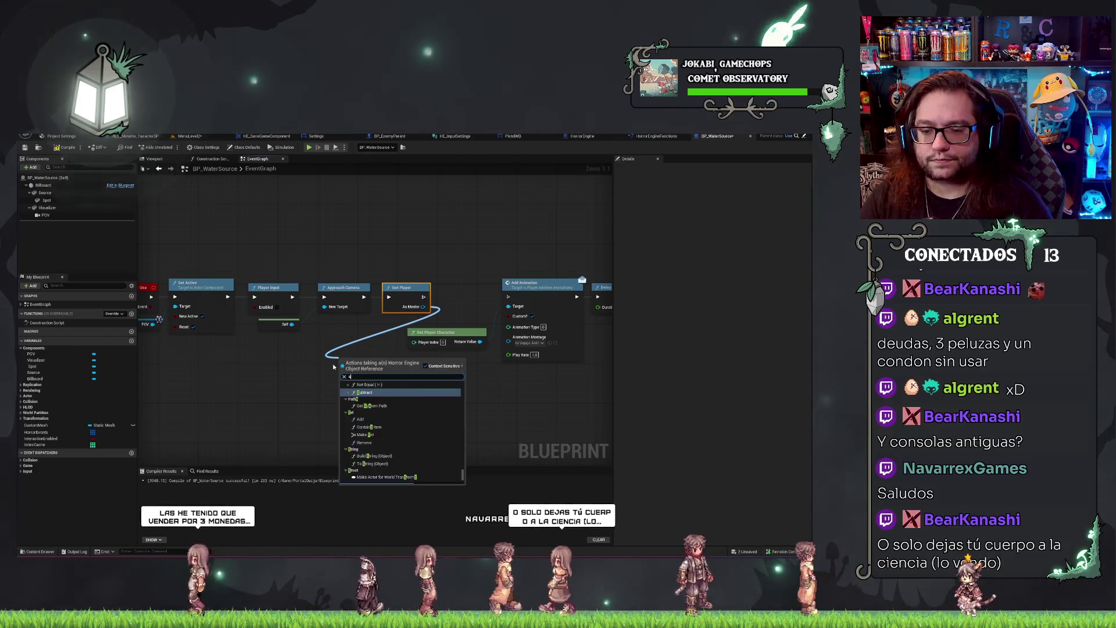
pyautogui.write('et actor locat')
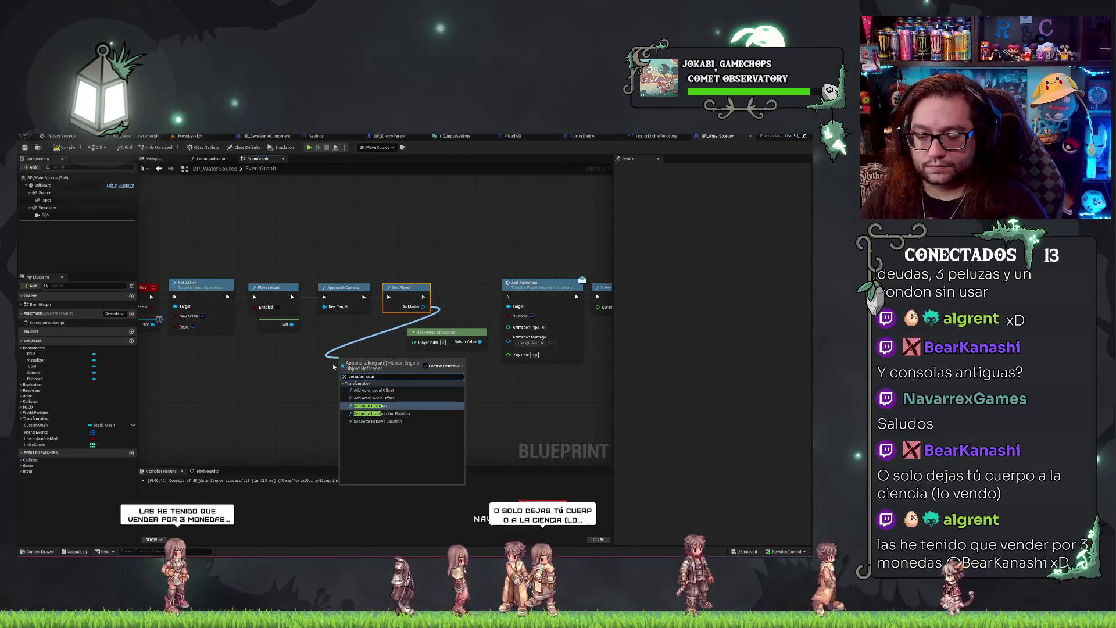
# Add a Set Actor Location node and split its New Location into X, Y, Z.
pyautogui.press('Return')
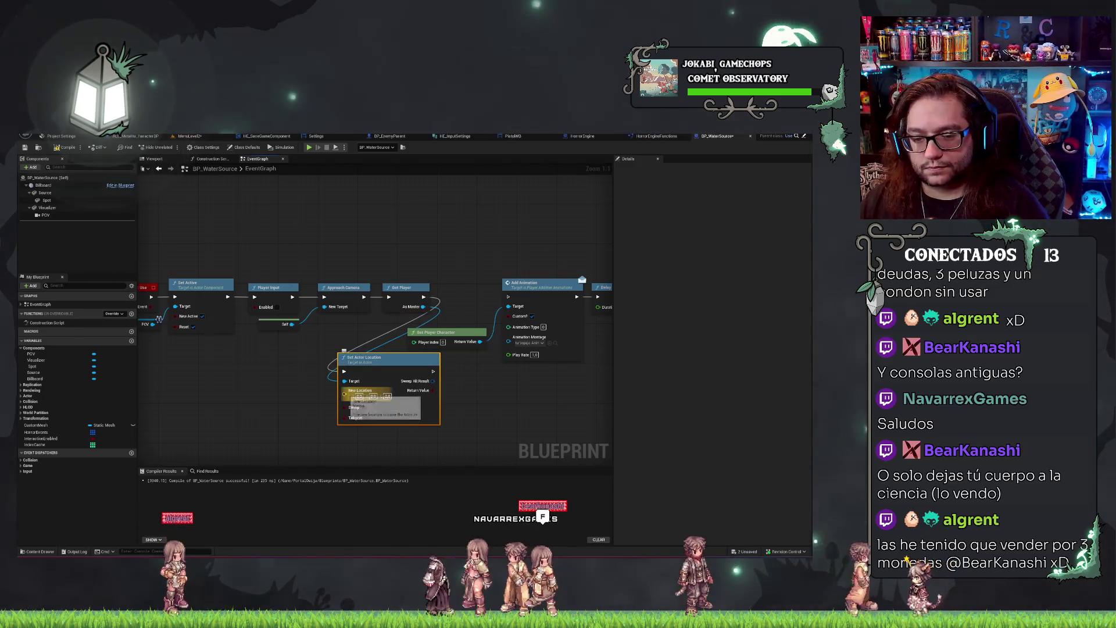
pyautogui.rightClick(344, 394)
pyautogui.click(372, 420)
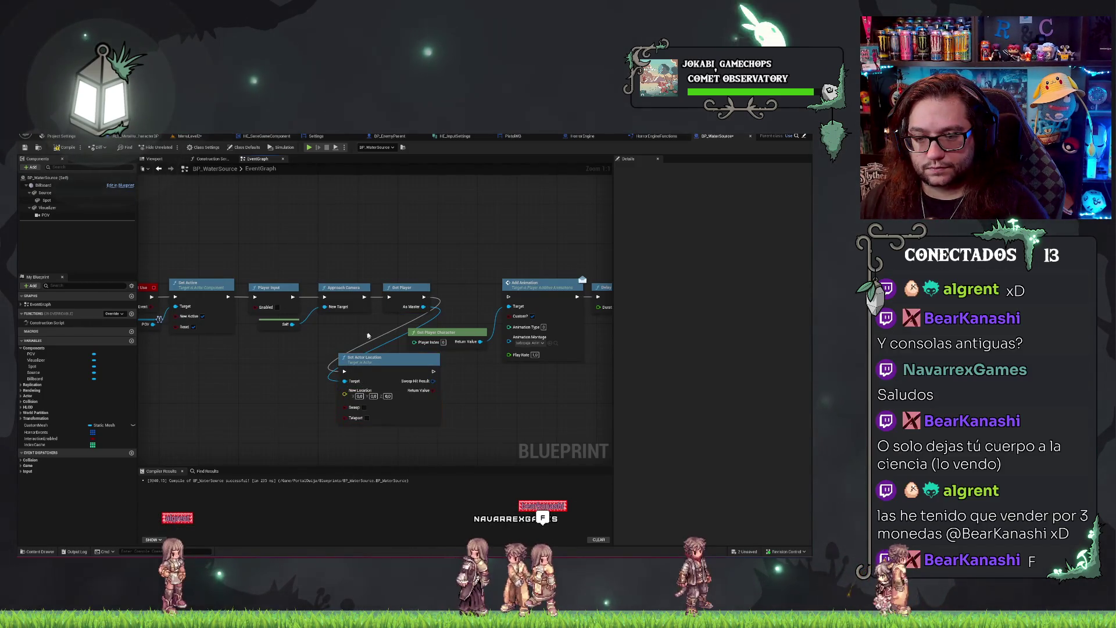
# Add Get Actor Location for the player and split its Return Value and New Location into X, Y, Z.
pyautogui.moveTo(423, 307); pyautogui.dragTo(223, 357)
pyautogui.write('get ac')
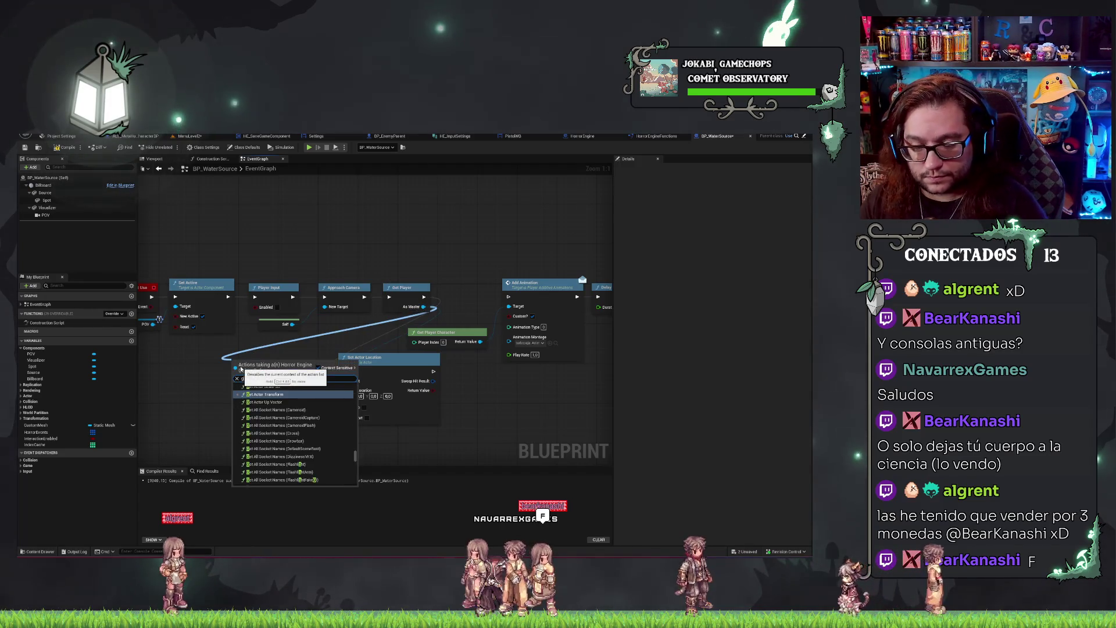
pyautogui.write('tor loc')
pyautogui.press('Return')
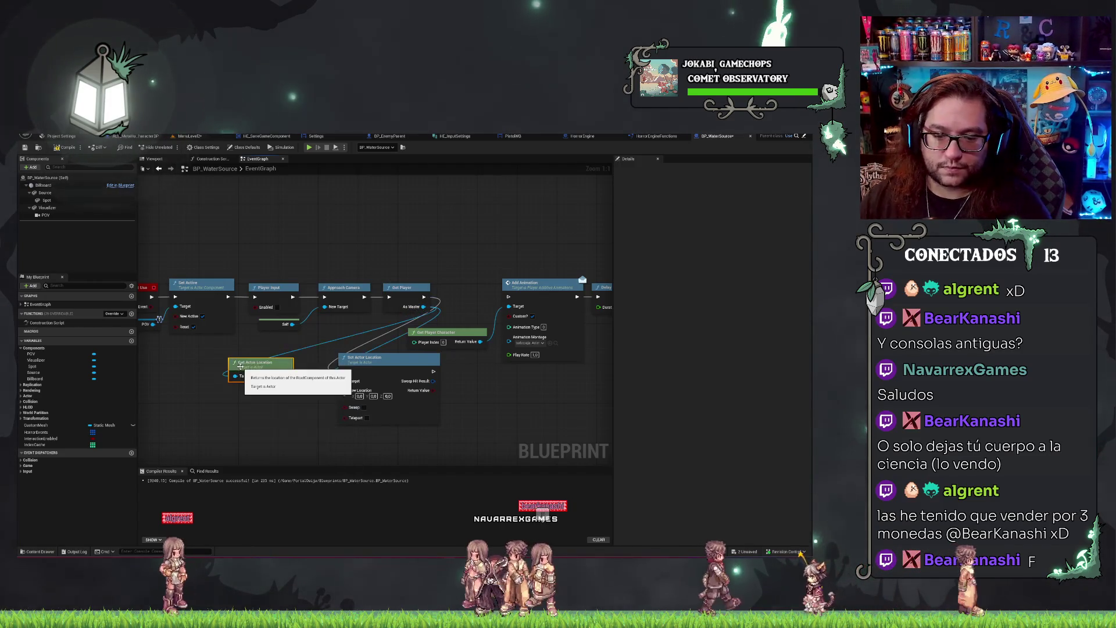
pyautogui.moveTo(280, 378); pyautogui.dragTo(293, 395)
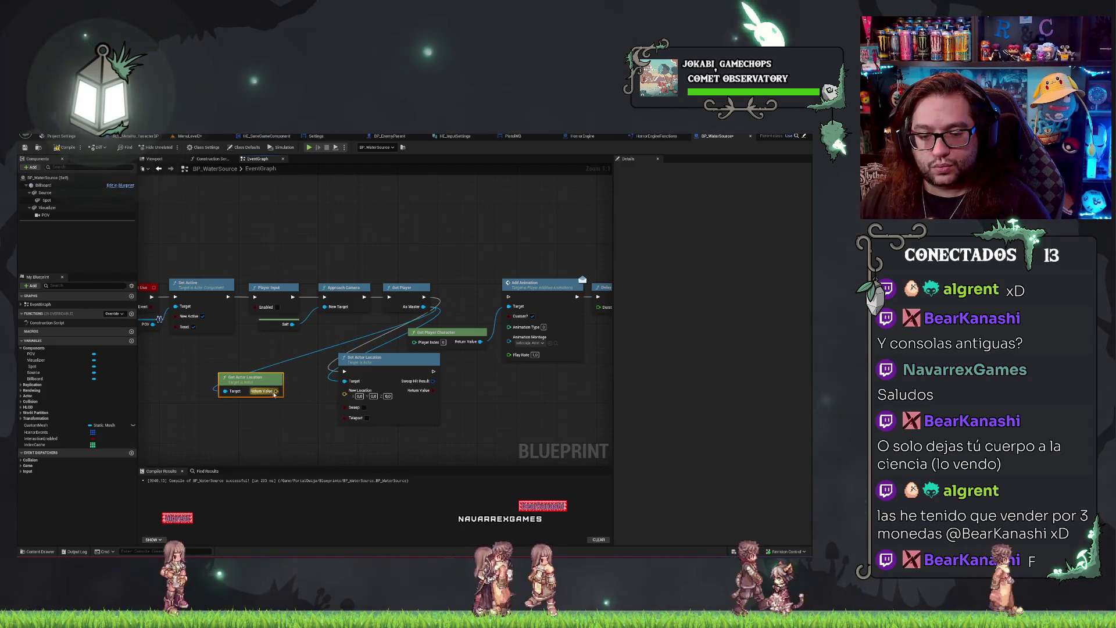
pyautogui.rightClick(275, 392)
pyautogui.click(296, 421)
pyautogui.rightClick(352, 393)
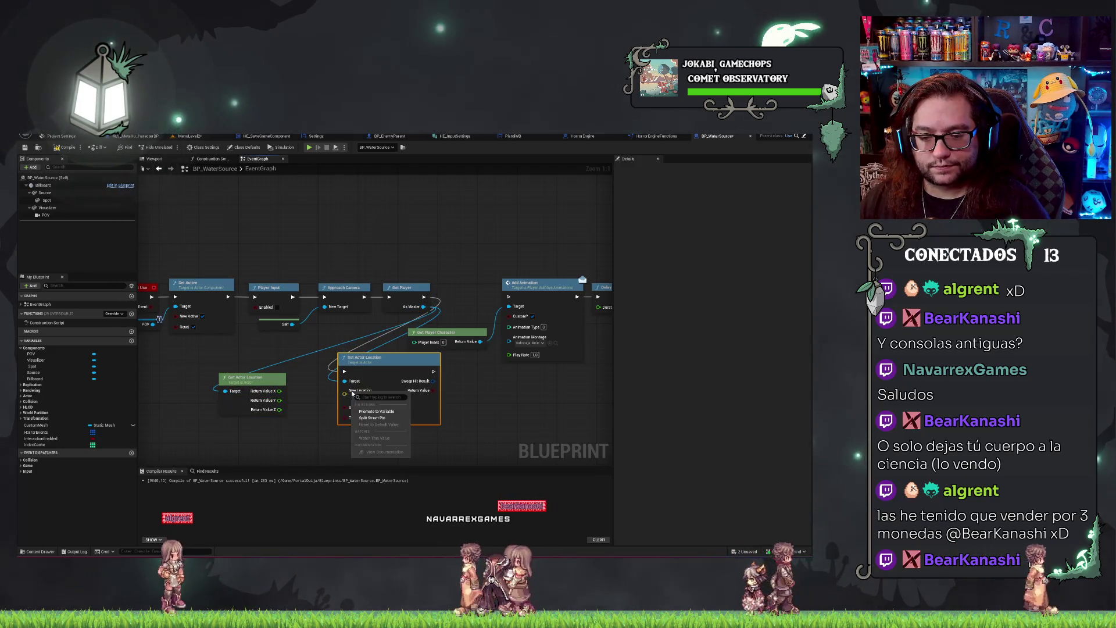
pyautogui.click(375, 418)
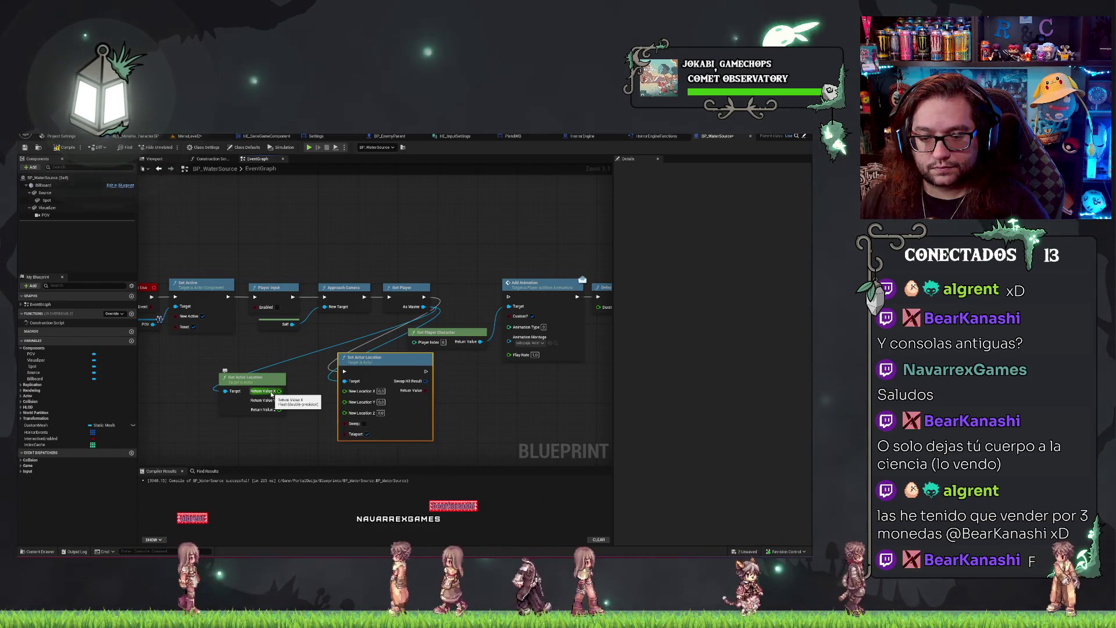
pyautogui.moveTo(271, 394); pyautogui.dragTo(311, 385)
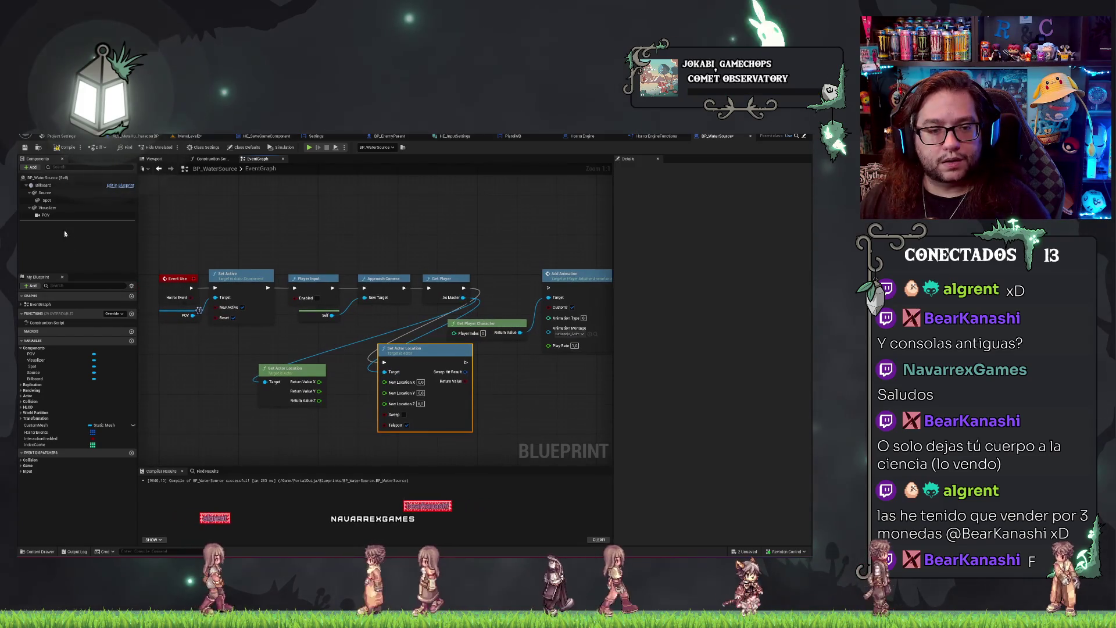
# Place a Spot light reference in the event graph and view Spot's properties.
pyautogui.click(46, 201)
pyautogui.moveTo(46, 202)
pyautogui.mouseDown()
pyautogui.moveTo(235, 430)
pyautogui.moveTo(282, 430)
pyautogui.mouseUp()
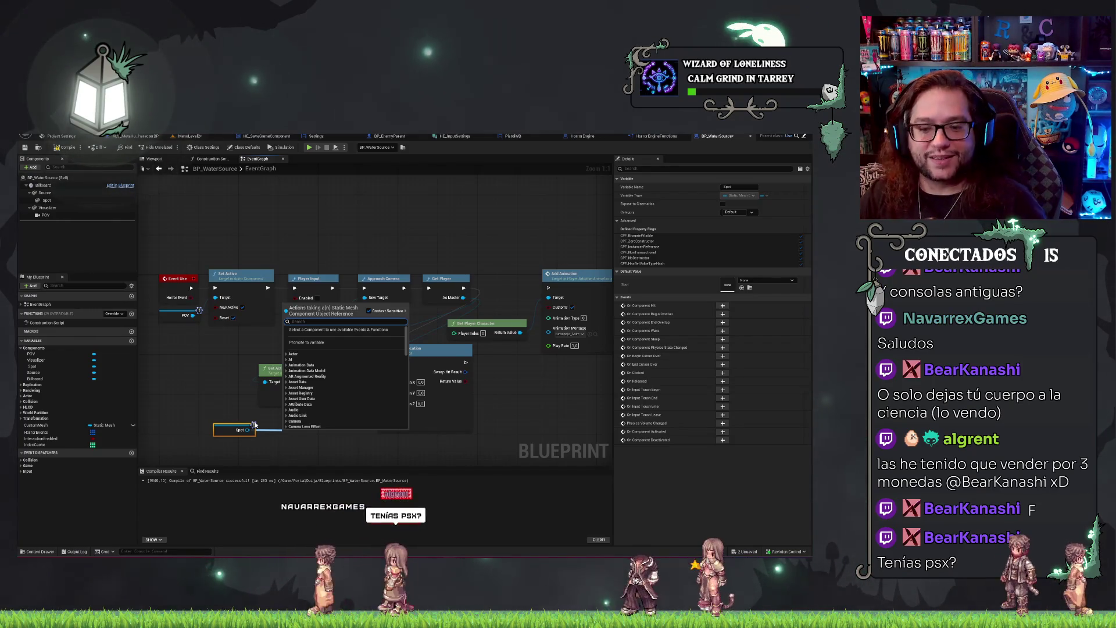
pyautogui.press('Escape')
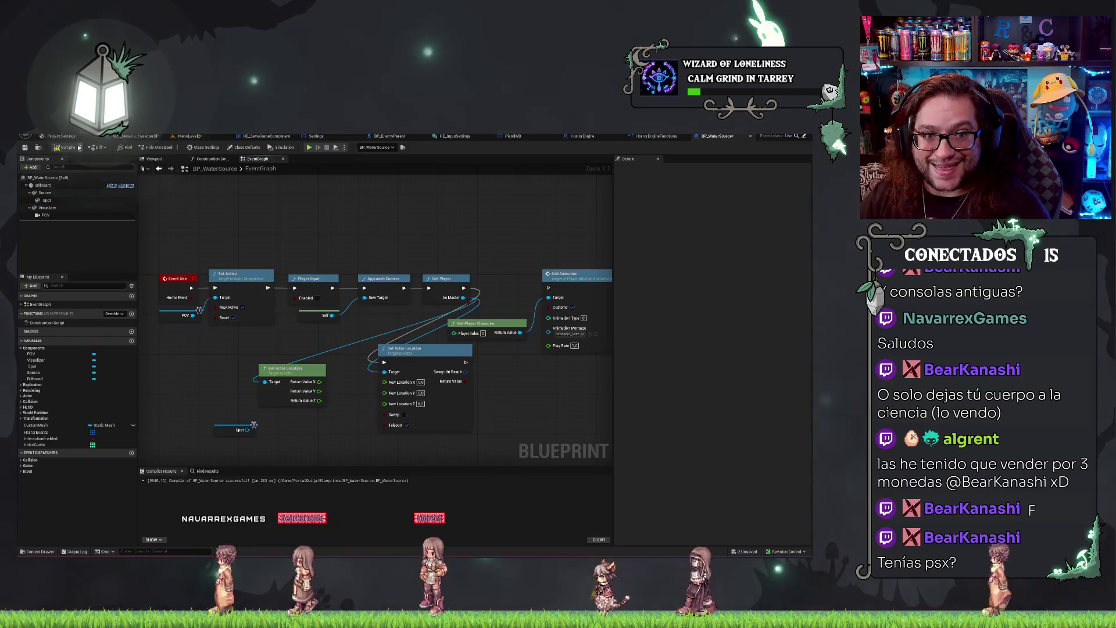
pyautogui.click(46, 200)
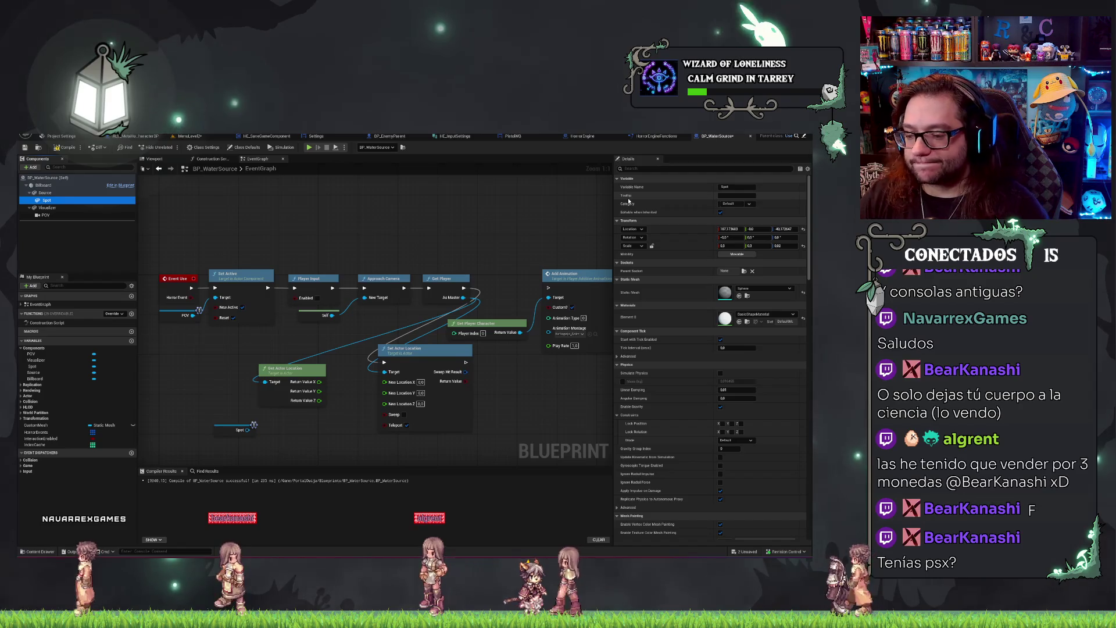
pyautogui.click(186, 137)
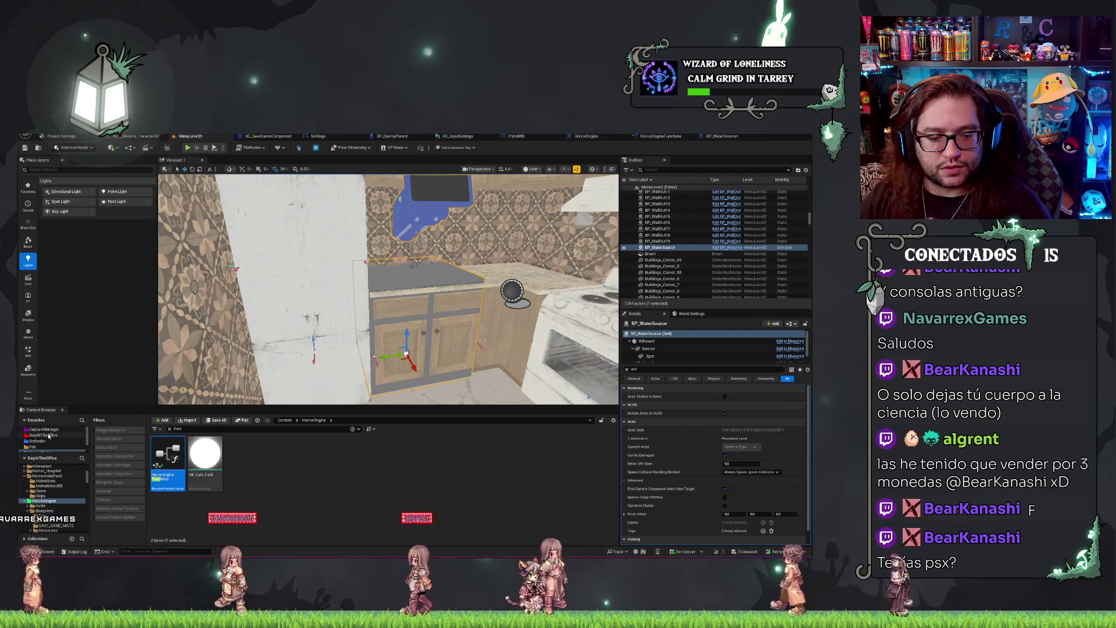
# Search the root Content folder for 'indicator' and open the BP_Indicator blueprint.
pyautogui.scroll(5, 54, 488)
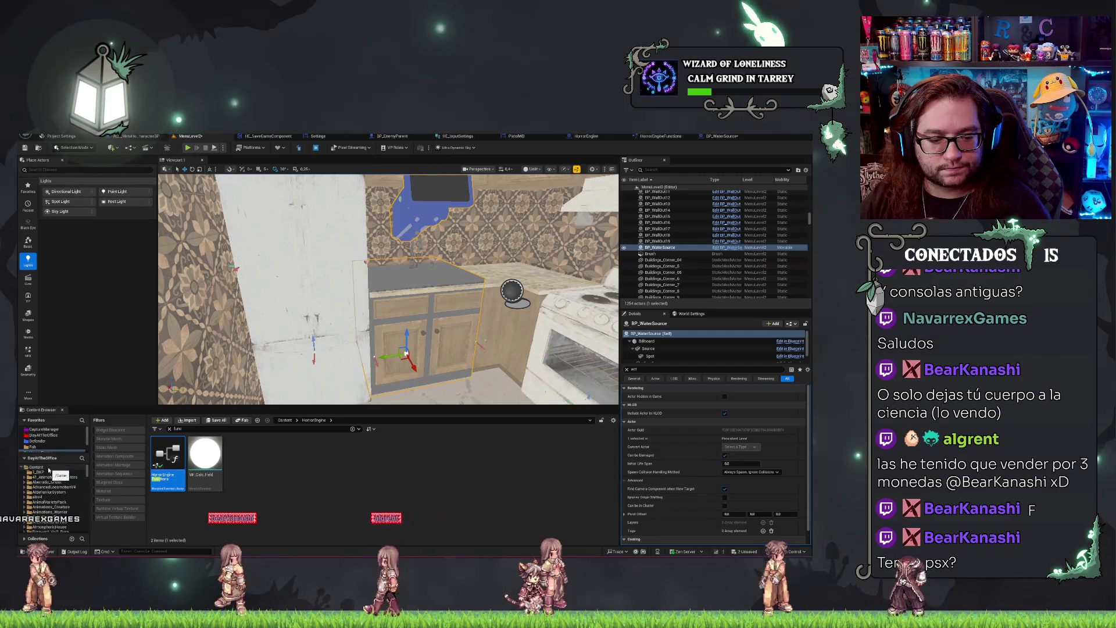
pyautogui.click(49, 468)
pyautogui.write('spo')
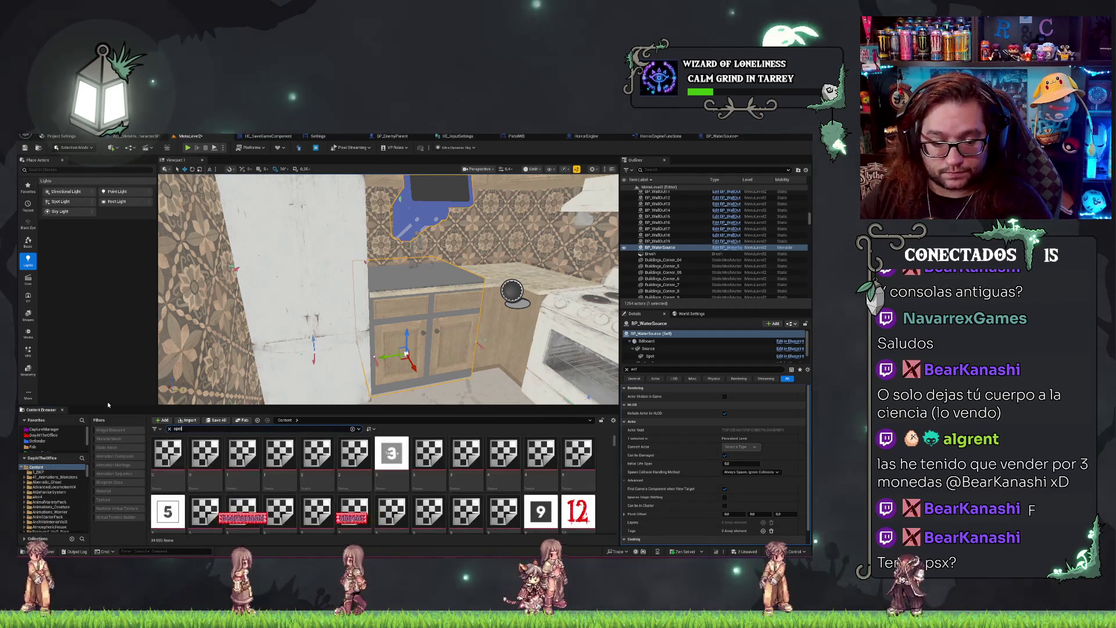
pyautogui.write('t')
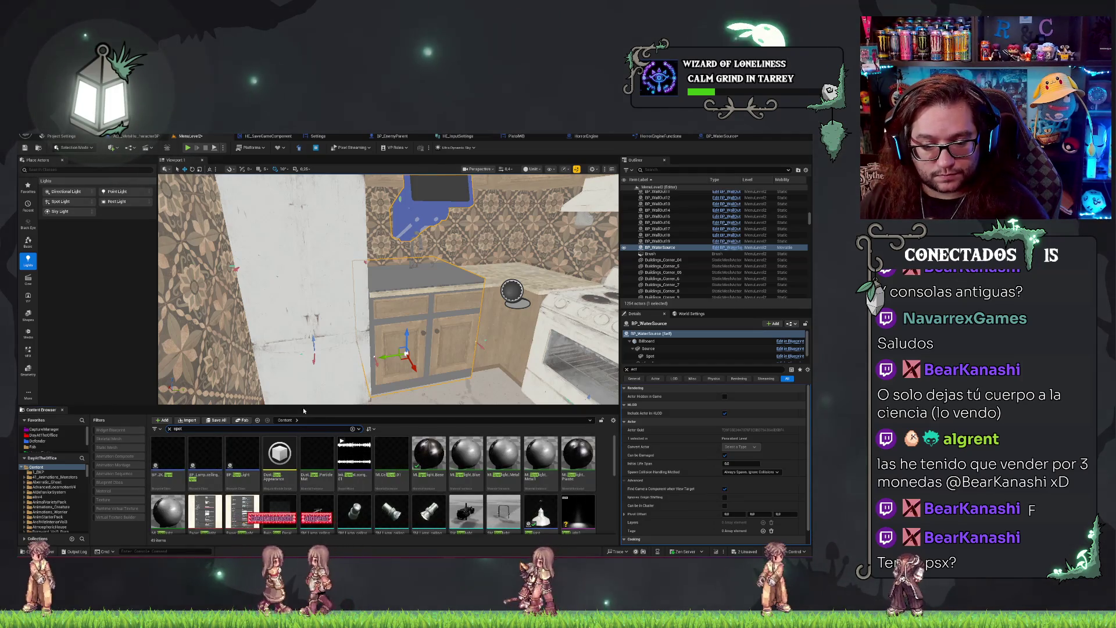
pyautogui.scroll(-2, 581, 499)
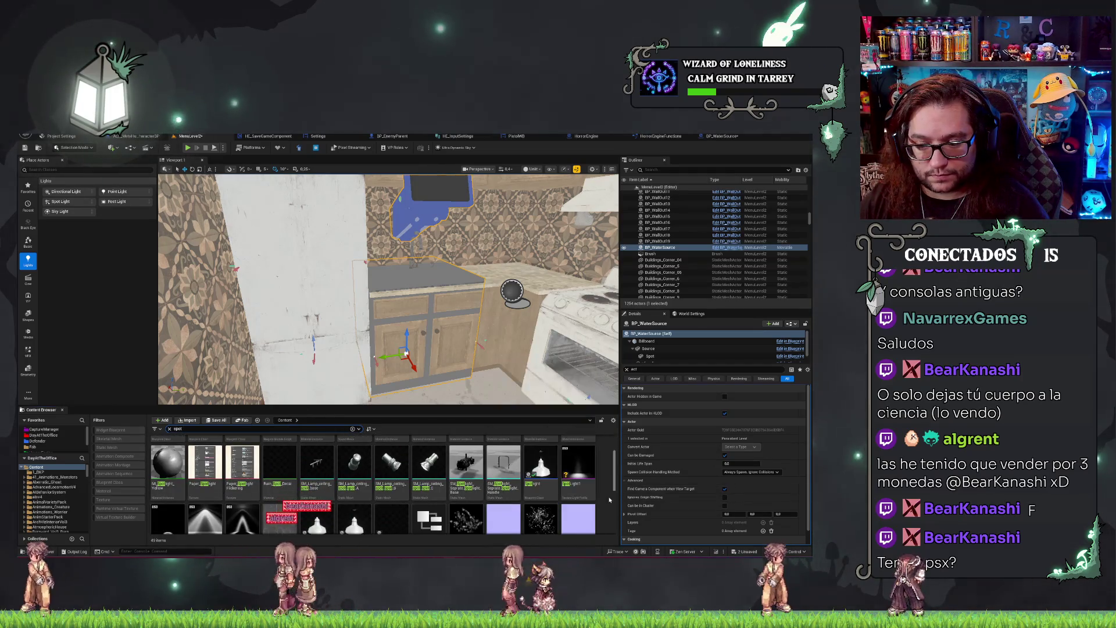
pyautogui.scroll(2, 552, 495)
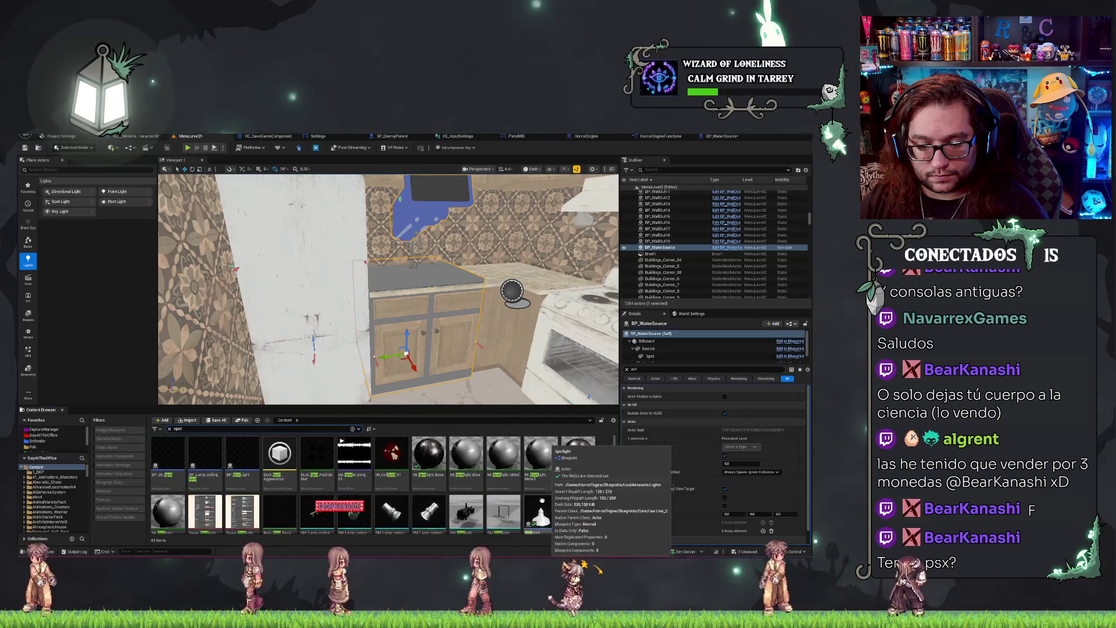
pyautogui.hotkey('ctrl', 'a')
pyautogui.write('i')
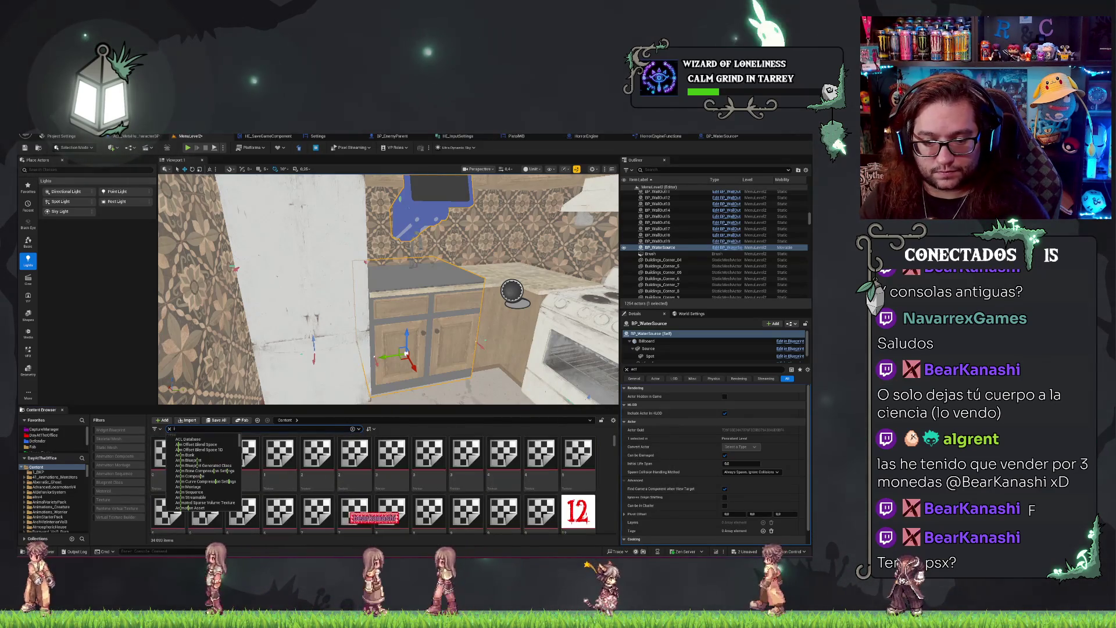
pyautogui.write('ndicator')
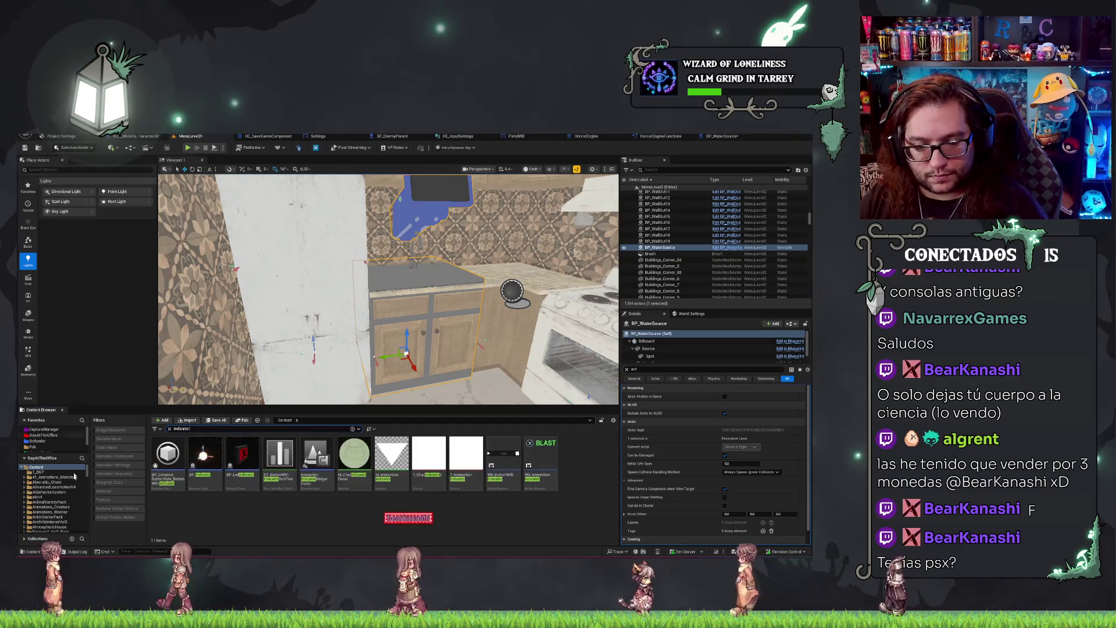
pyautogui.doubleClick(203, 457)
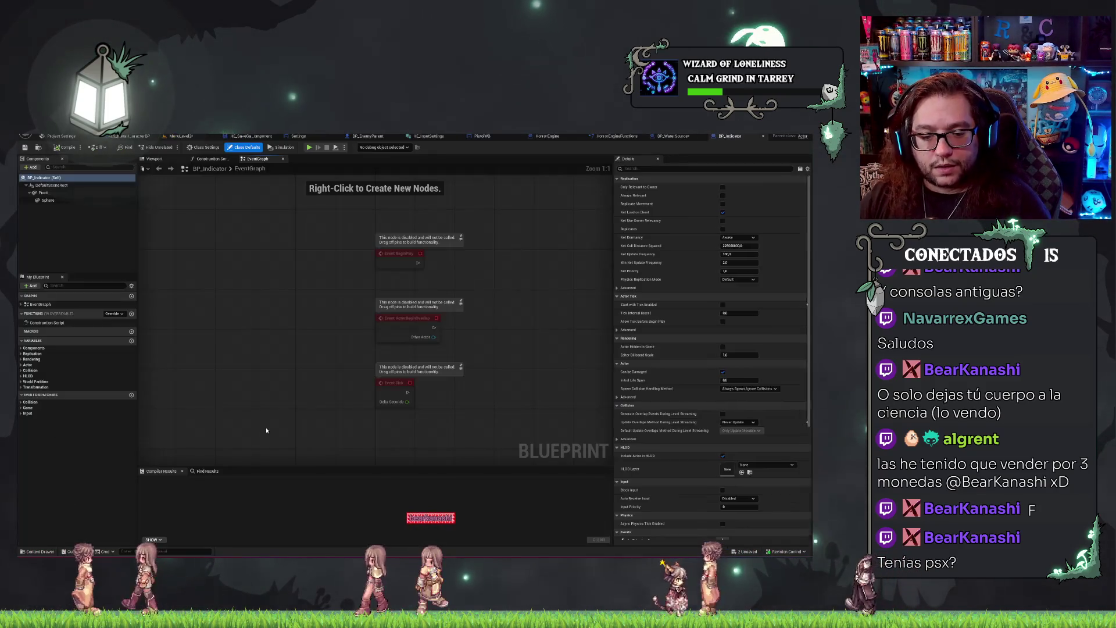
# Check the BP_Indicator Sphere's visibility properties, then go back to BP_WaterSource.
pyautogui.click(47, 200)
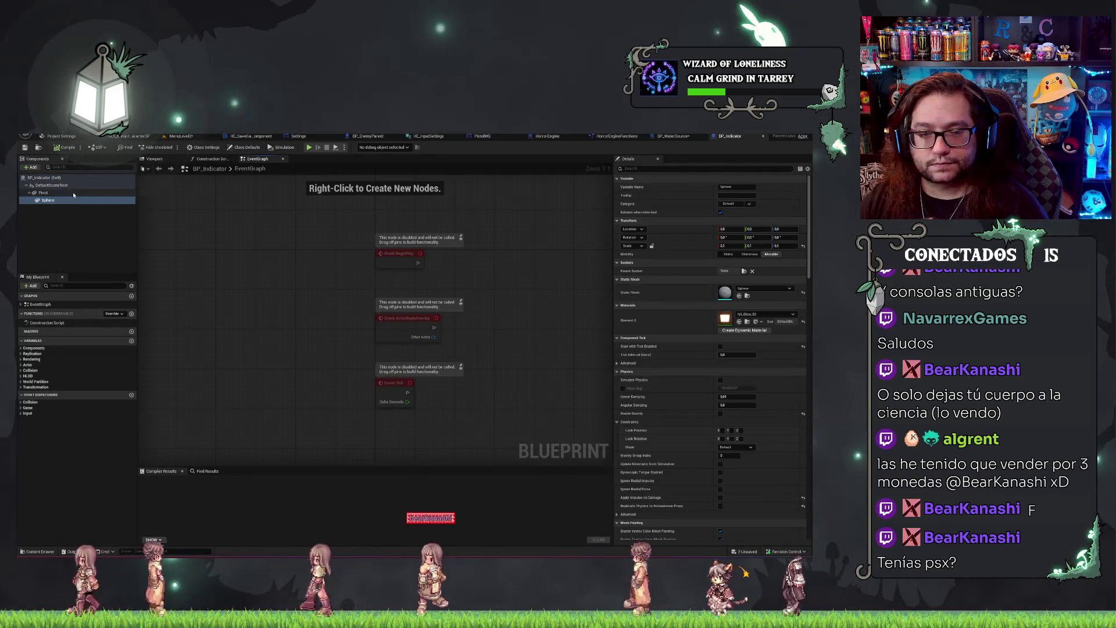
pyautogui.write('vi')
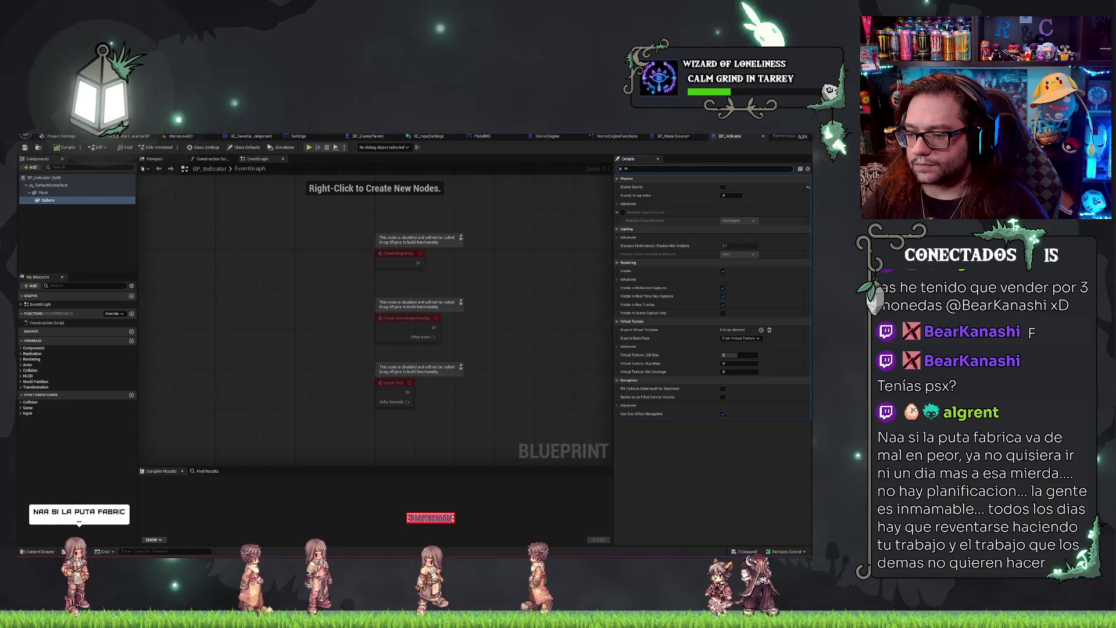
pyautogui.write('hdd')
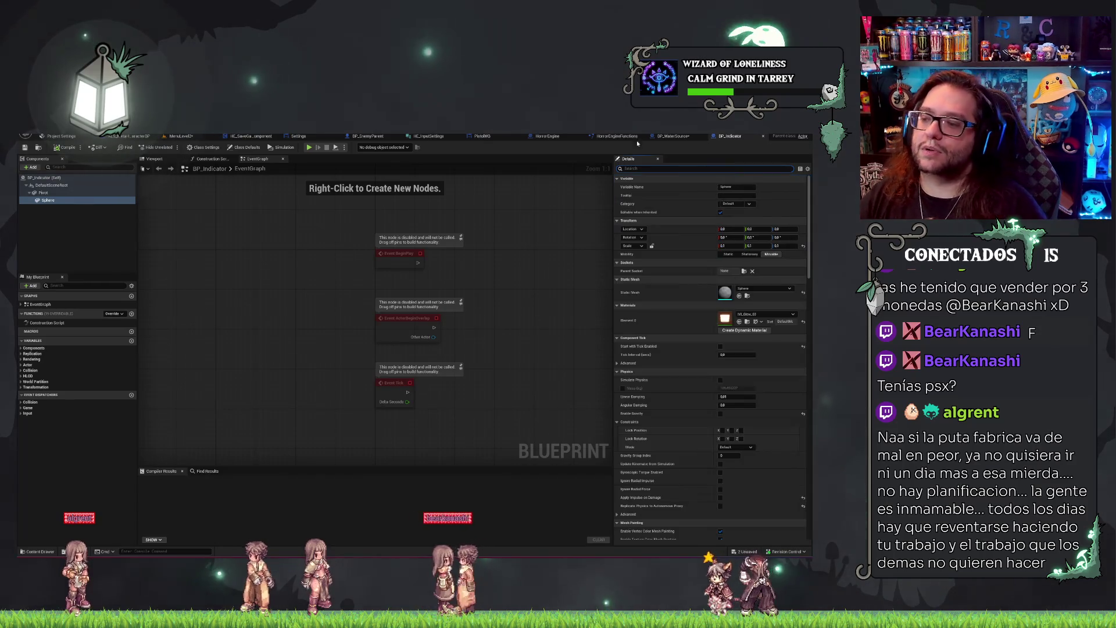
pyautogui.click(682, 135)
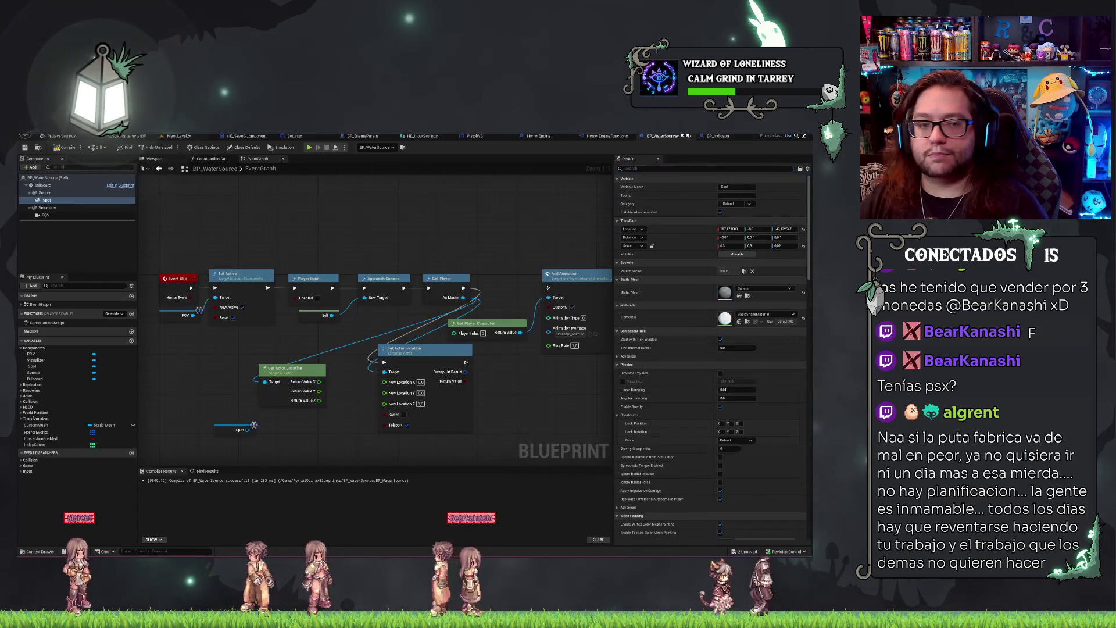
# With Source and Spot selected, toggle Editor Only off again and allow editing when inherited.
pyautogui.keyDown('ctrl'); pyautogui.click(67, 193); pyautogui.keyUp('ctrl')
pyautogui.click(691, 169)
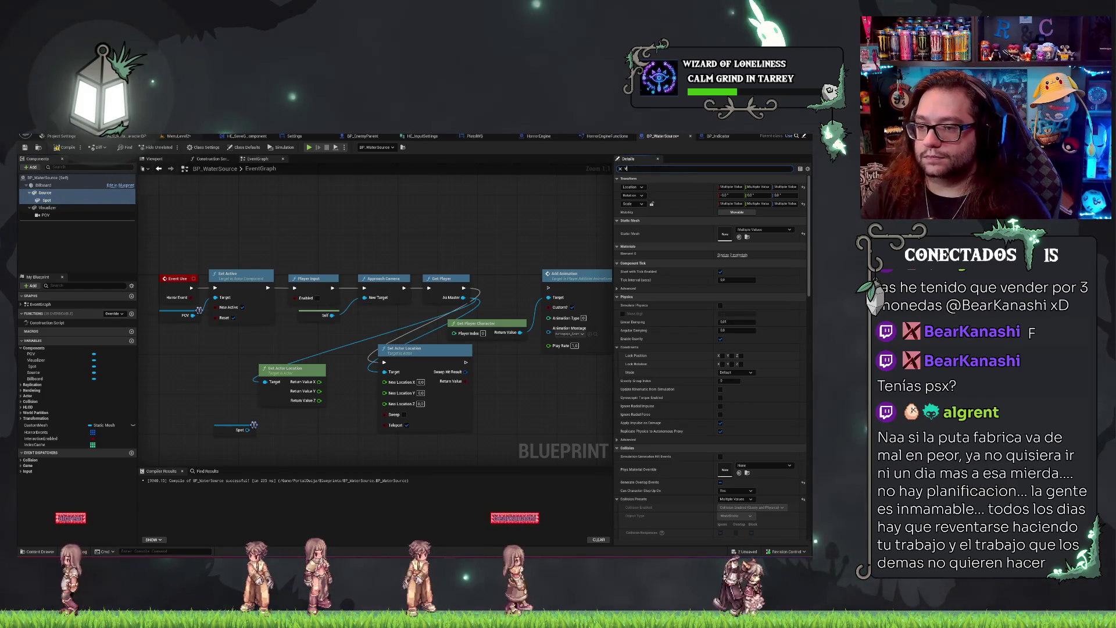
pyautogui.write('isi')
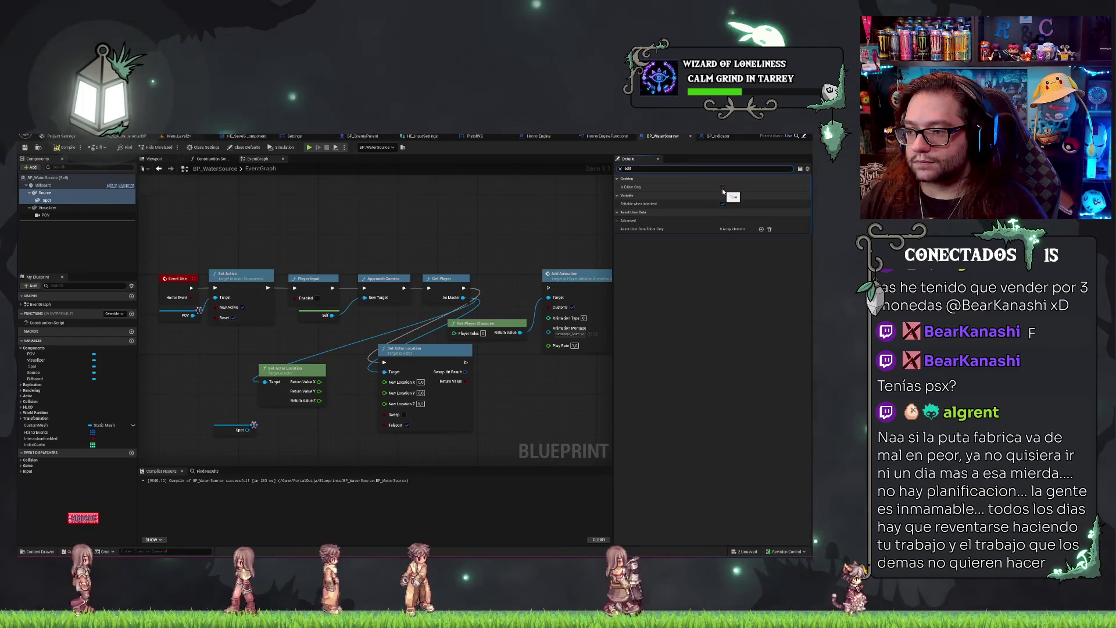
pyautogui.click(723, 187)
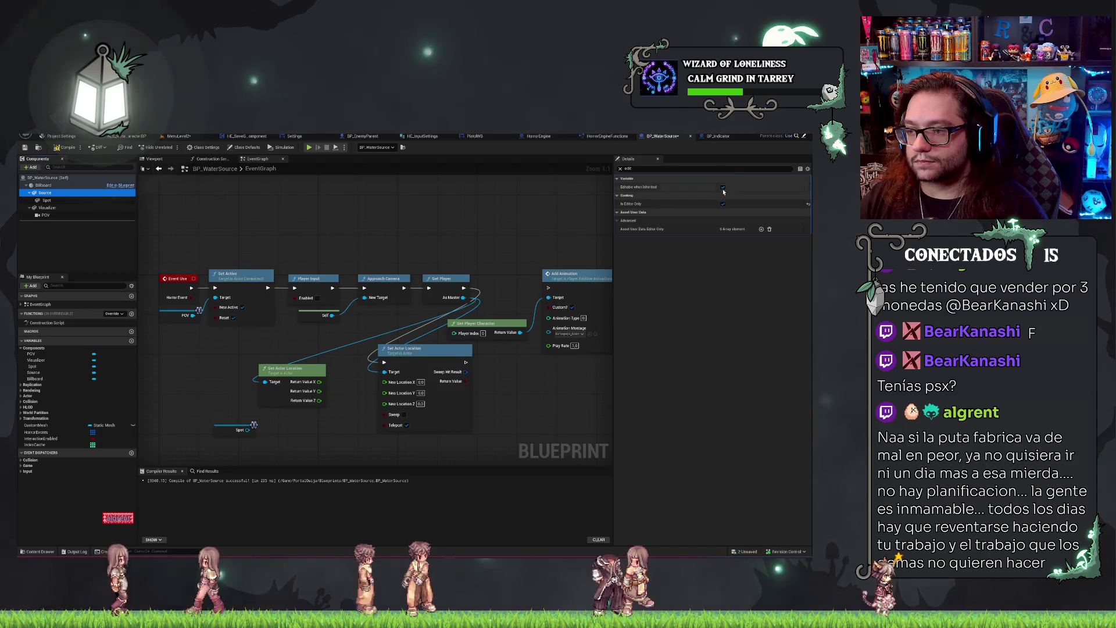
pyautogui.click(722, 186)
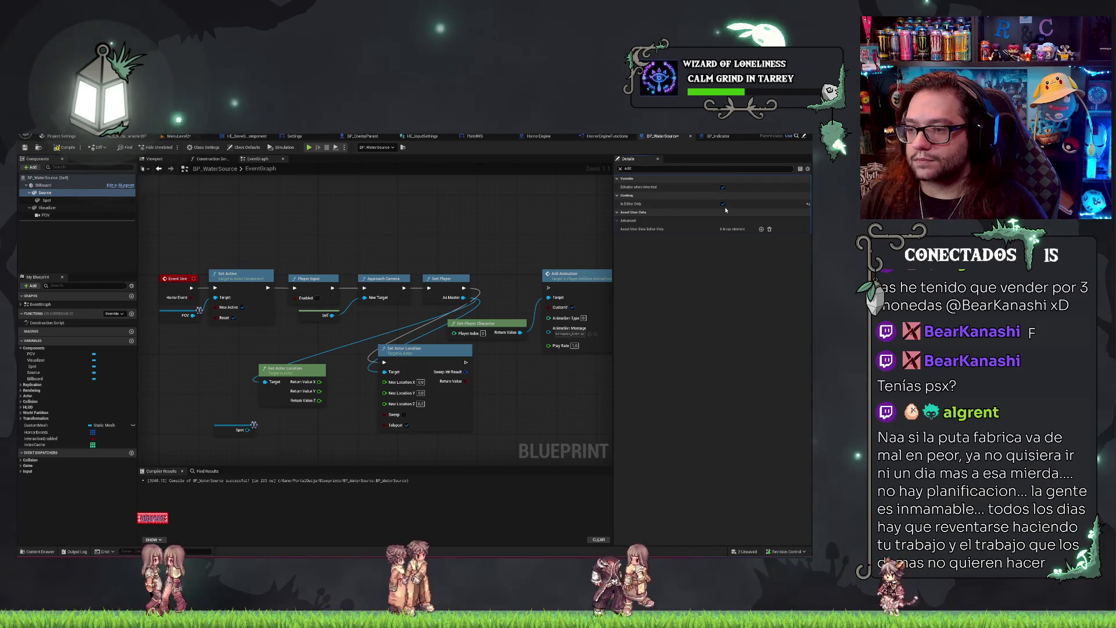
pyautogui.click(723, 204)
# Leave the Spot light not editor-only and save the BP_WaterSource blueprint.
pyautogui.click(64, 200)
pyautogui.click(722, 204)
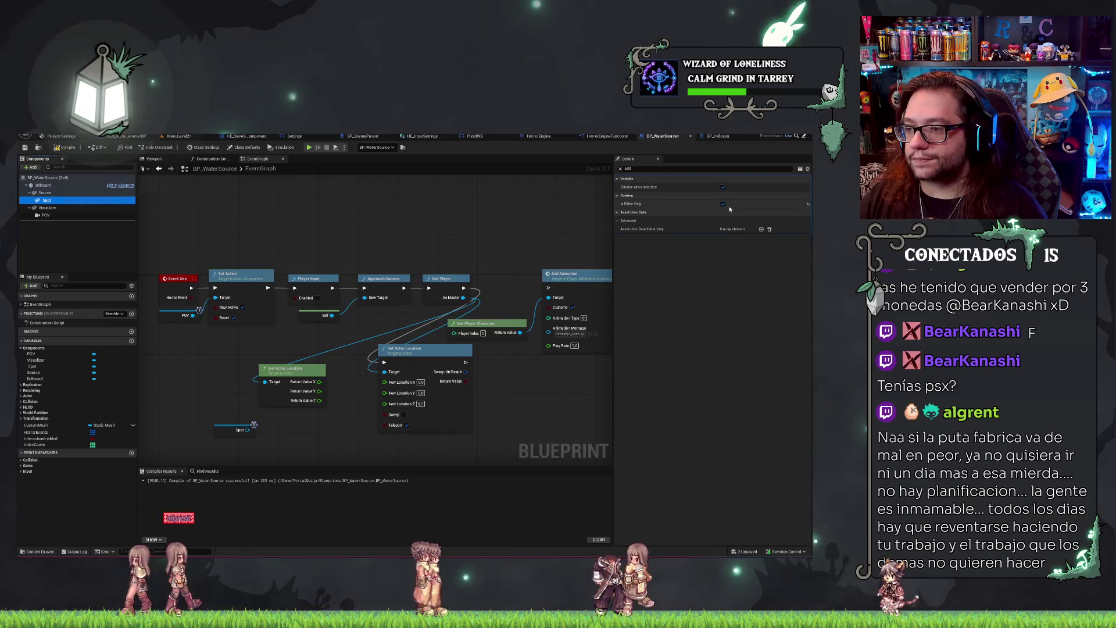
pyautogui.click(724, 205)
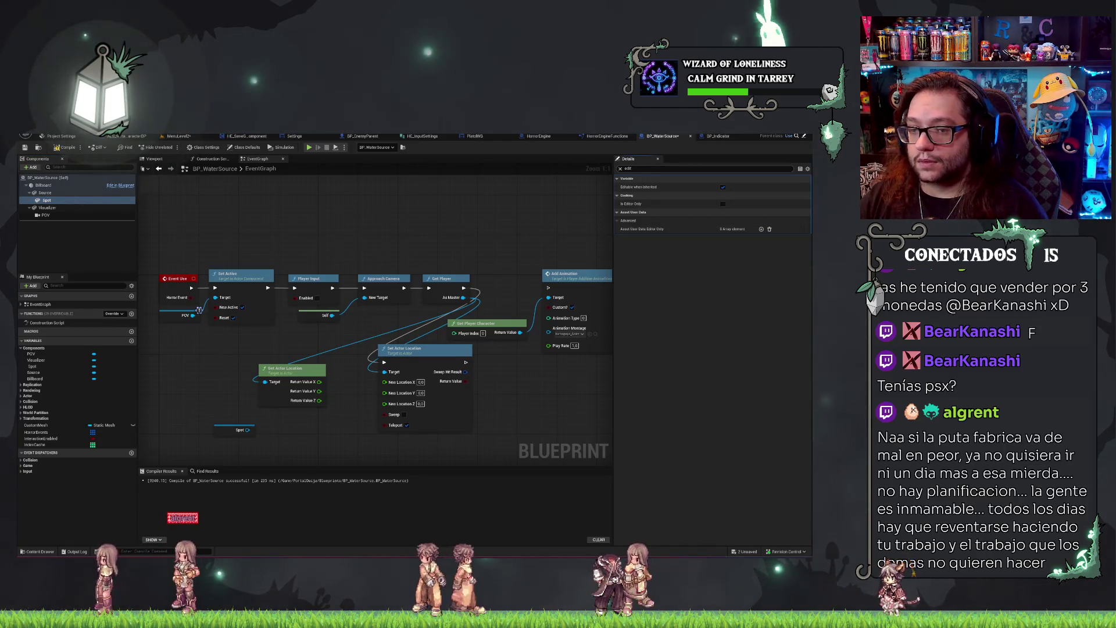
pyautogui.click(47, 192)
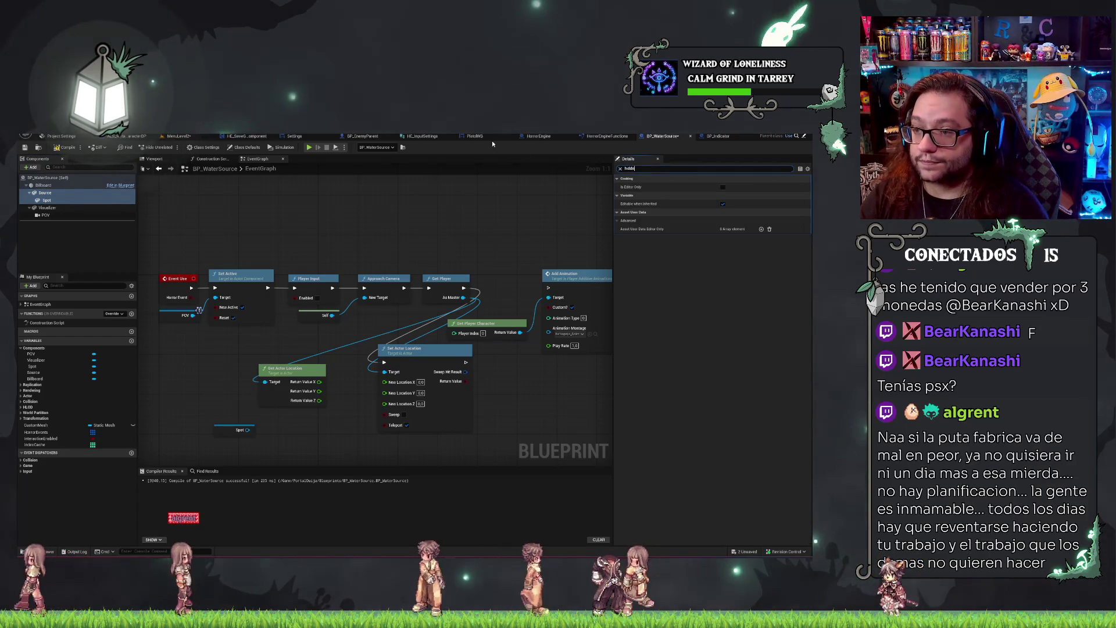
pyautogui.write('n')
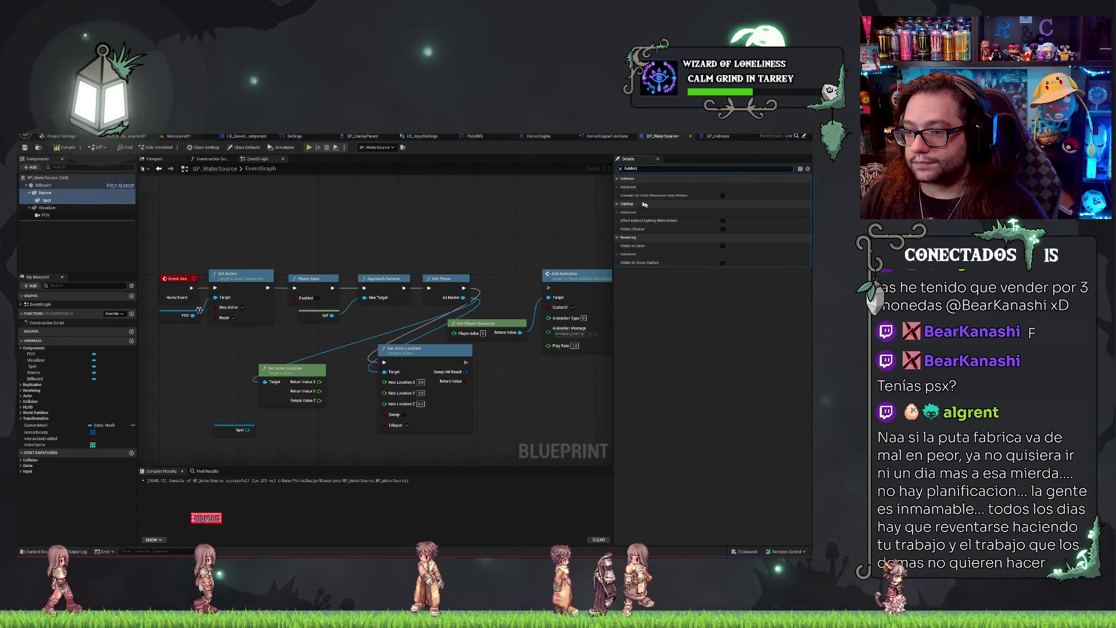
pyautogui.click(25, 148)
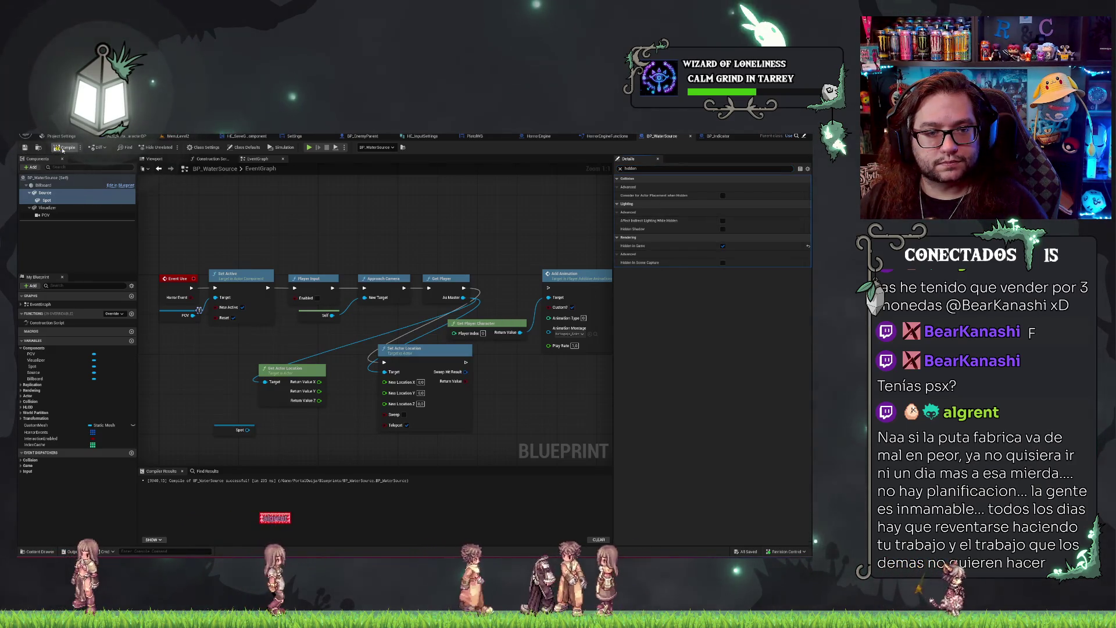
pyautogui.click(37, 208)
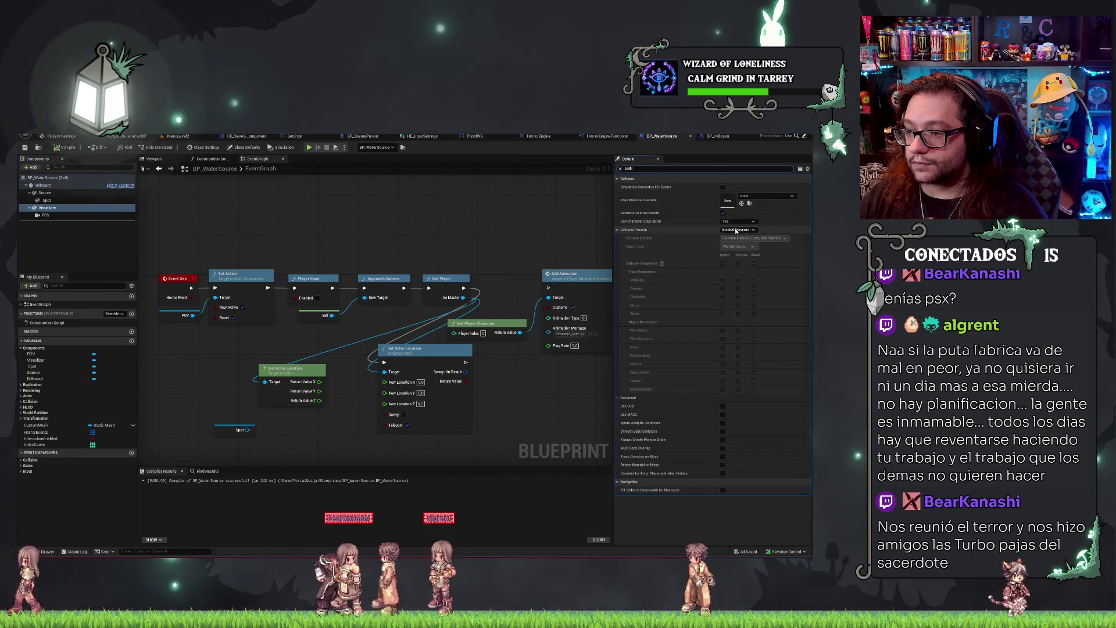
# Change the Visualizer's Collision Presets from BlockAllDynamic to NoCollision and save with Ctrl+S.
pyautogui.click(736, 230)
pyautogui.click(734, 247)
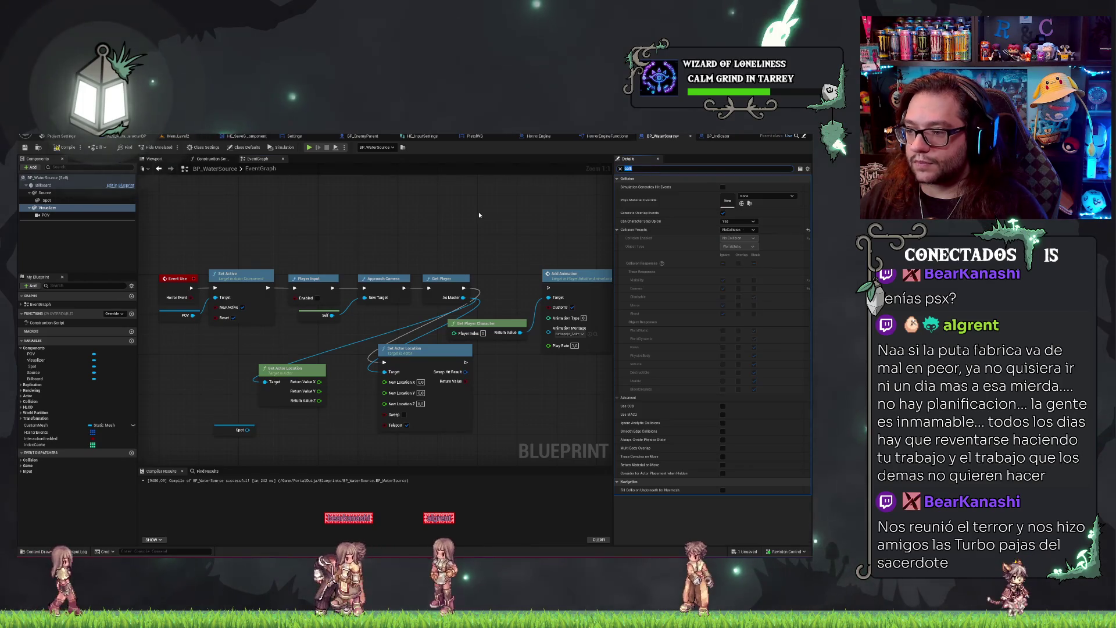
pyautogui.hotkey('ctrl', 's')
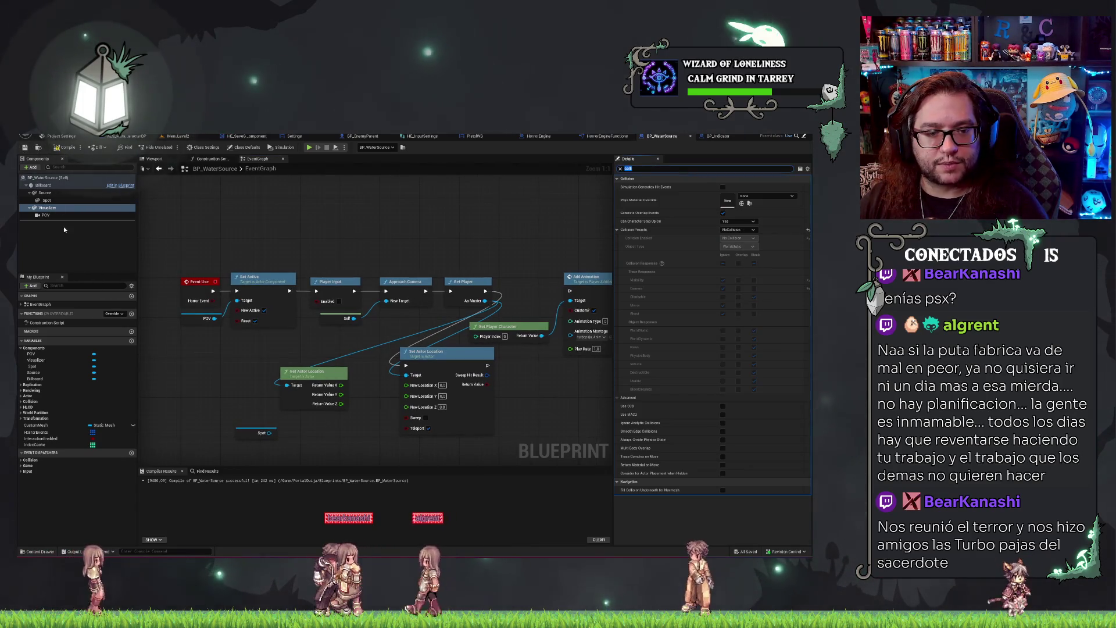
pyautogui.click(50, 214)
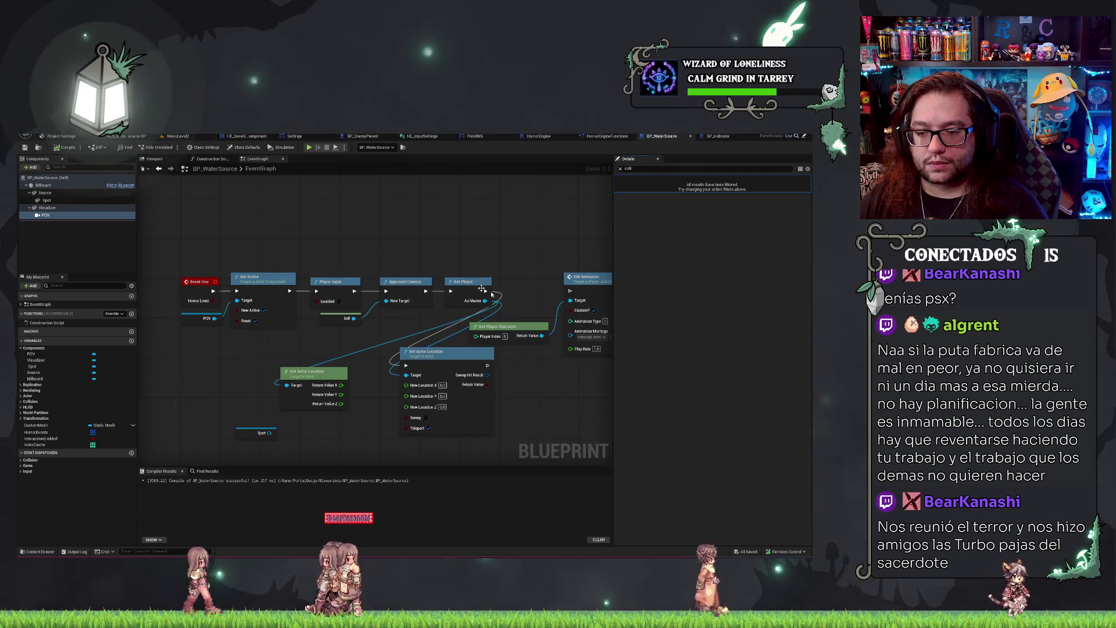
pyautogui.moveTo(488, 365)
pyautogui.mouseDown()
pyautogui.moveTo(586, 283)
pyautogui.moveTo(570, 291)
pyautogui.mouseUp()
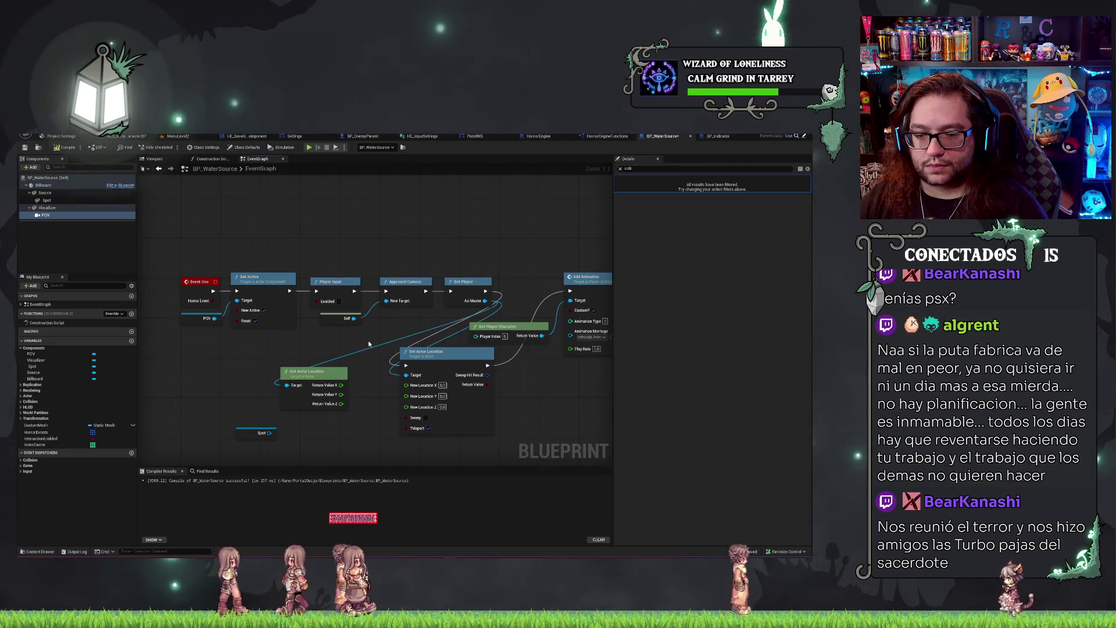
# Add Get World Location for Spot and split its output into X, Y, Z.
pyautogui.moveTo(286, 400); pyautogui.dragTo(308, 399)
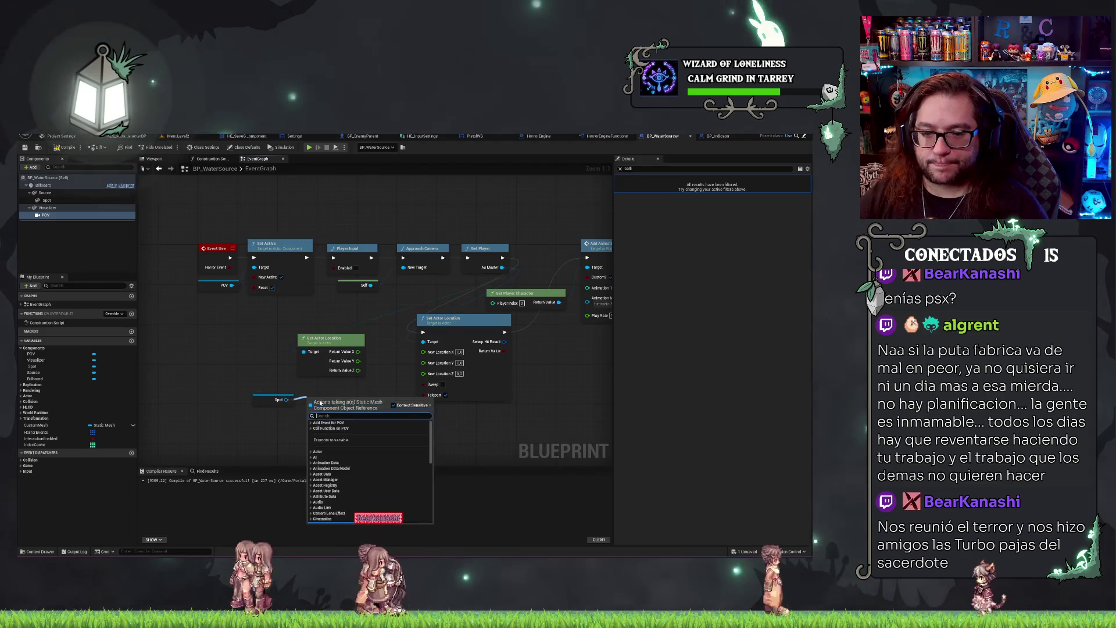
pyautogui.write('get')
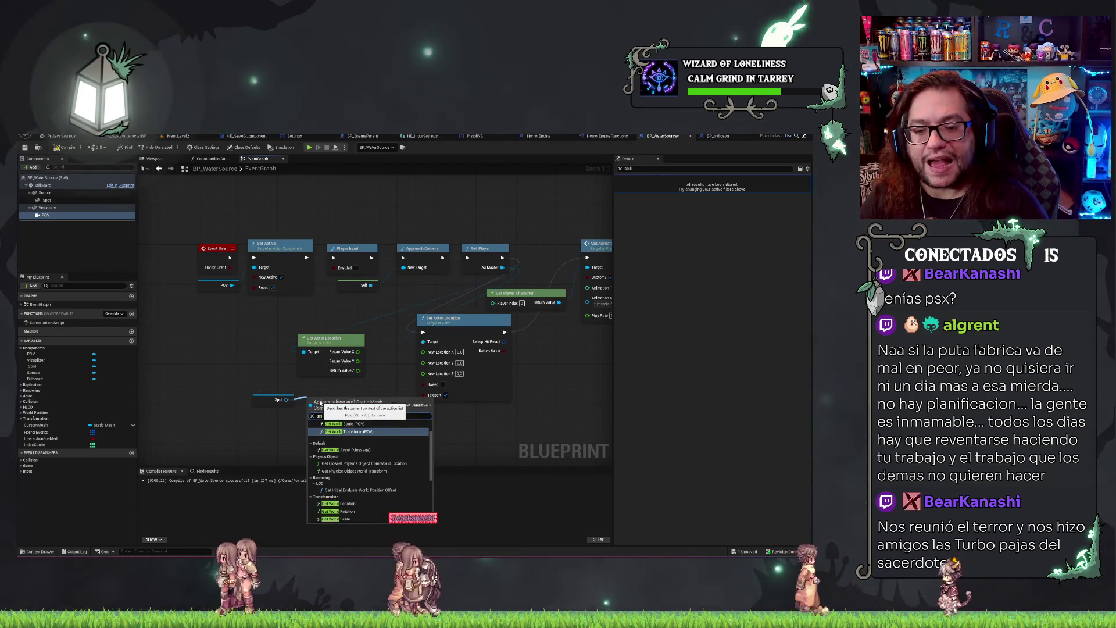
pyautogui.write(' world')
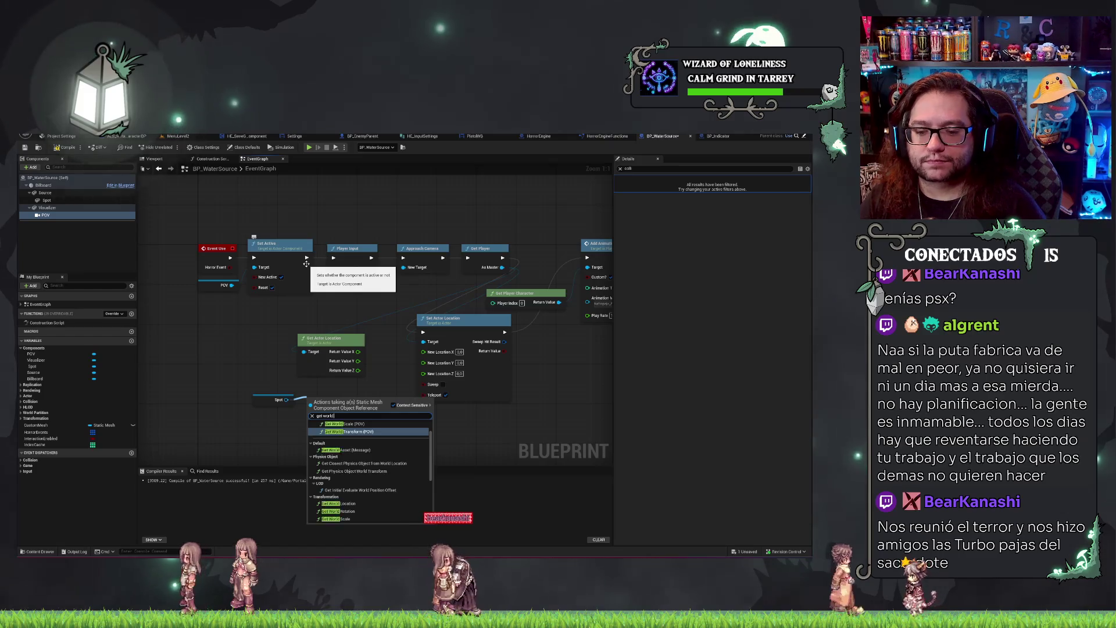
pyautogui.write(' loca')
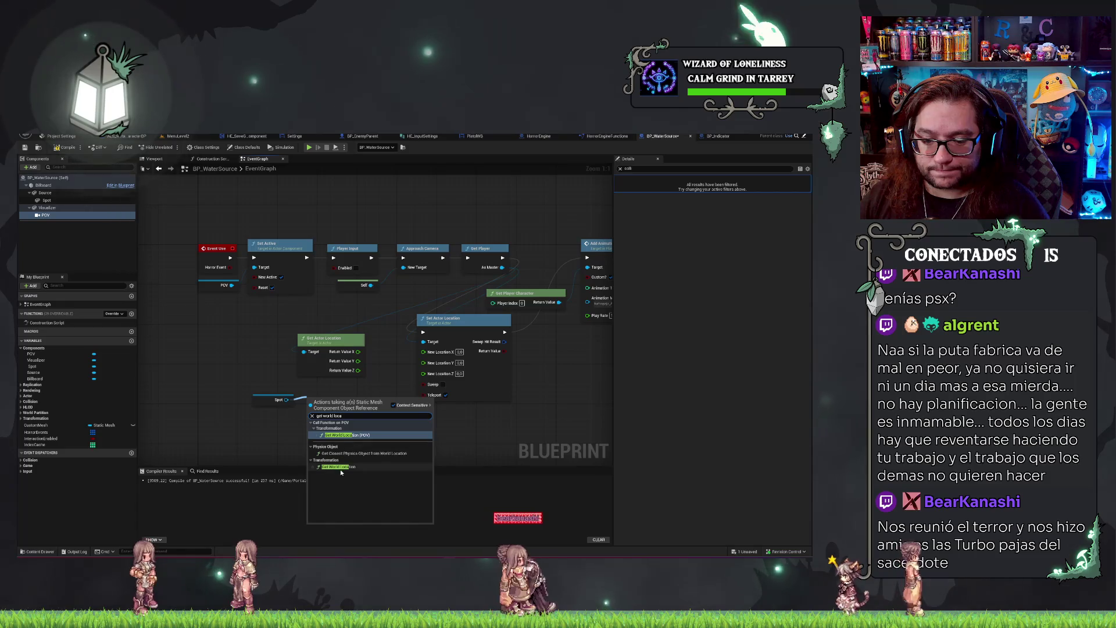
pyautogui.click(343, 436)
pyautogui.rightClick(358, 411)
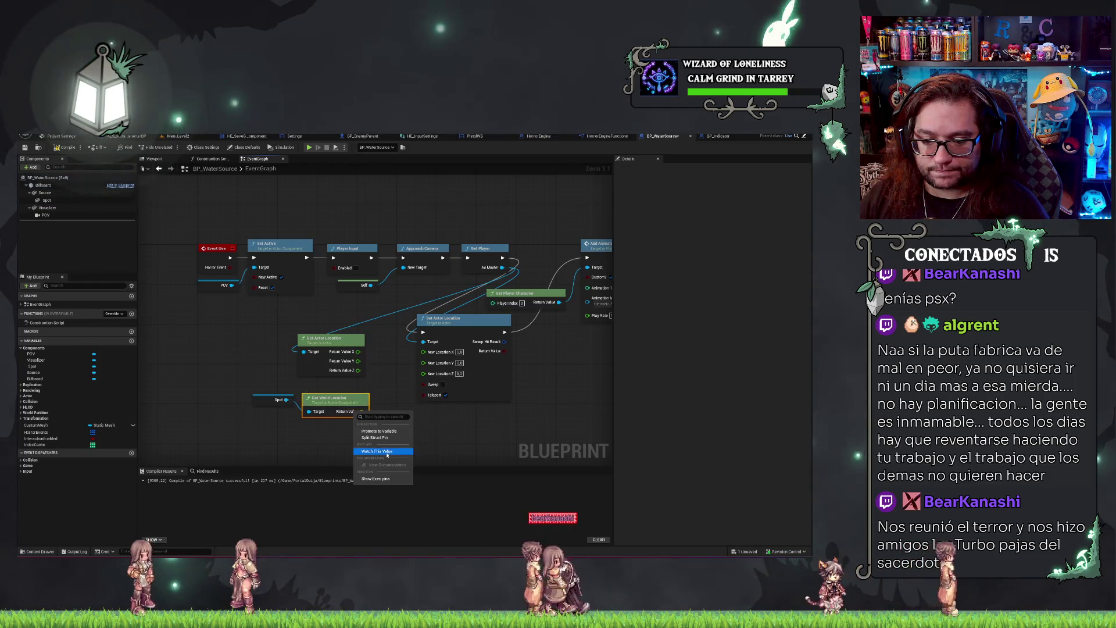
pyautogui.click(374, 437)
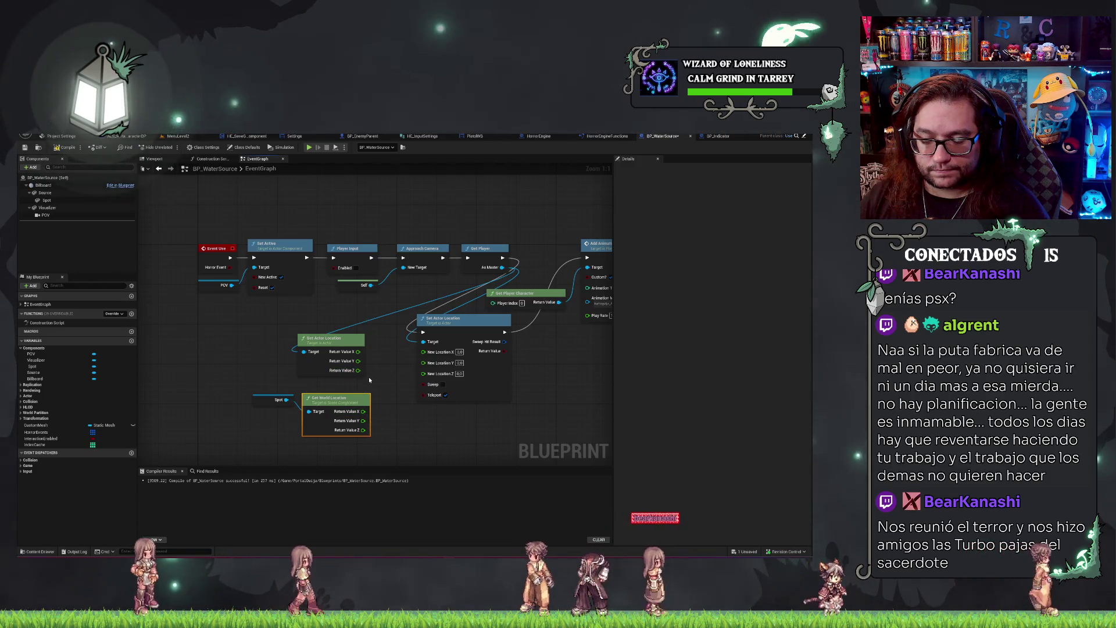
# Feed Spot's world X and Y plus the actor's Z into New Location, then compile.
pyautogui.moveTo(358, 351); pyautogui.dragTo(423, 351)
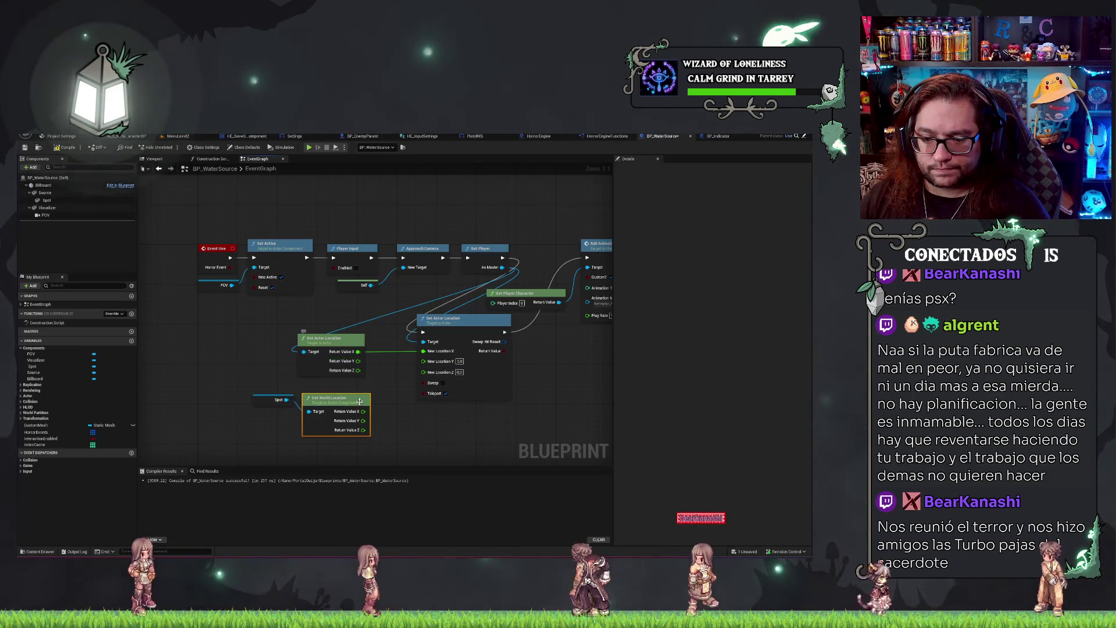
pyautogui.moveTo(363, 411)
pyautogui.mouseDown()
pyautogui.moveTo(413, 386)
pyautogui.moveTo(430, 352)
pyautogui.moveTo(367, 377)
pyautogui.moveTo(363, 420)
pyautogui.mouseUp()
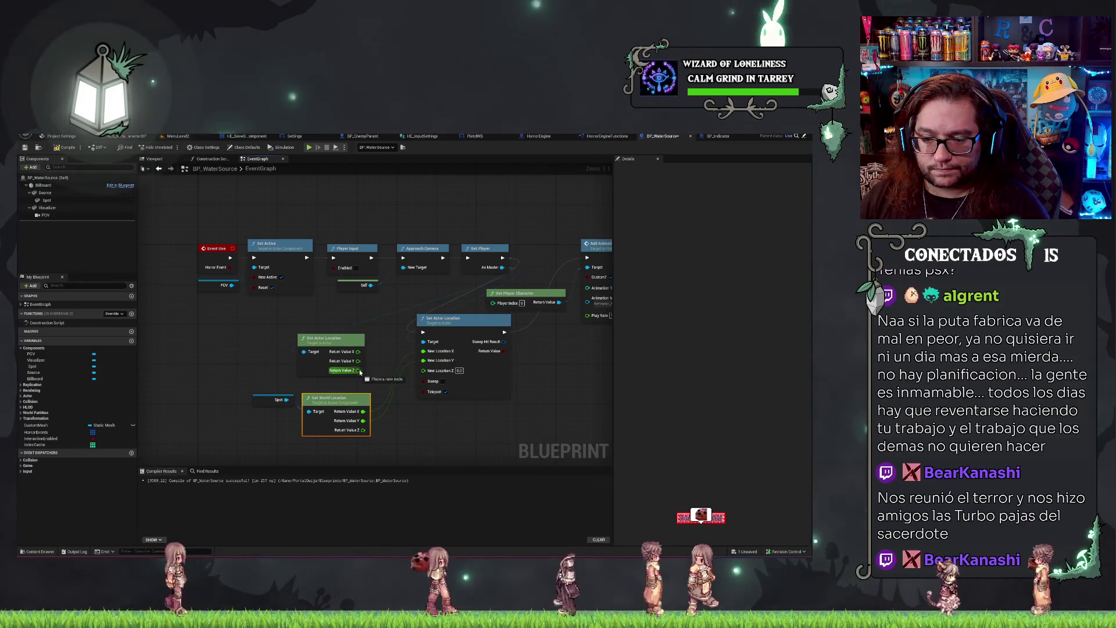
pyautogui.moveTo(358, 371); pyautogui.dragTo(423, 370)
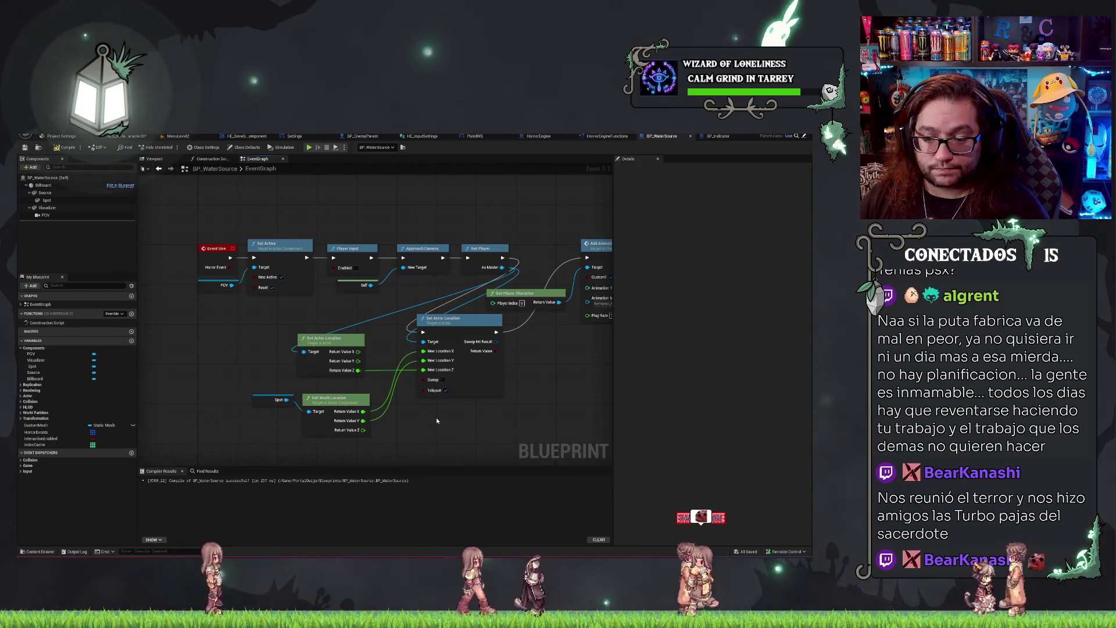
pyautogui.click(59, 149)
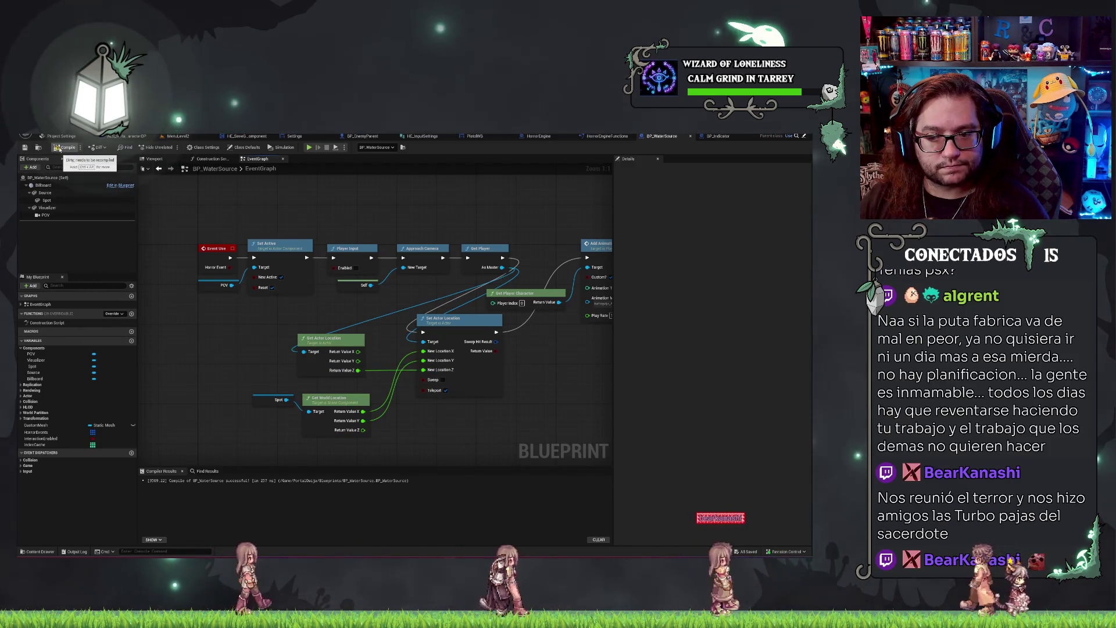
pyautogui.click(174, 136)
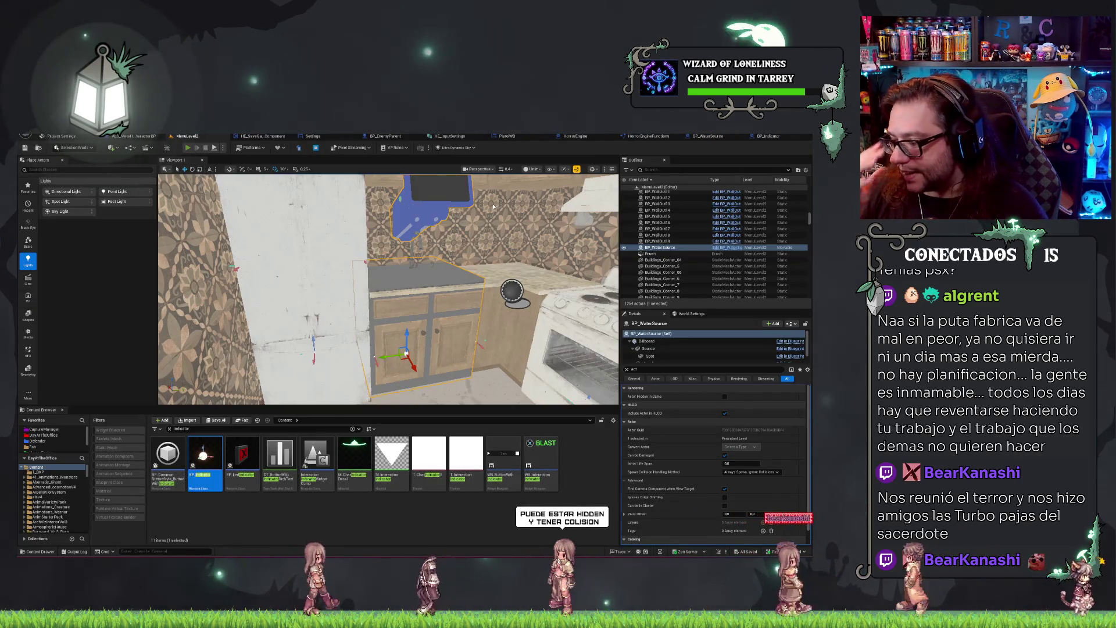
# Play-test the kitchen with Alt+P, start a new game, pick up the Holy Water, then stop.
pyautogui.hotkey('alt', 'p')
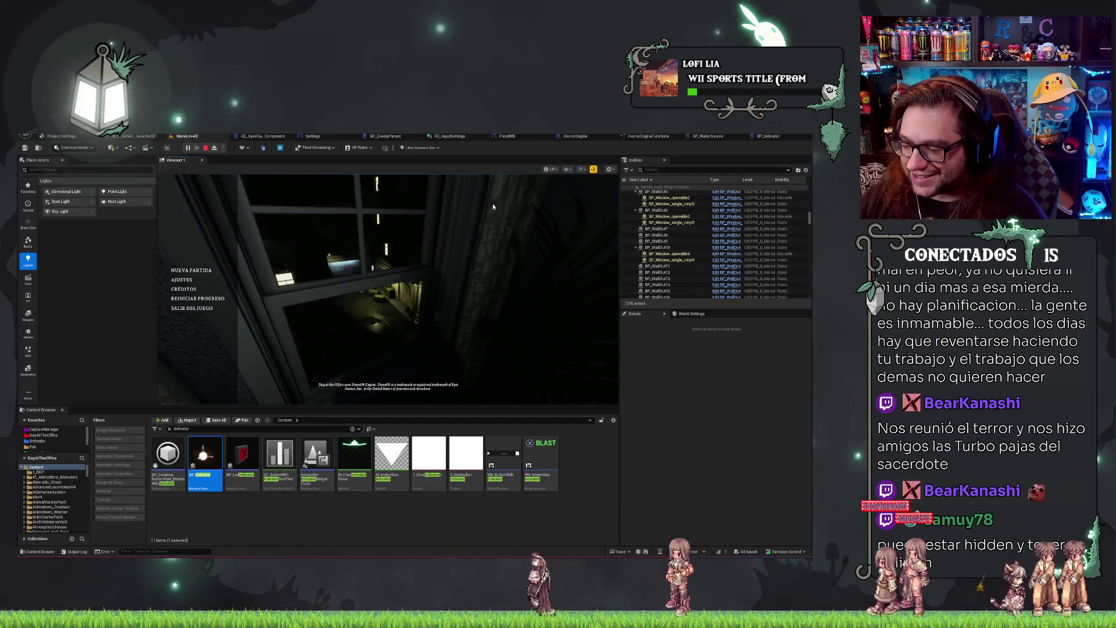
pyautogui.click(191, 270)
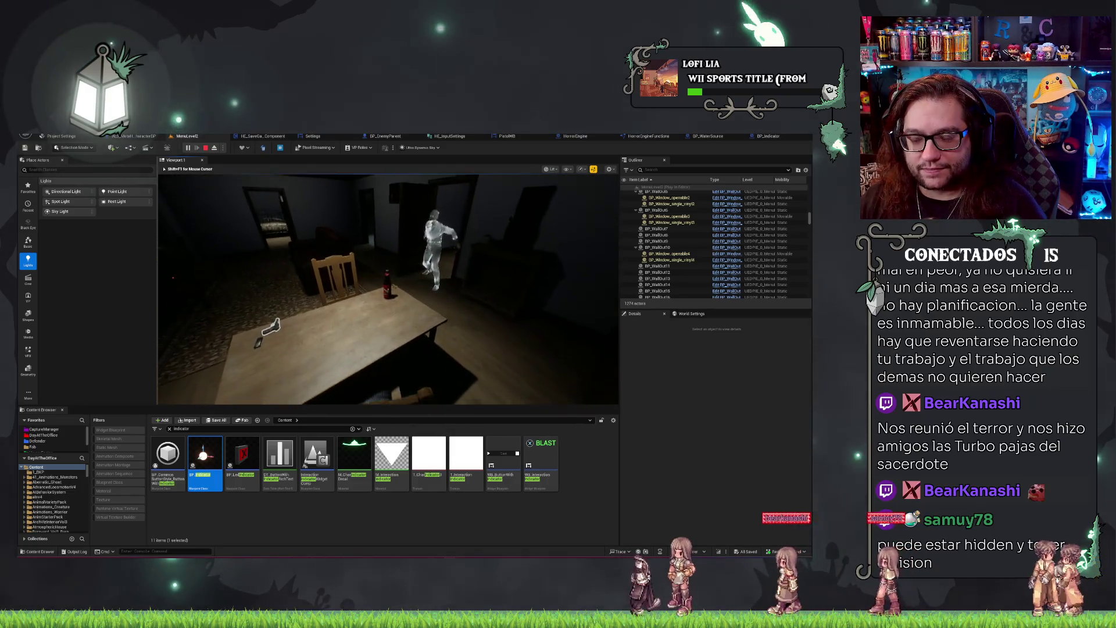
pyautogui.press('e')
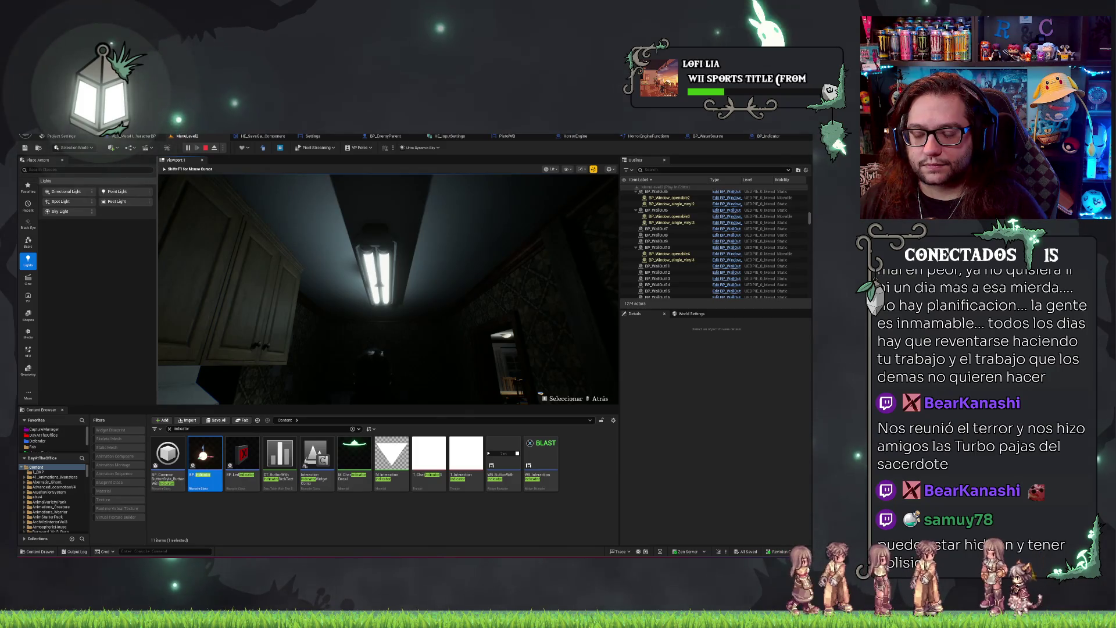
pyautogui.press('Escape')
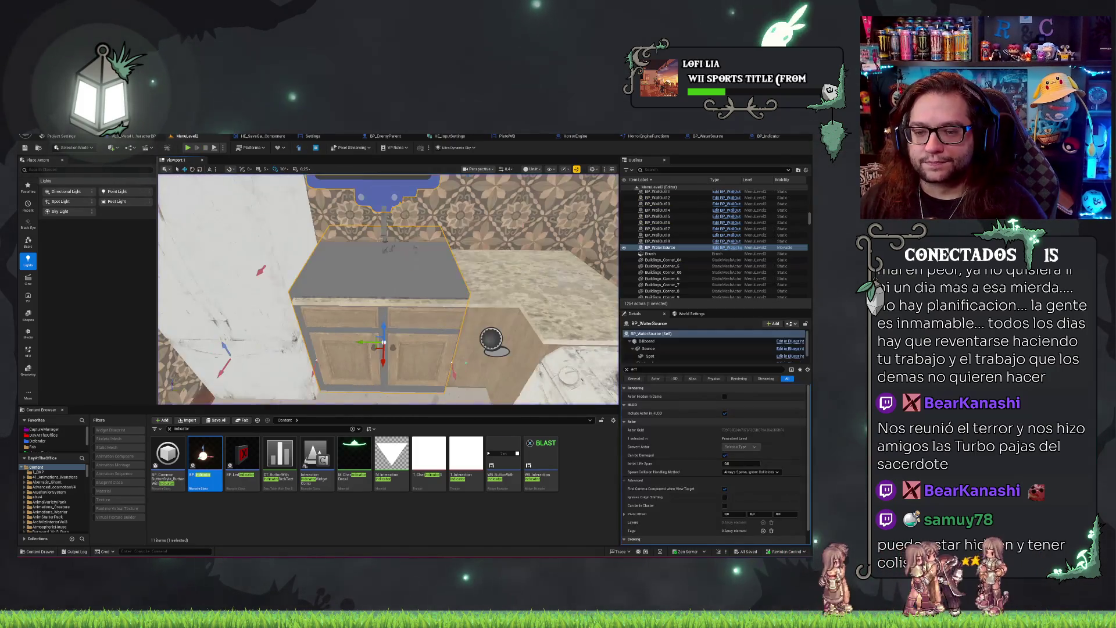
# Close BP_Indicator and open BP_WaterSource's Construction Script showing Set Static Mesh on Visualizer.
pyautogui.press('w')
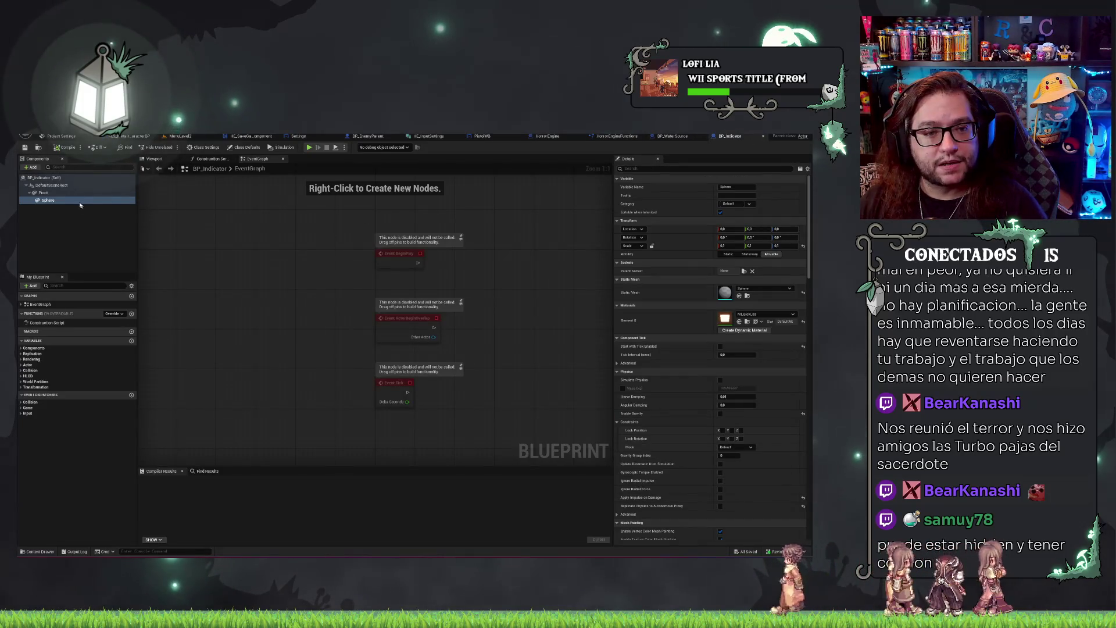
pyautogui.click(81, 201)
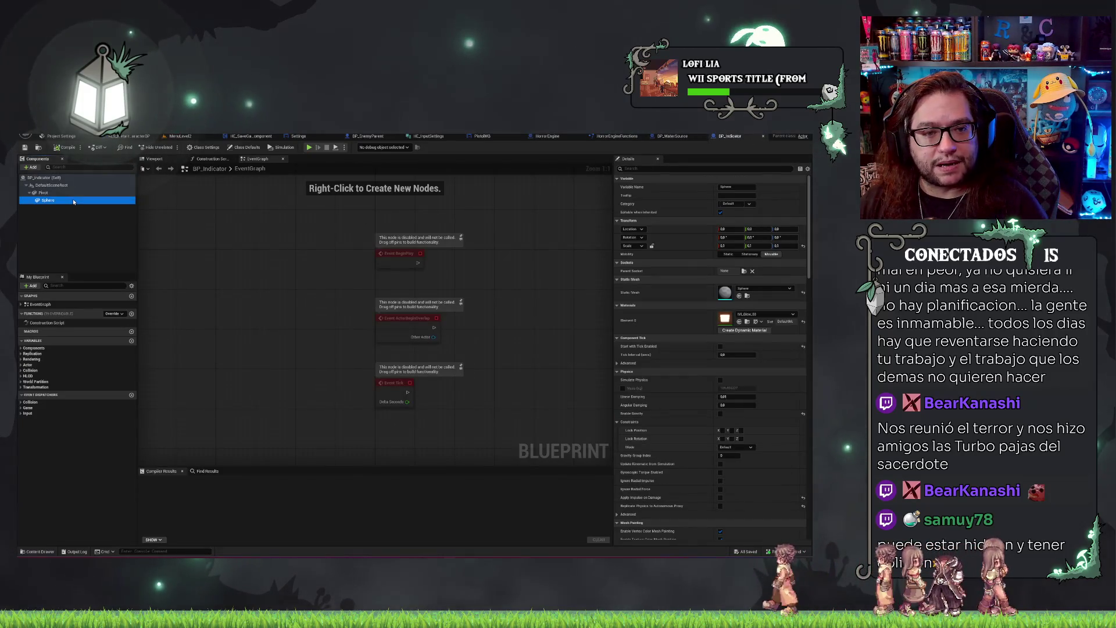
pyautogui.middleClick(701, 137)
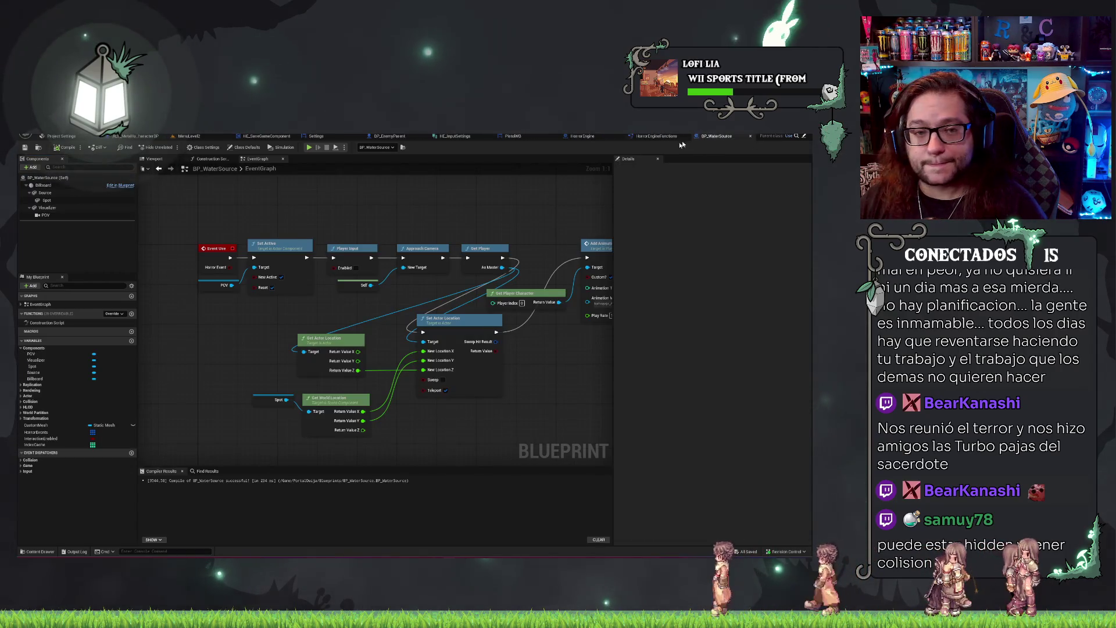
pyautogui.click(44, 207)
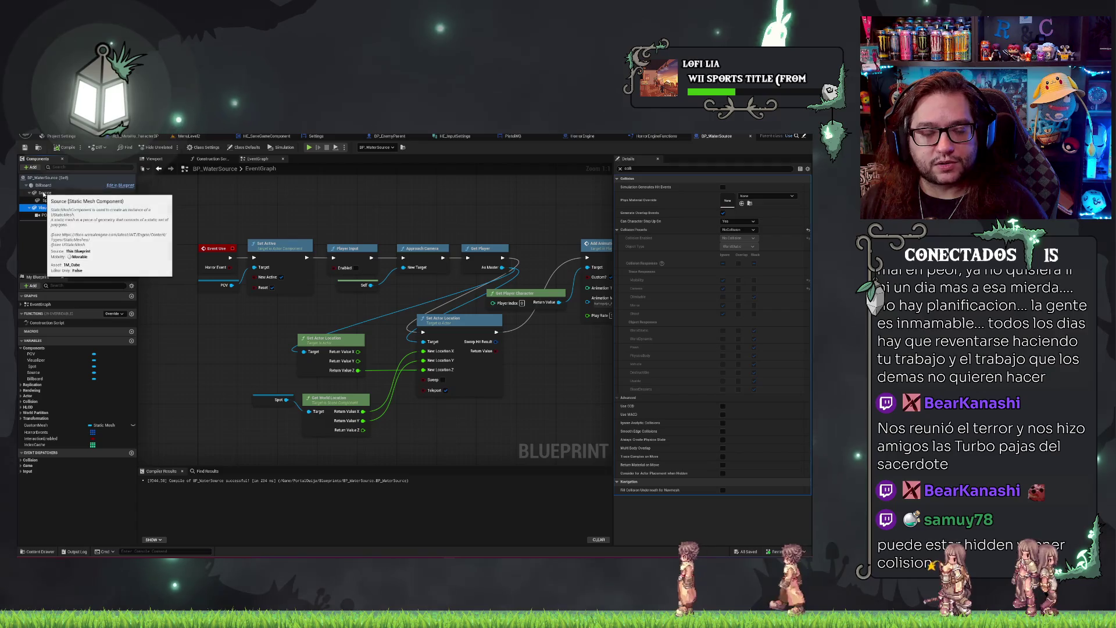
pyautogui.click(210, 159)
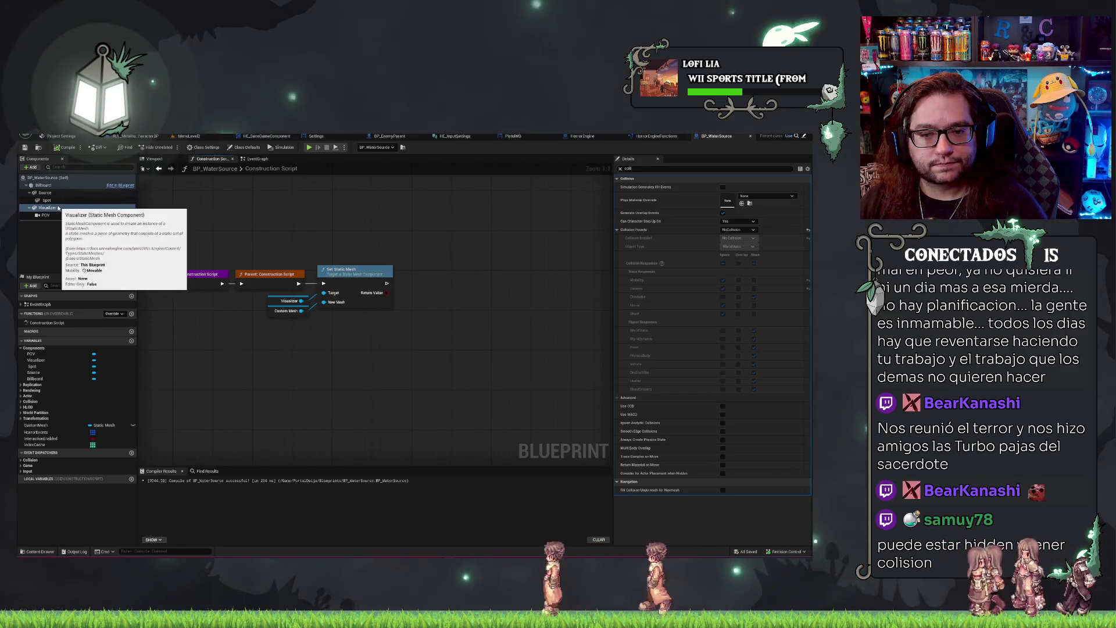
# Delete the Visualizer, save, and parent the Spot light under the Source component.
pyautogui.click(45, 193)
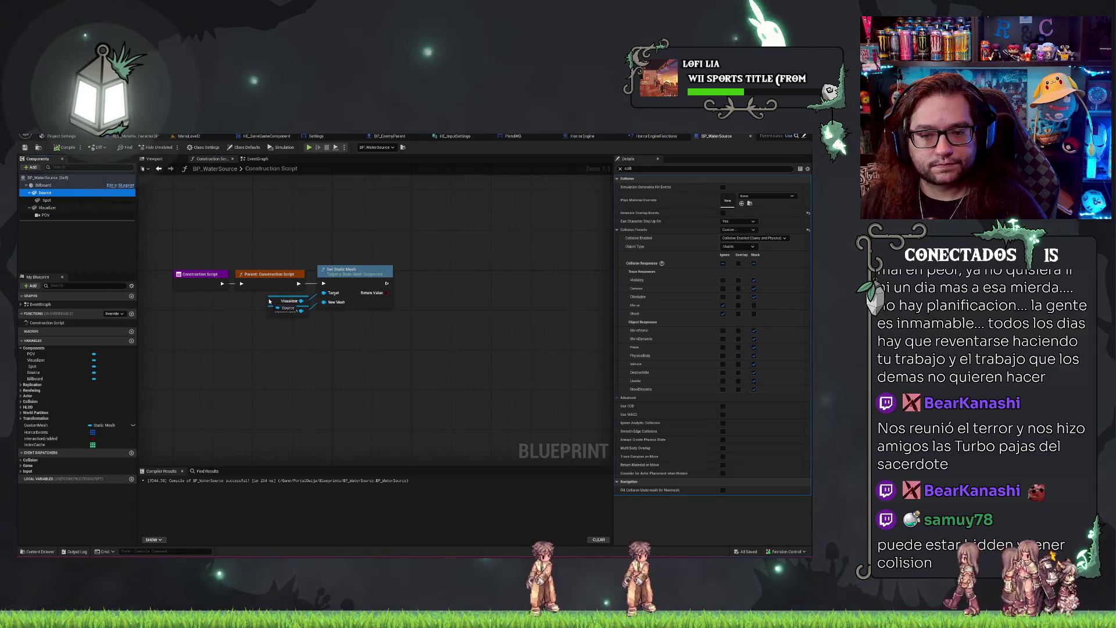
pyautogui.moveTo(45, 215); pyautogui.dragTo(45, 193)
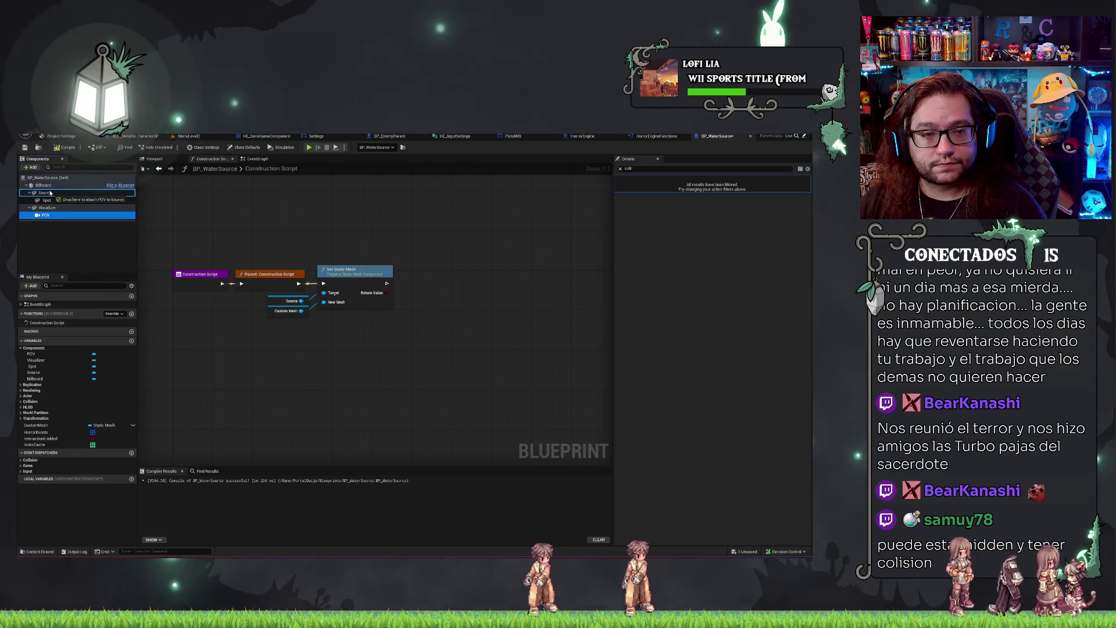
pyautogui.press('Delete')
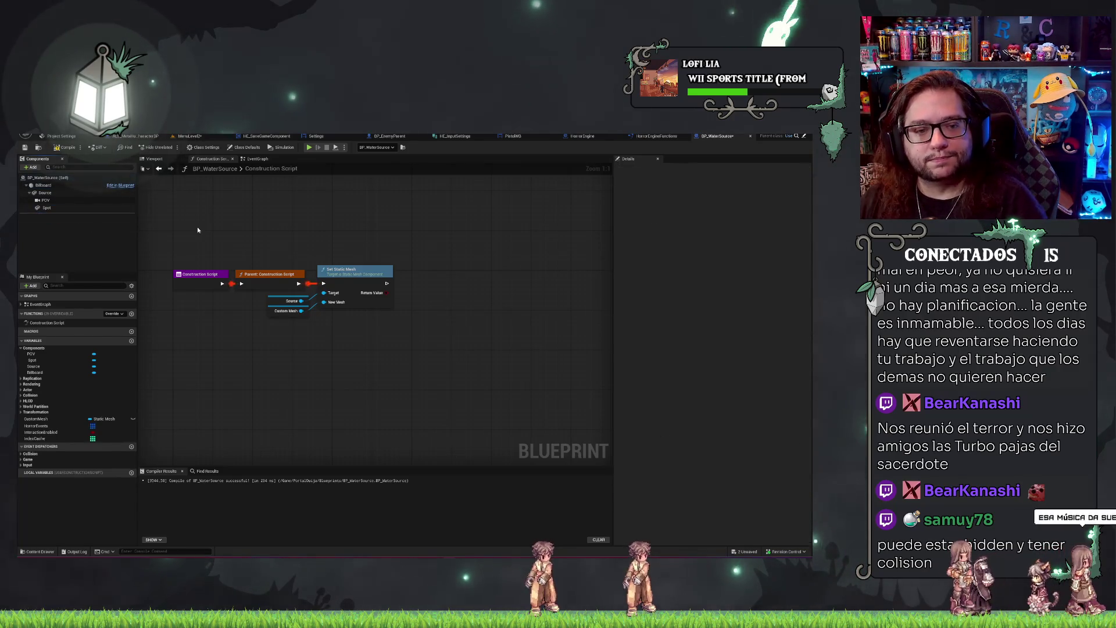
pyautogui.hotkey('ctrl', 's')
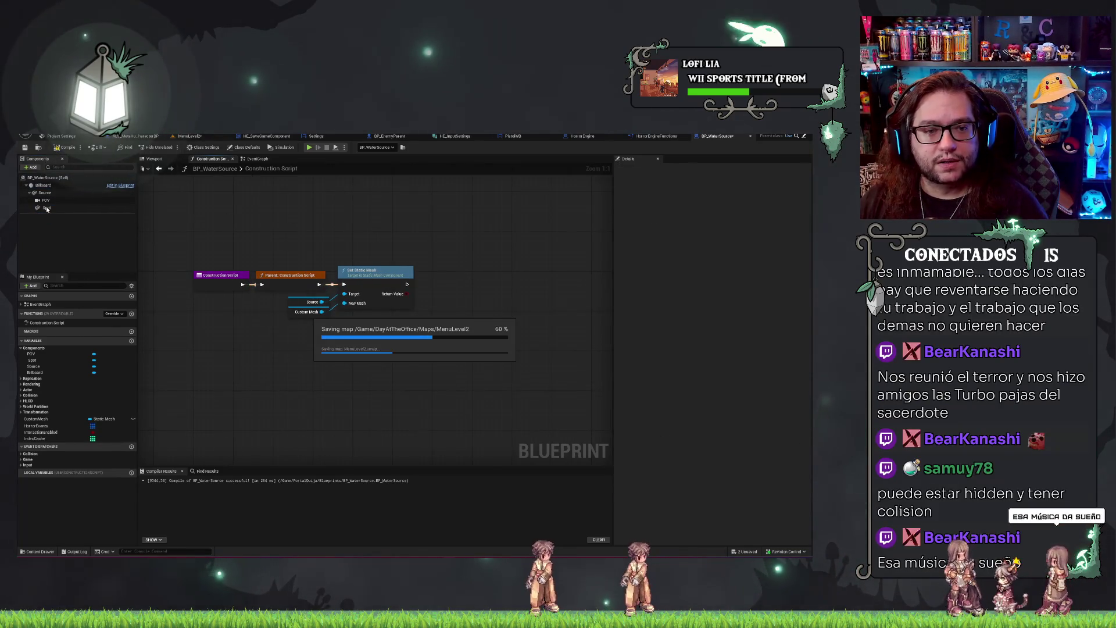
pyautogui.moveTo(46, 209); pyautogui.dragTo(49, 194)
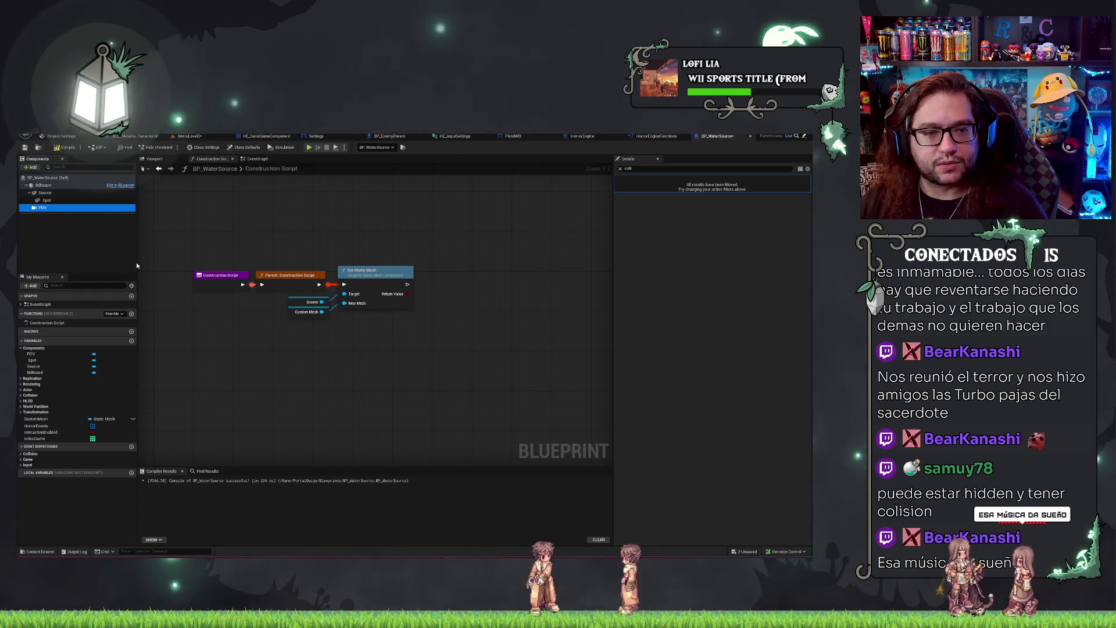
pyautogui.moveTo(61, 200); pyautogui.dragTo(48, 193)
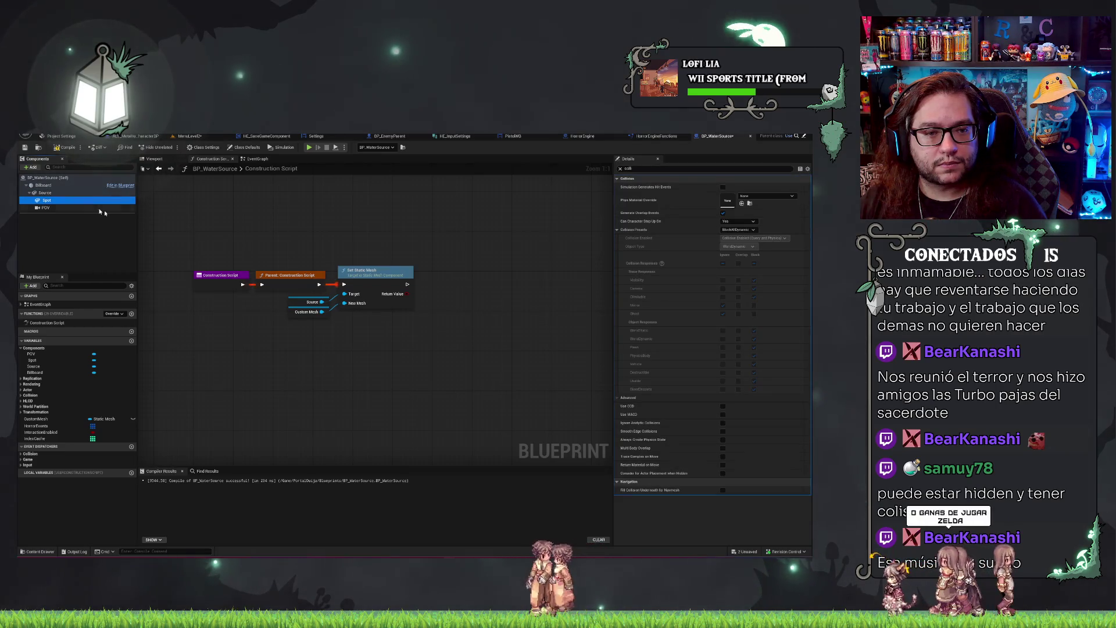
# In the blueprint's 3D viewport, select the Source cube together with Spot.
pyautogui.click(154, 159)
pyautogui.moveTo(427, 348); pyautogui.dragTo(439, 348)
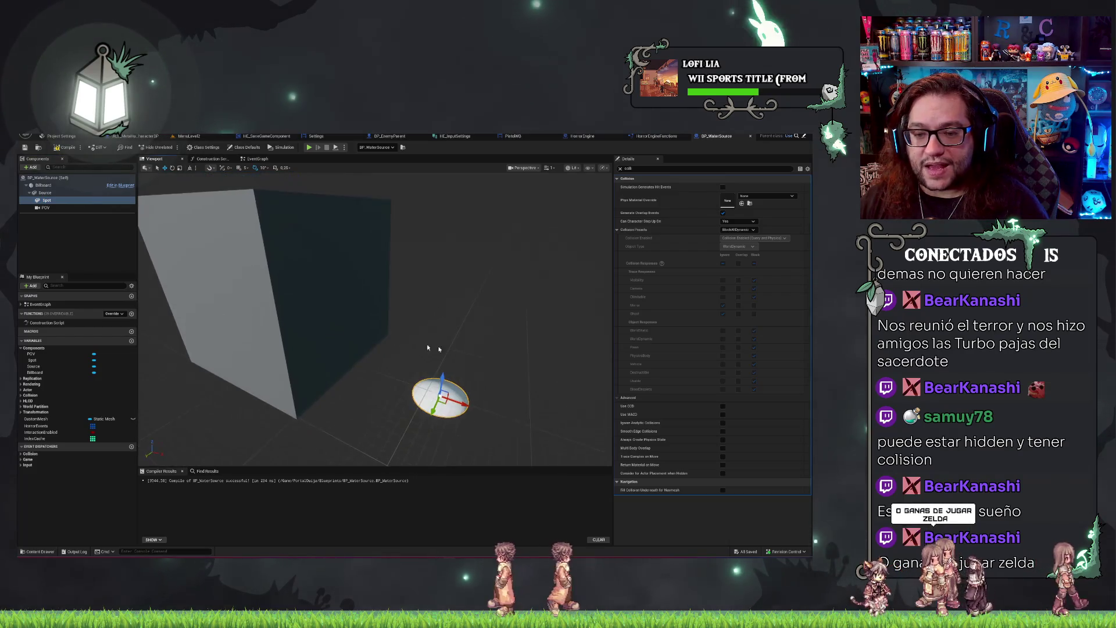
pyautogui.click(327, 325)
pyautogui.keyDown('ctrl'); pyautogui.click(46, 200); pyautogui.keyUp('ctrl')
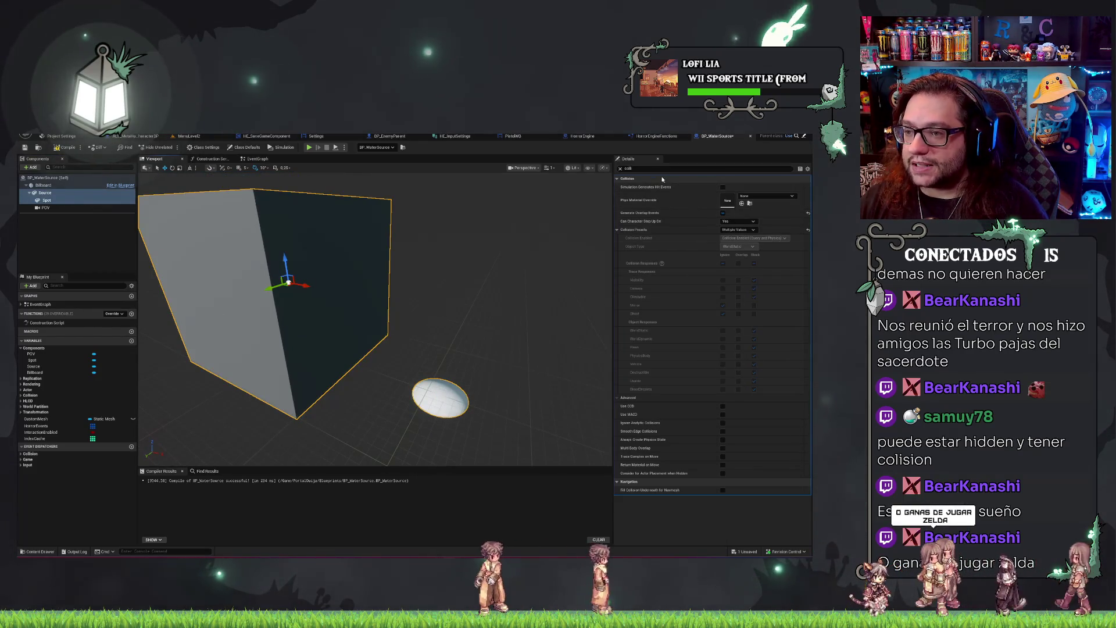
# Level the POV camera's pitch, save, and check the view from the kitchen level.
pyautogui.write('hidde')
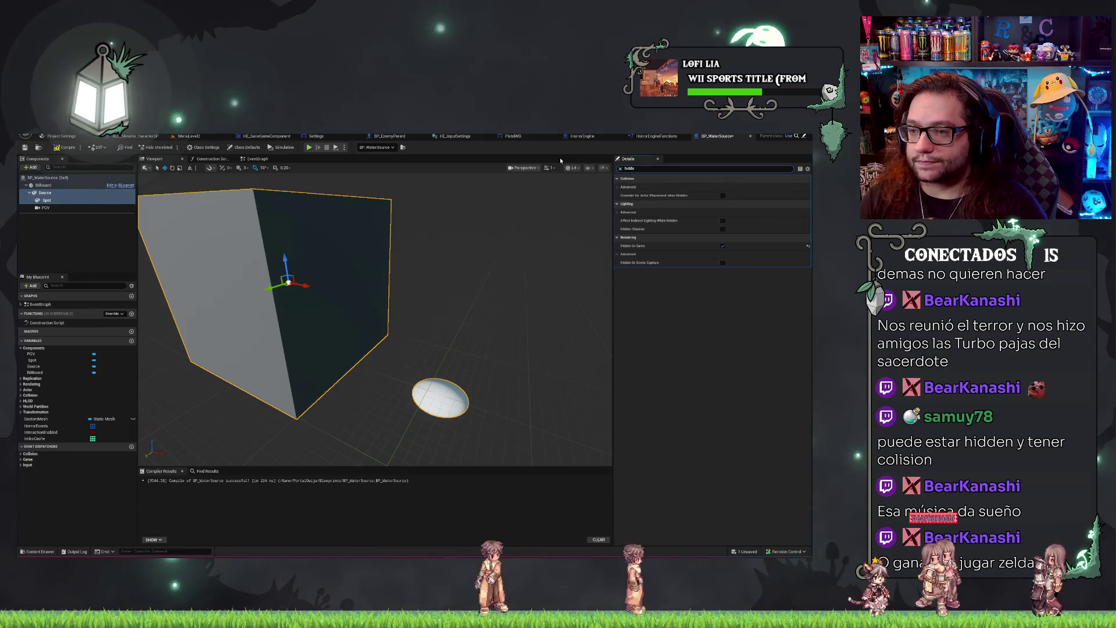
pyautogui.hotkey('ctrl', 's')
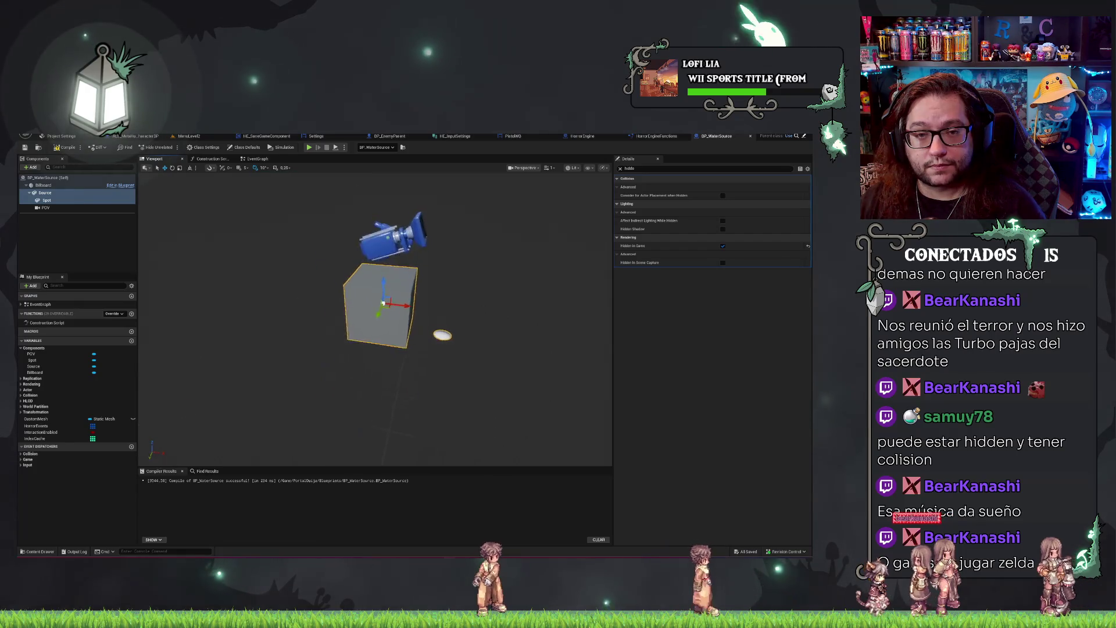
pyautogui.click(349, 201)
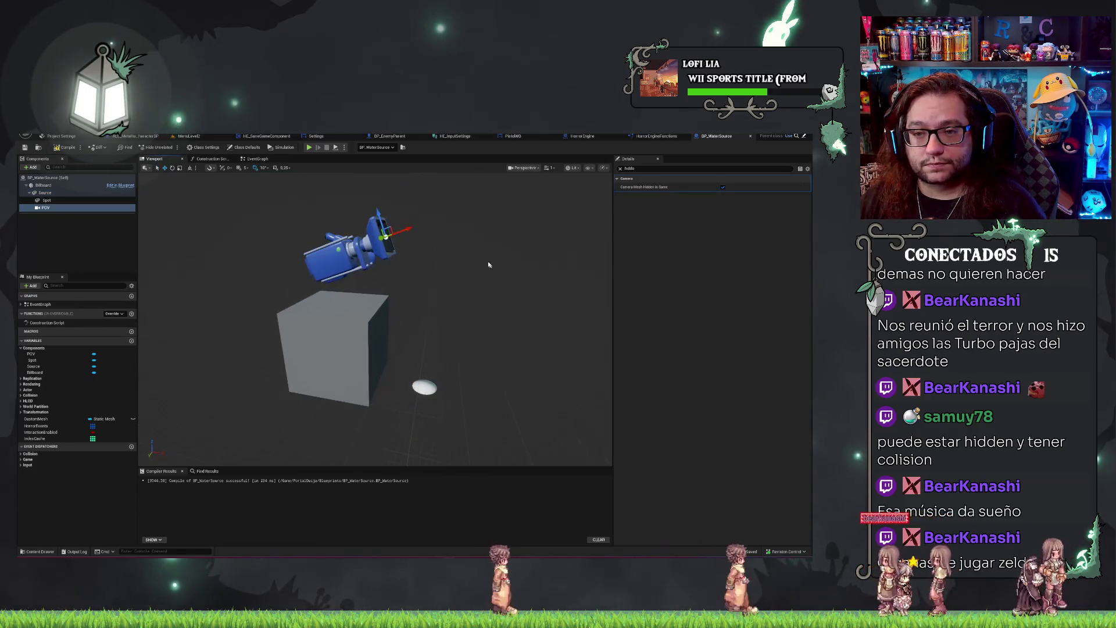
pyautogui.moveTo(421, 240); pyautogui.dragTo(423, 239)
pyautogui.hotkey('ctrl', 's')
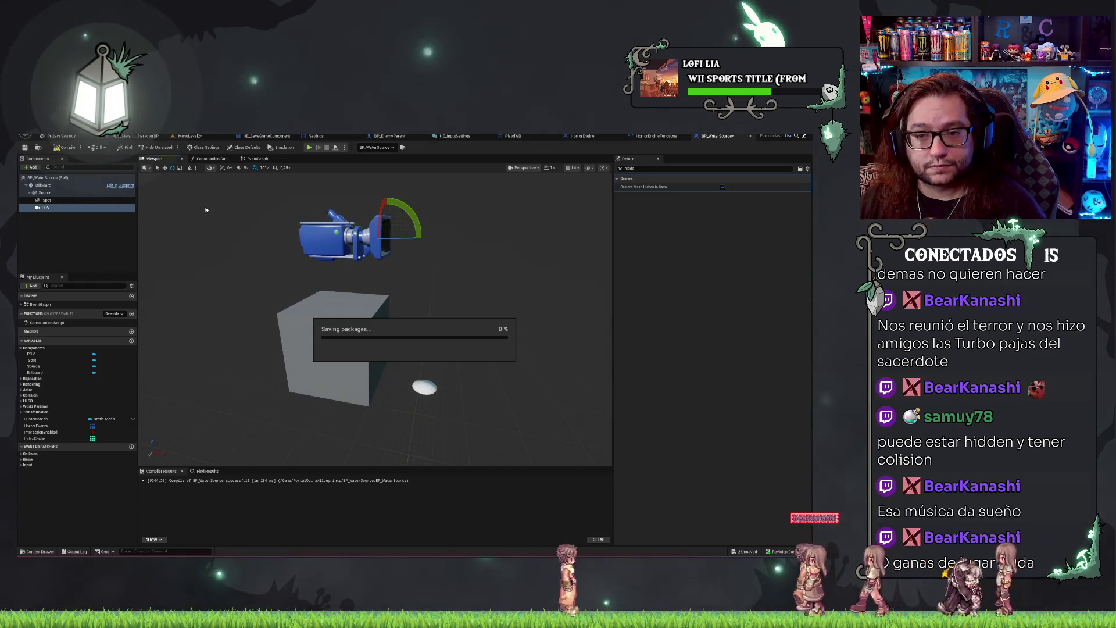
pyautogui.click(189, 136)
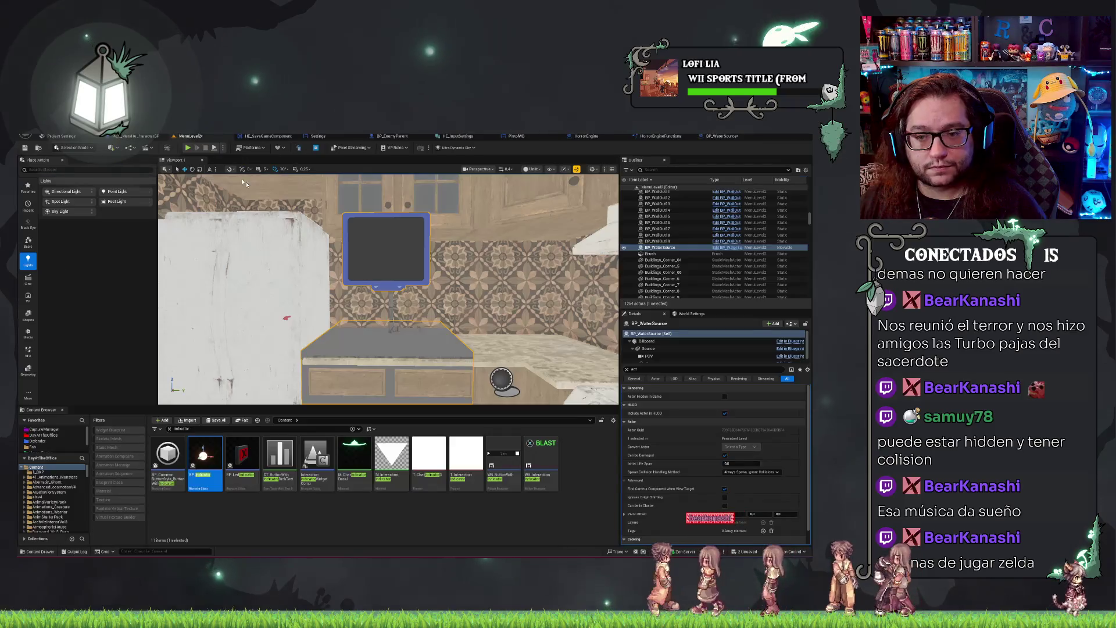
pyautogui.moveTo(263, 192); pyautogui.dragTo(263, 192)
pyautogui.scroll(3, 488, 185)
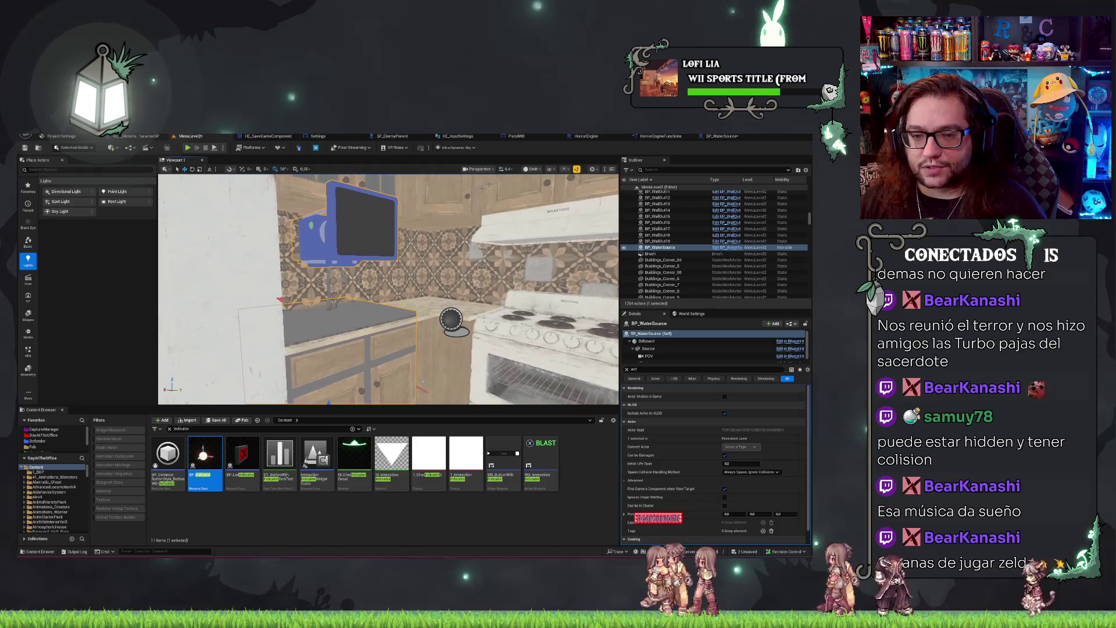
# Lower the POV camera onto the cube, tilt it to pitch 11.60, save all, and return to MenuLevel2.
pyautogui.click(705, 137)
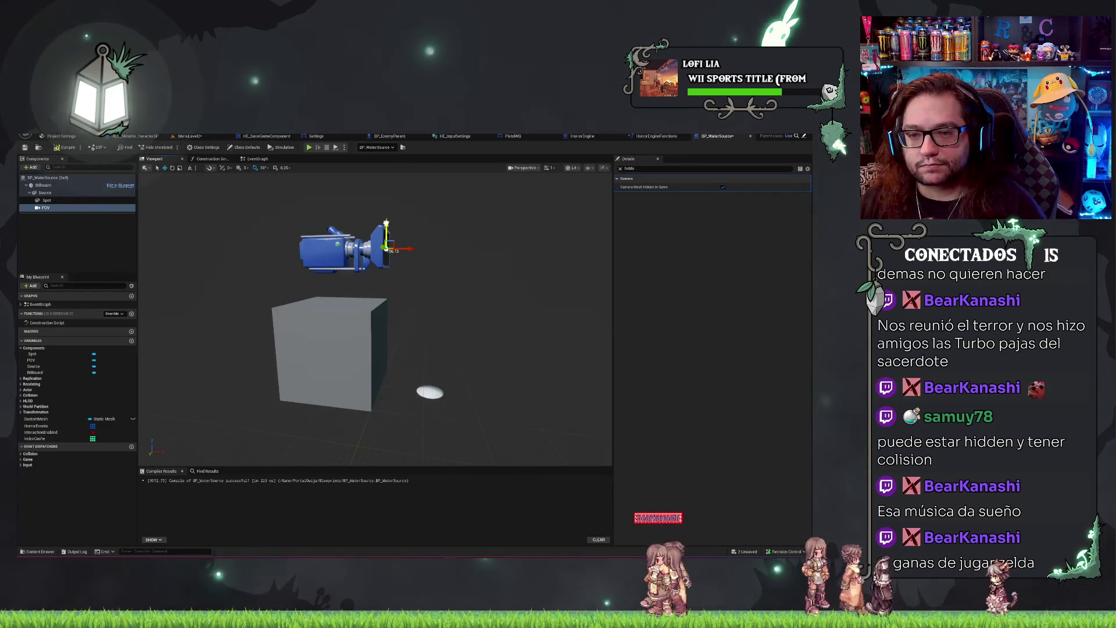
pyautogui.moveTo(386, 235); pyautogui.dragTo(386, 264)
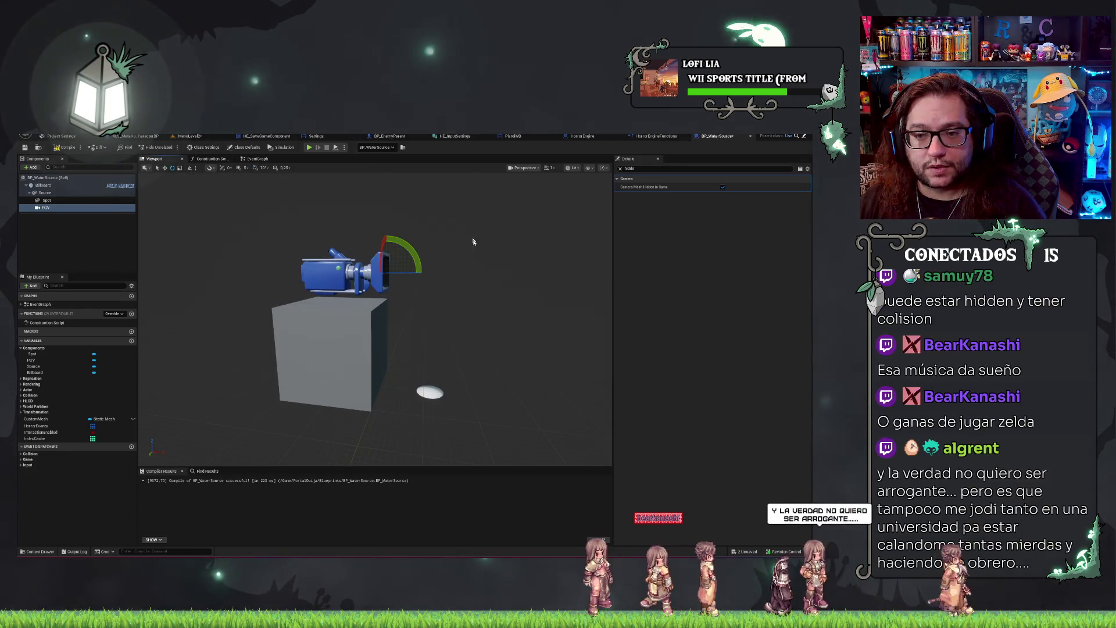
pyautogui.moveTo(417, 258); pyautogui.dragTo(423, 266)
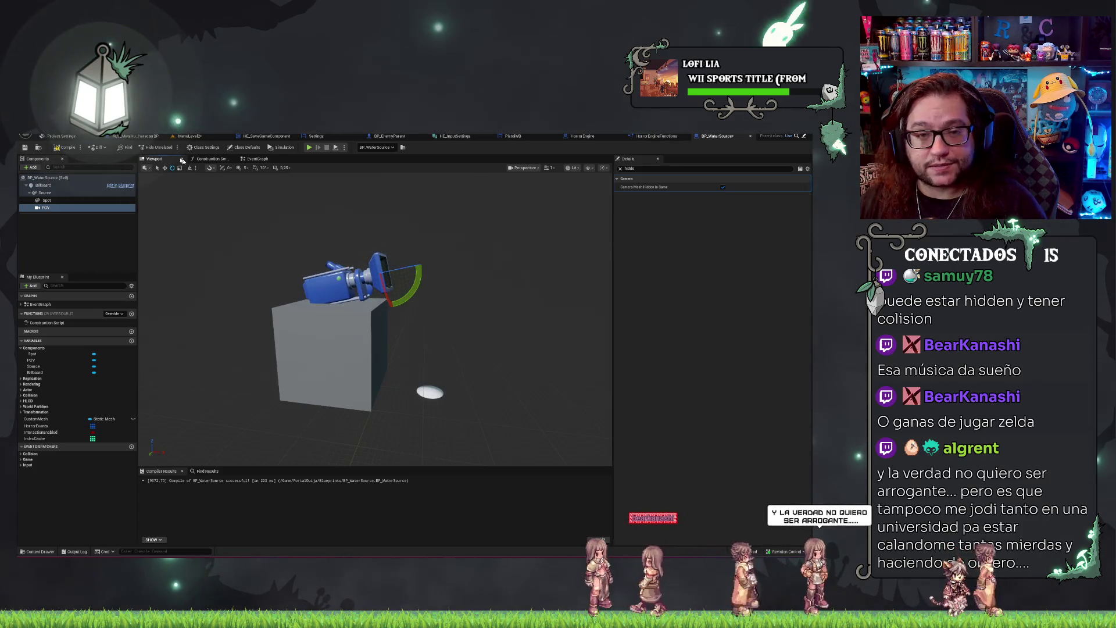
pyautogui.hotkey('ctrl', 'shift', 's')
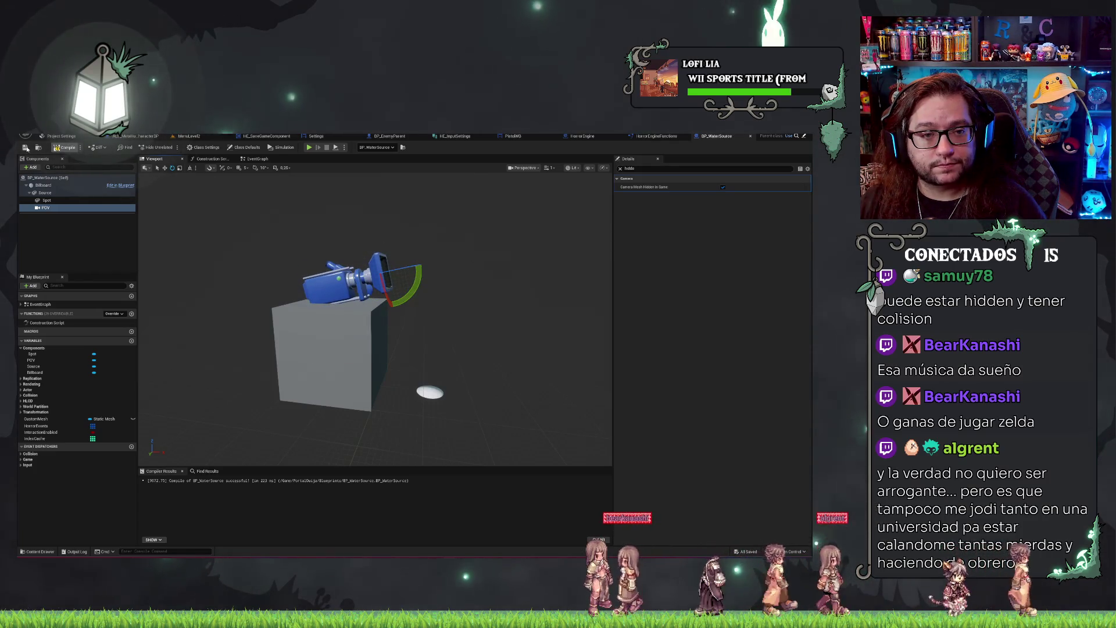
pyautogui.click(193, 137)
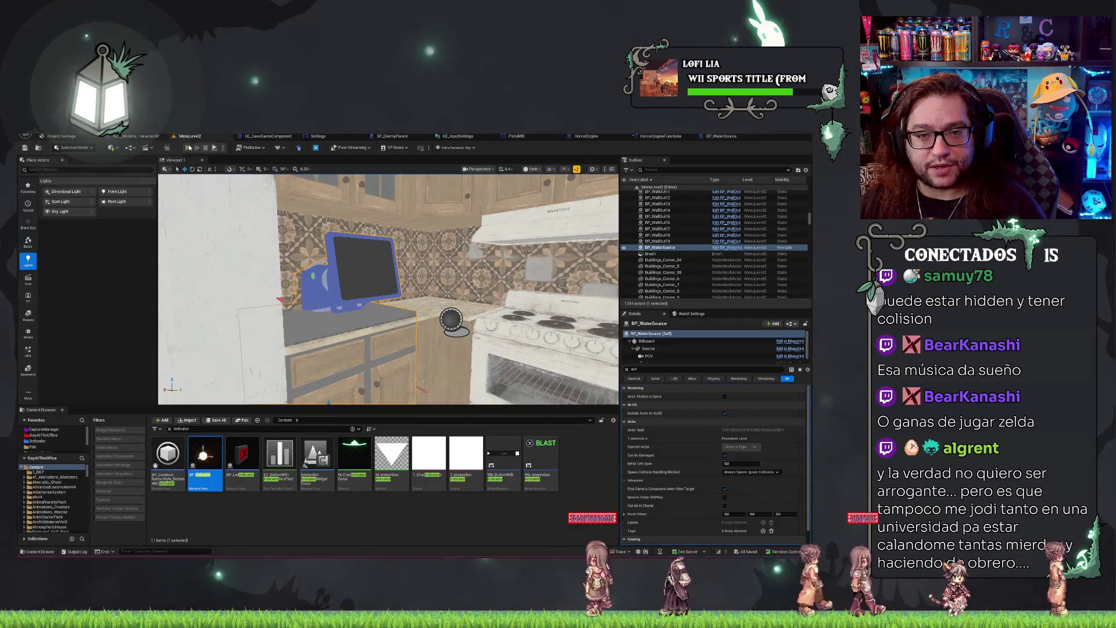
# Play-test from a new game into the kitchen until the 'Not enough Holy Water' message appears.
pyautogui.hotkey('alt', 'p')
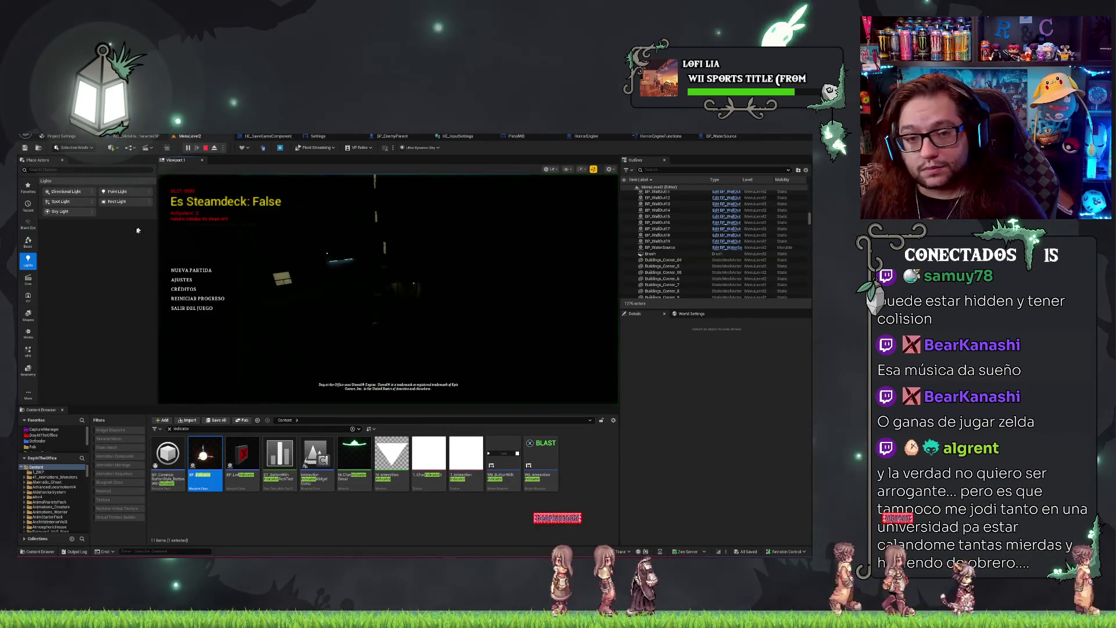
pyautogui.click(195, 269)
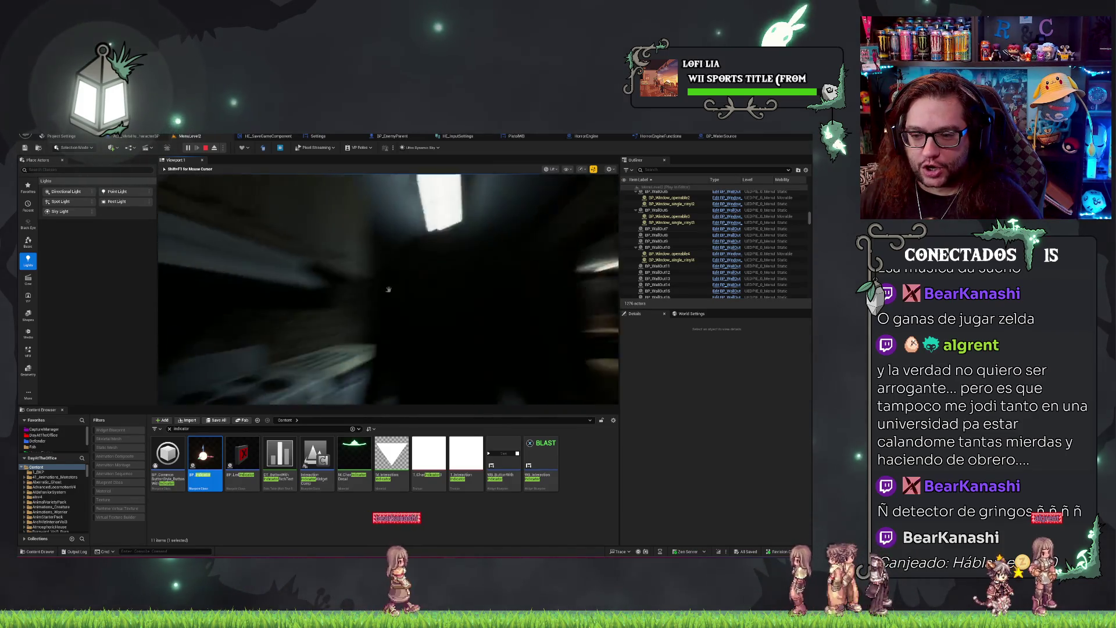
pyautogui.click(389, 289)
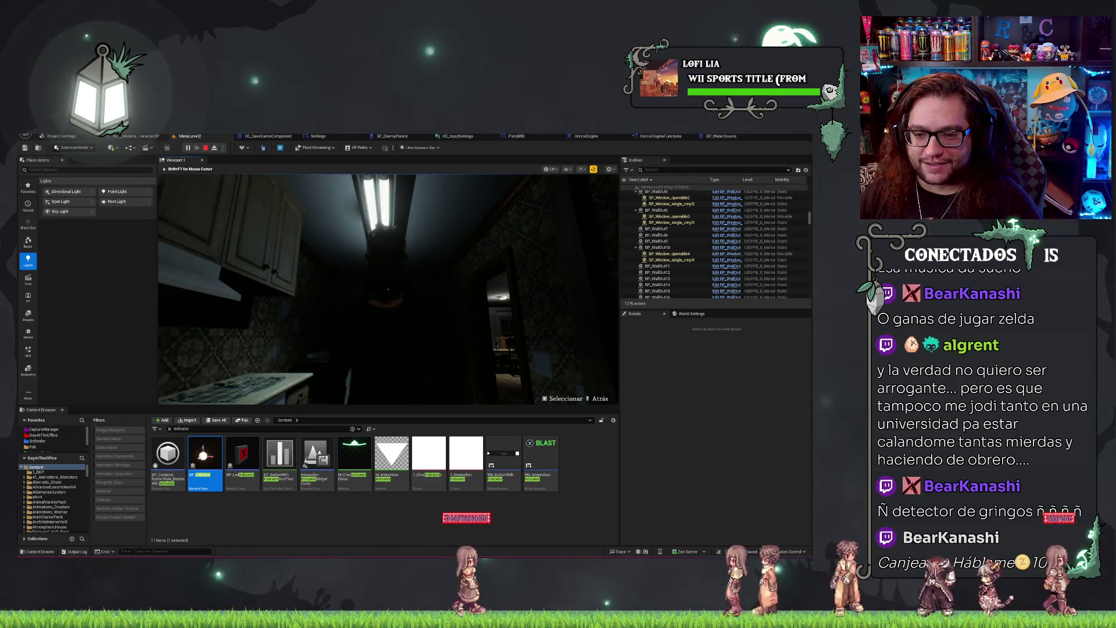
pyautogui.rightClick(388, 289)
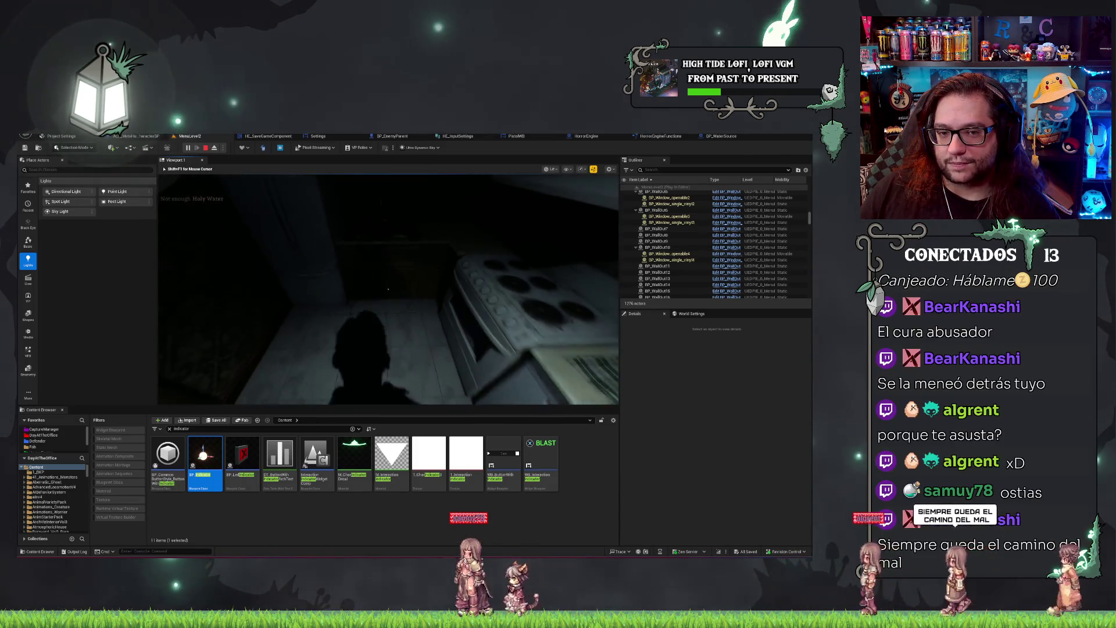
# Stop the play-test to return to the kitchen level editor.
pyautogui.press('Escape')
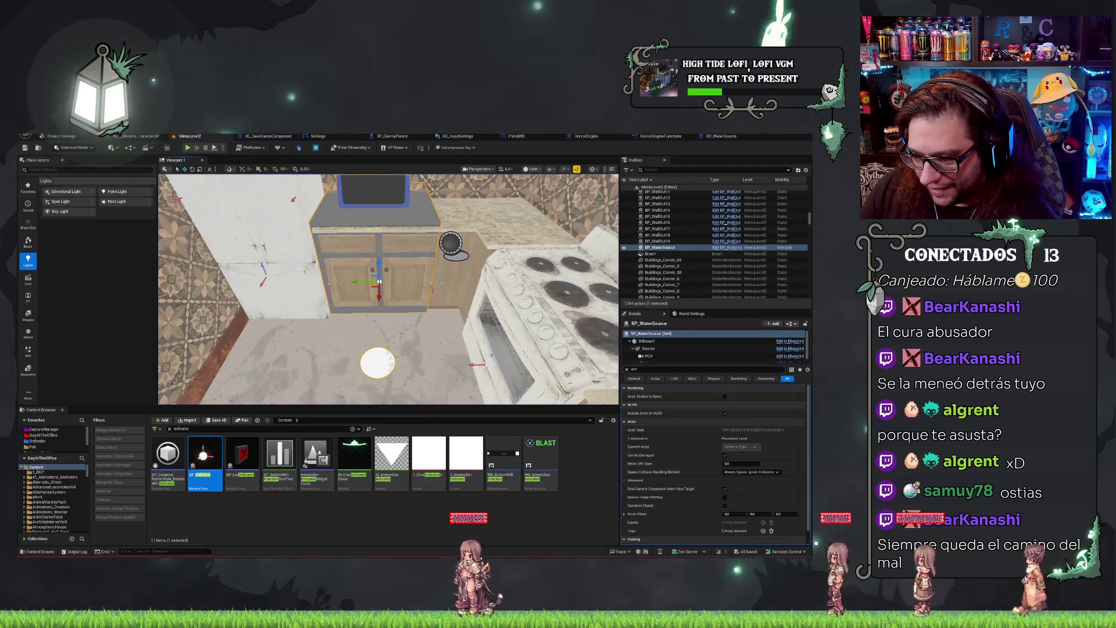
pyautogui.moveTo(278, 225); pyautogui.dragTo(241, 230)
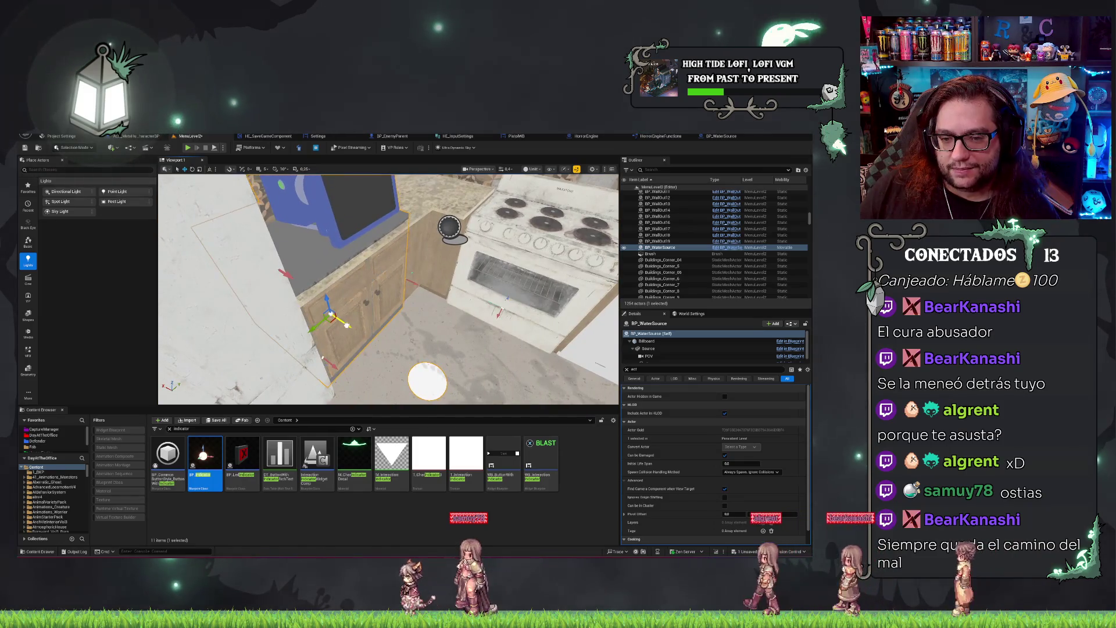
pyautogui.moveTo(349, 325)
pyautogui.mouseDown()
pyautogui.moveTo(465, 262)
pyautogui.moveTo(595, 165)
pyautogui.mouseUp()
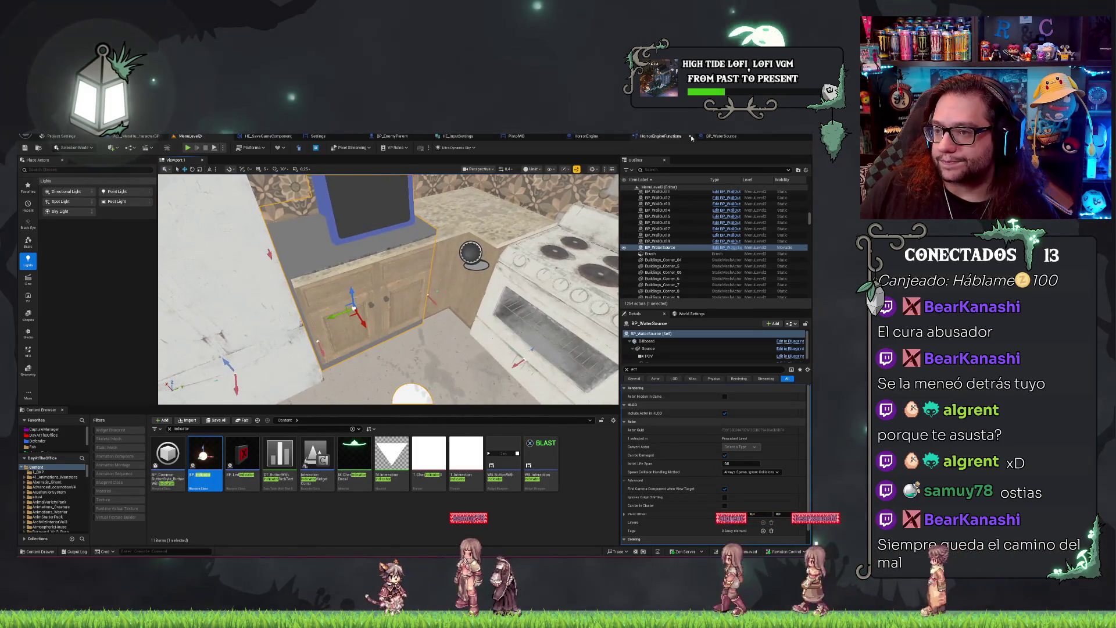
pyautogui.click(720, 137)
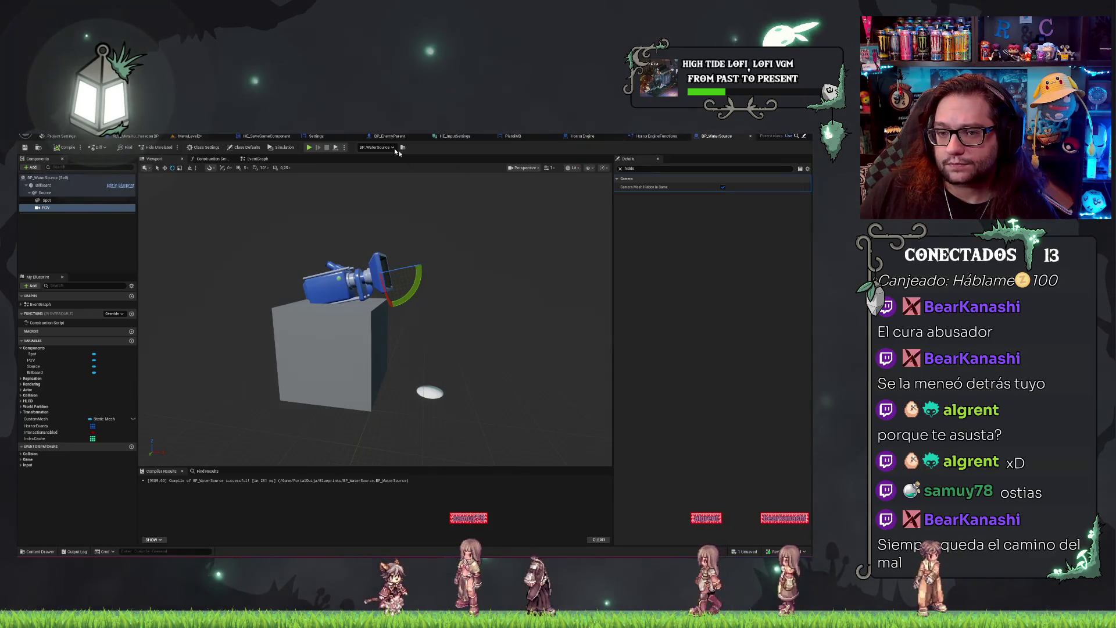
pyautogui.click(249, 160)
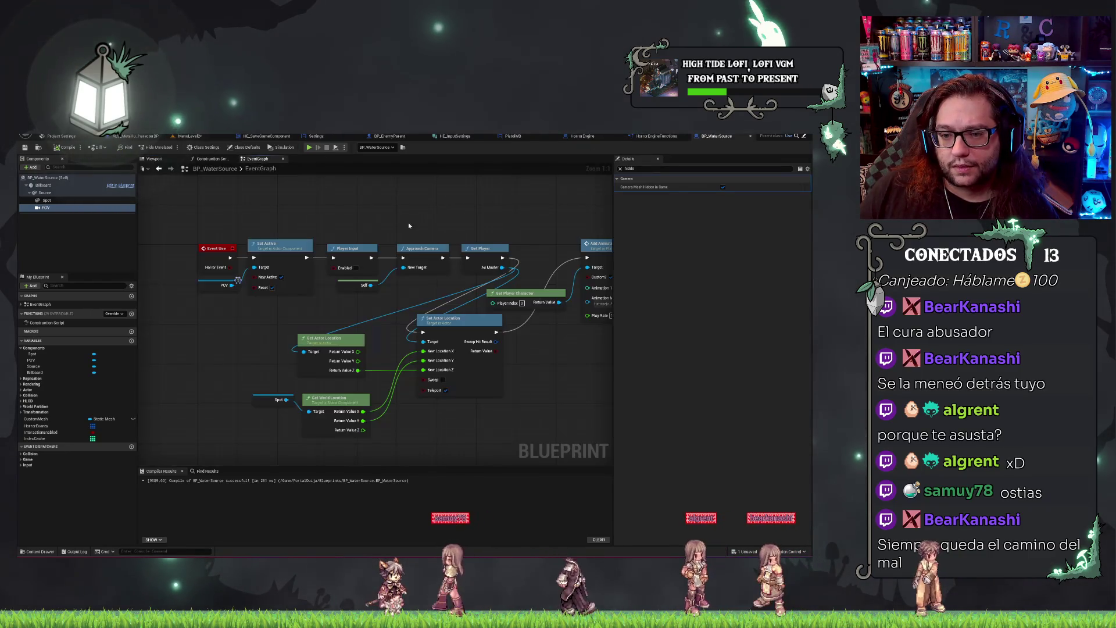
pyautogui.moveTo(271, 261); pyautogui.dragTo(360, 222)
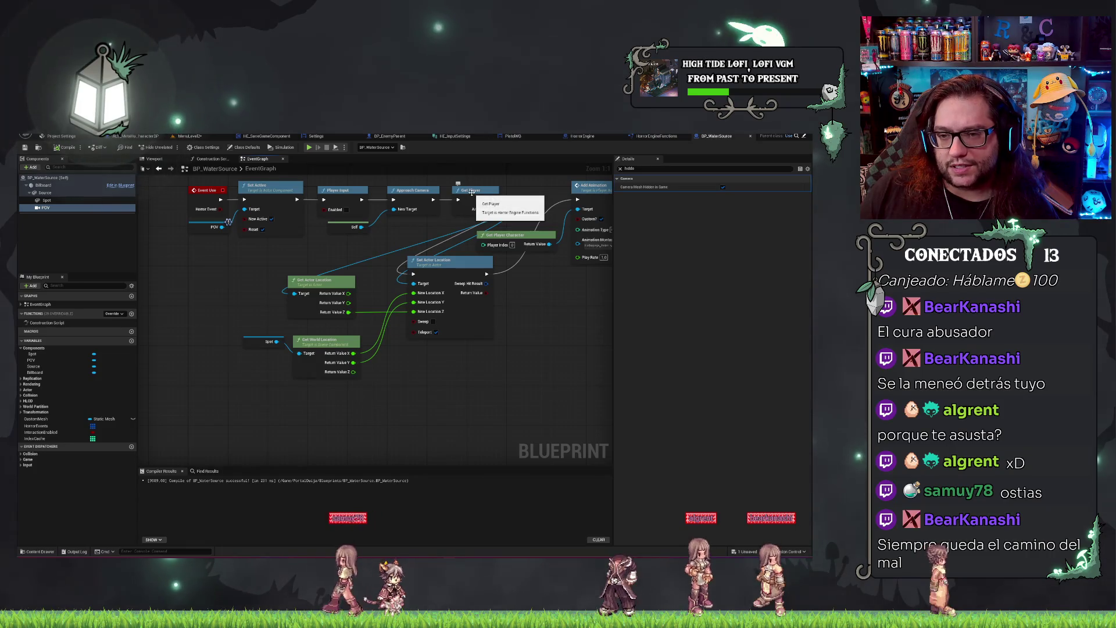
pyautogui.click(313, 308)
pyautogui.click(268, 341)
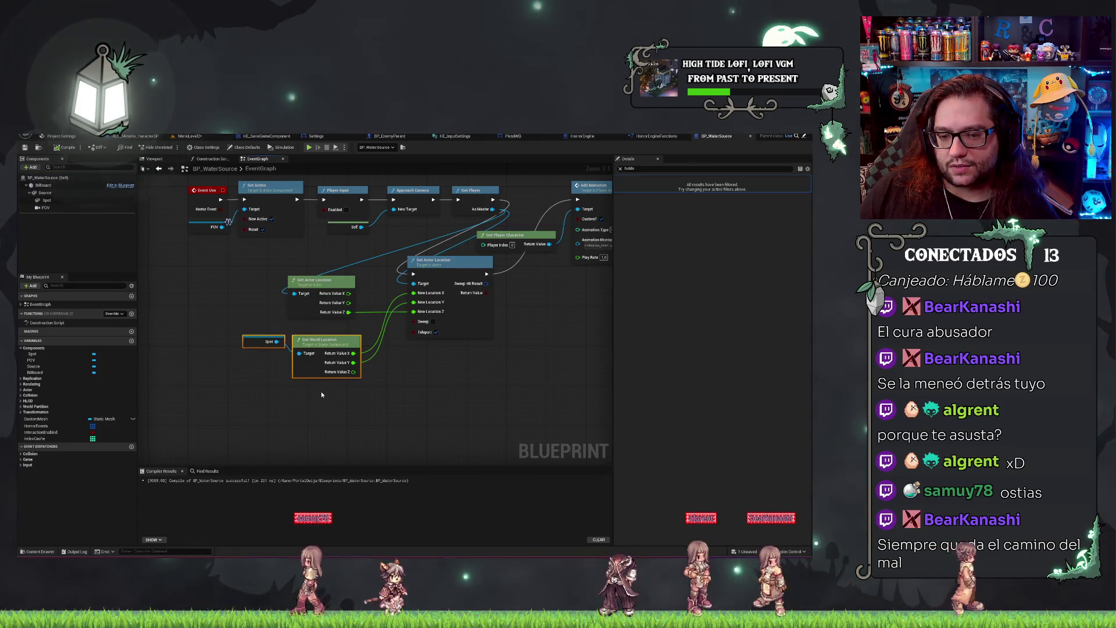
pyautogui.press('q')
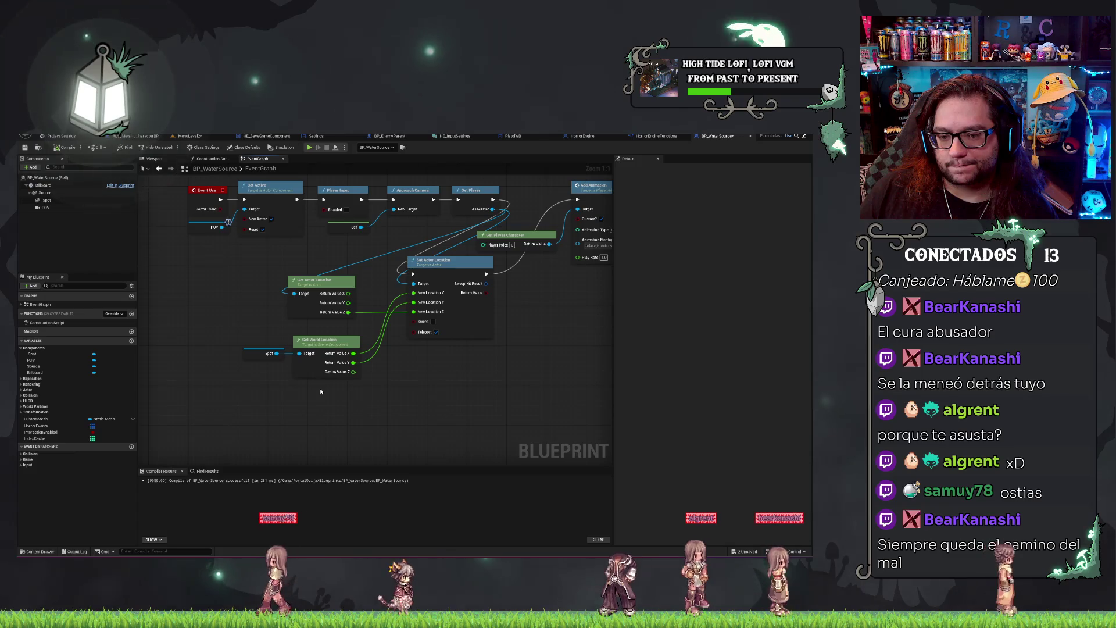
pyautogui.moveTo(320, 392); pyautogui.dragTo(454, 344)
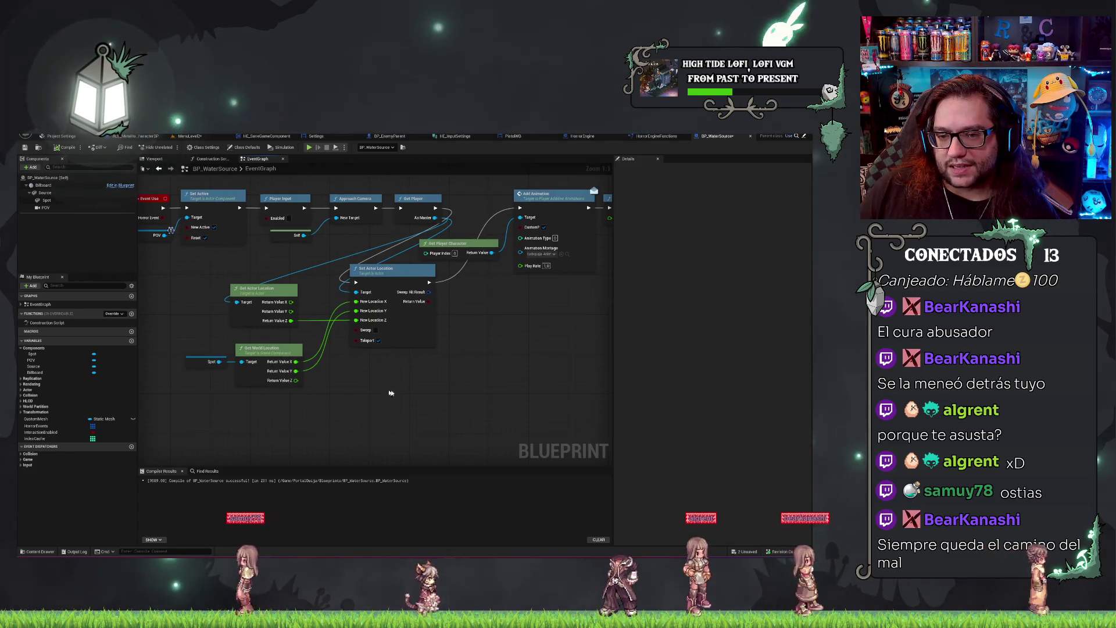
pyautogui.moveTo(391, 391)
pyautogui.mouseDown()
pyautogui.moveTo(348, 341)
pyautogui.moveTo(418, 373)
pyautogui.mouseUp()
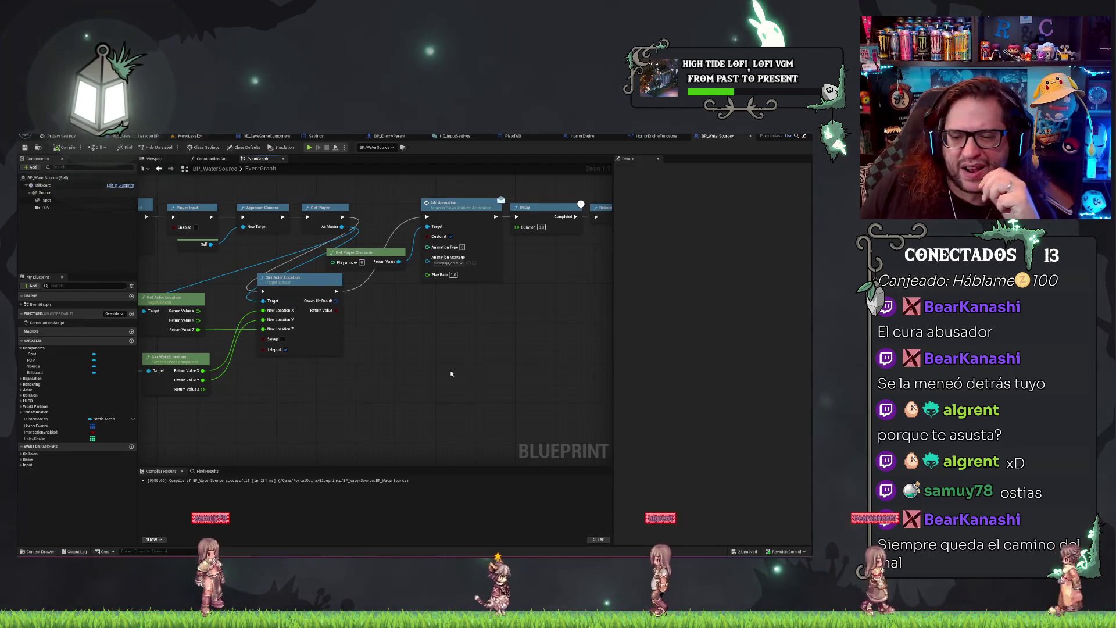
pyautogui.moveTo(326, 352); pyautogui.dragTo(367, 351)
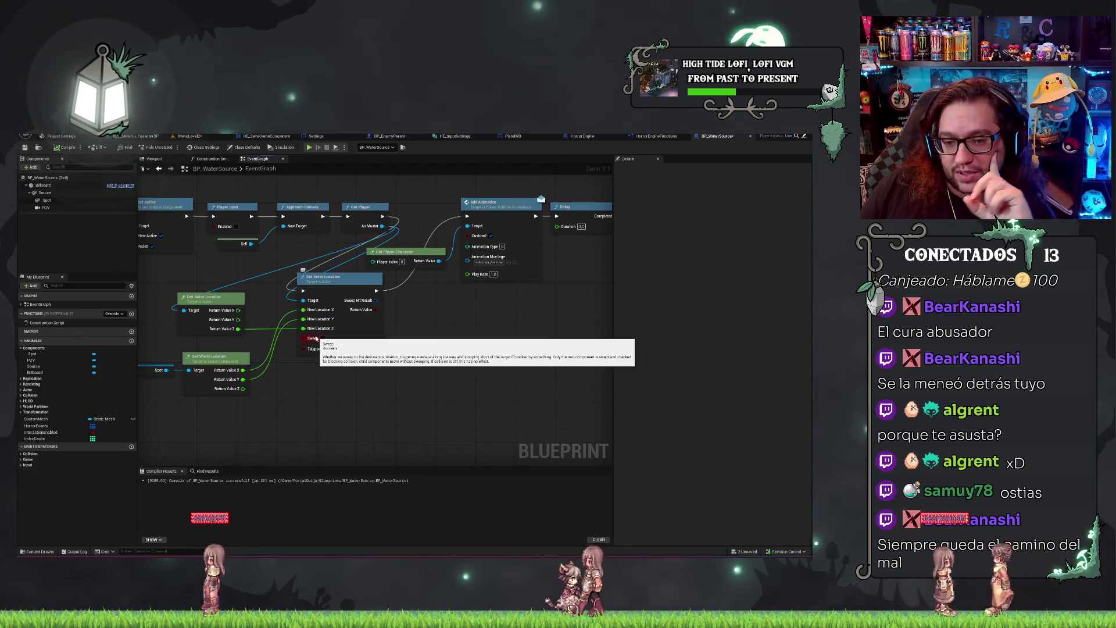
pyautogui.moveTo(293, 352); pyautogui.dragTo(431, 400)
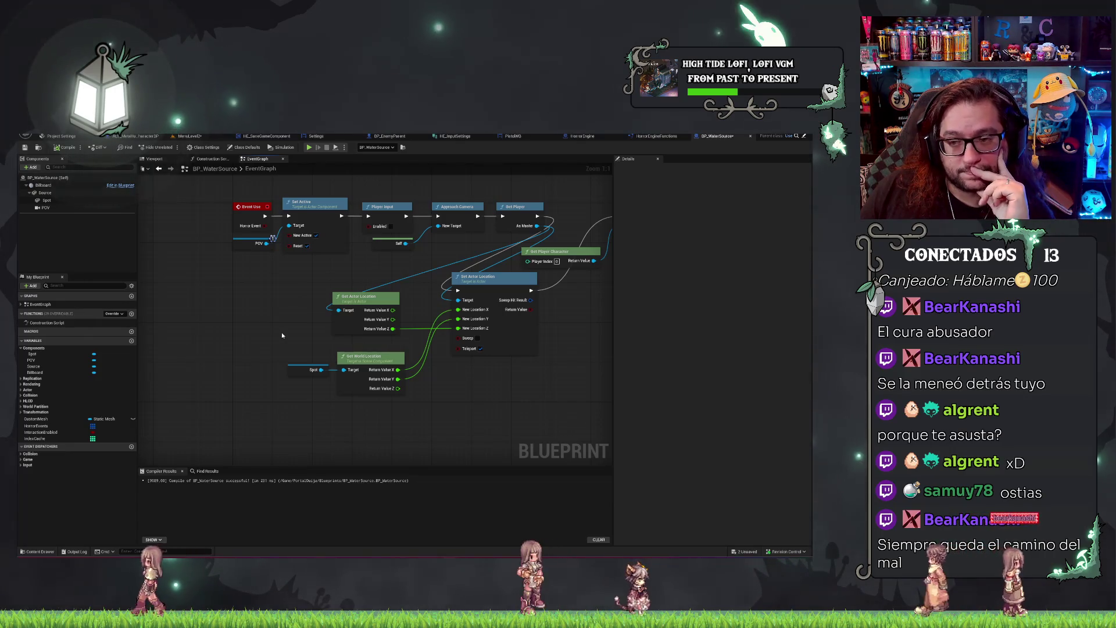
pyautogui.moveTo(552, 328)
pyautogui.mouseDown()
pyautogui.moveTo(239, 304)
pyautogui.moveTo(447, 313)
pyautogui.mouseUp()
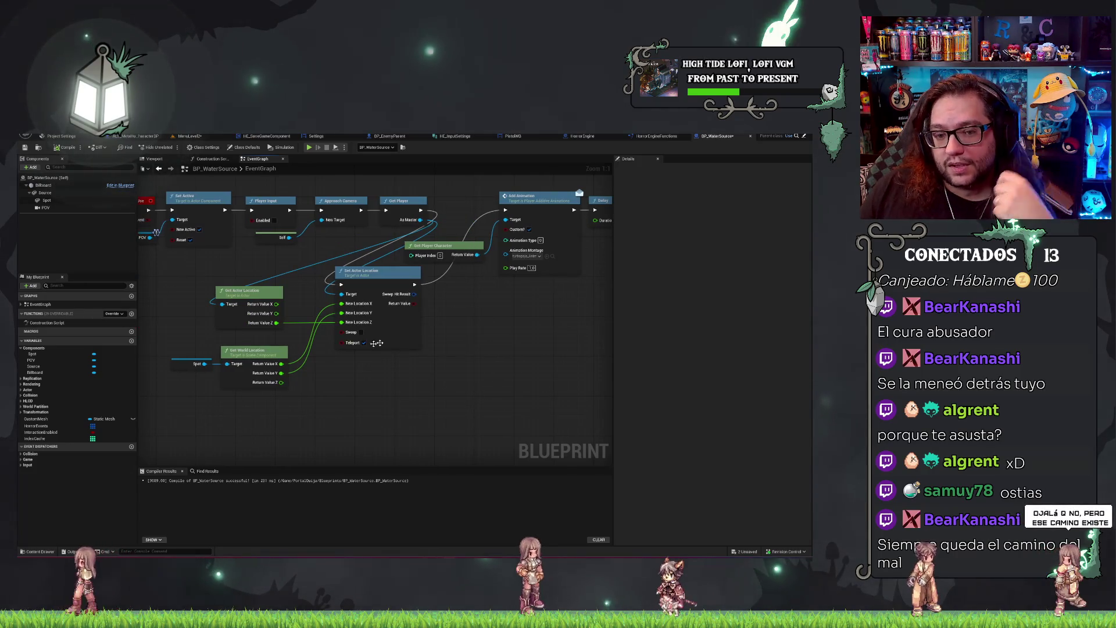
pyautogui.moveTo(376, 343); pyautogui.dragTo(488, 374)
# Wire a Get Player Character node into Set Actor Location's Target, delete Get Player, and save MenuLevel2.
pyautogui.rightClick(211, 357)
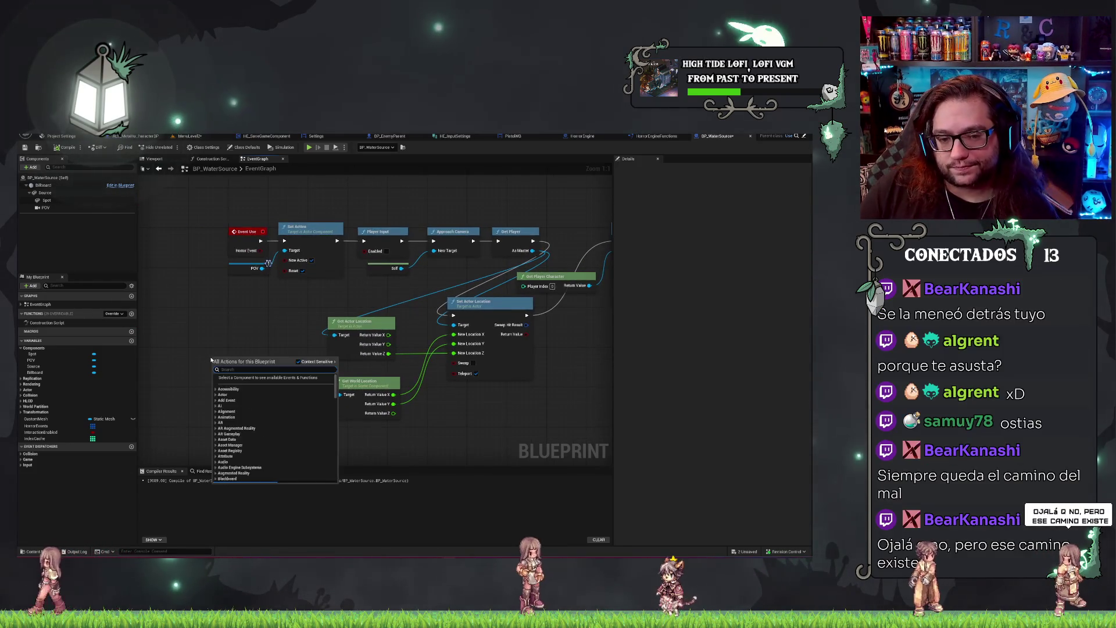
pyautogui.write('get player')
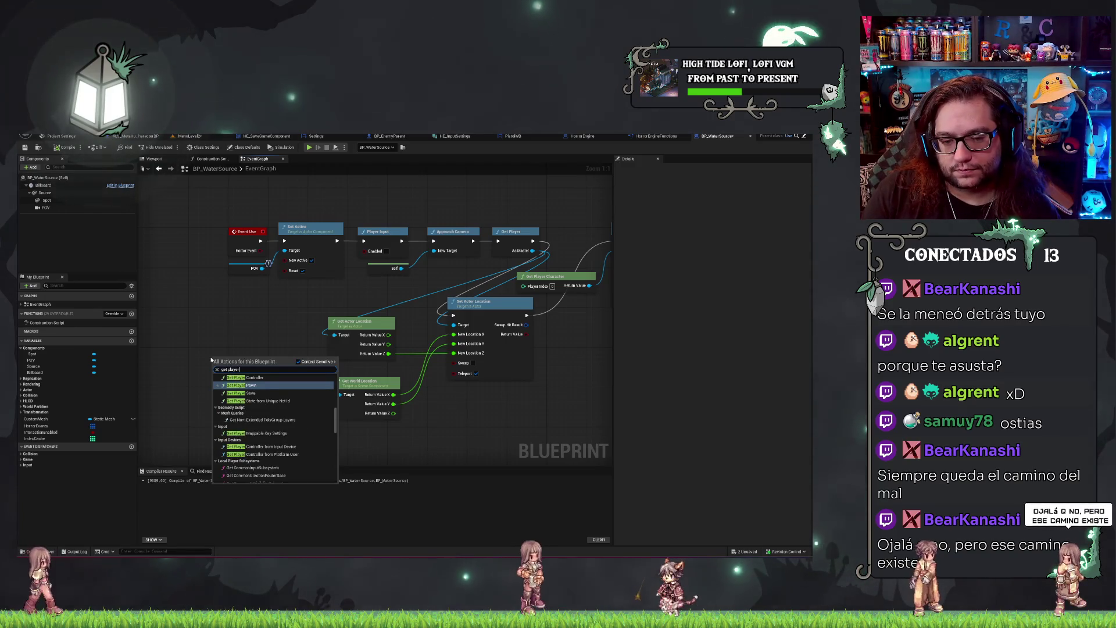
pyautogui.write(' cha')
pyautogui.press('Return')
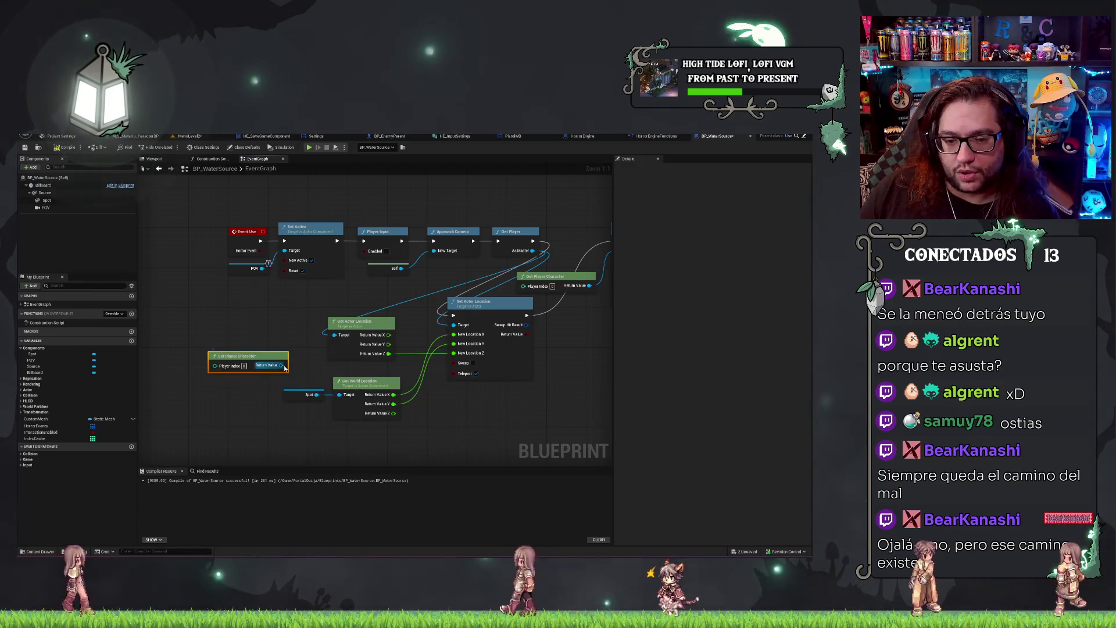
pyautogui.moveTo(285, 367); pyautogui.dragTo(331, 348)
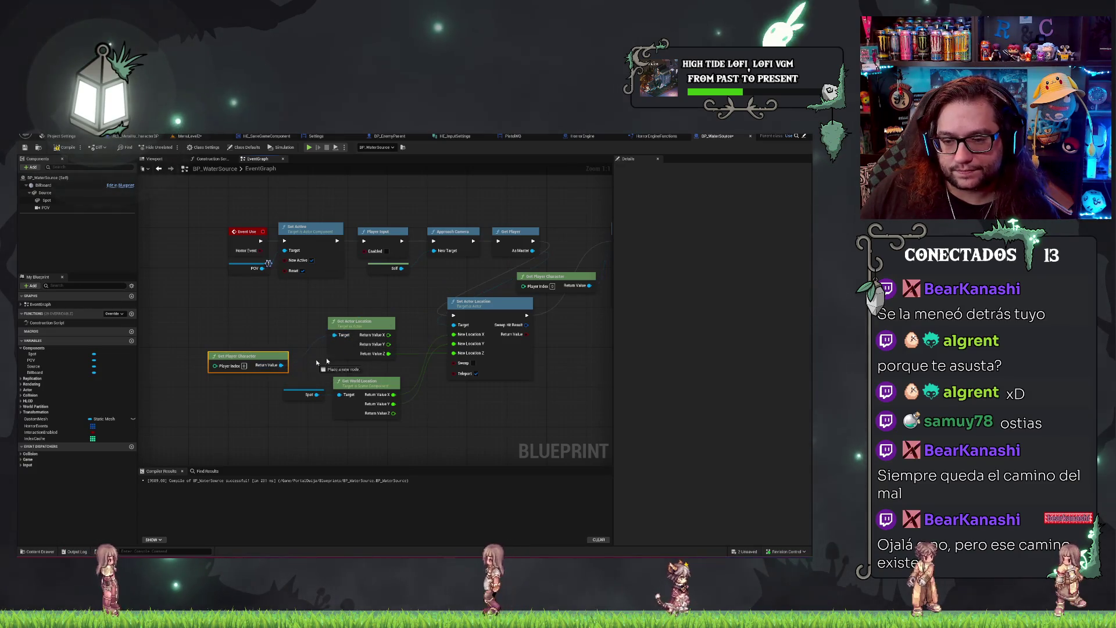
pyautogui.moveTo(462, 317); pyautogui.dragTo(463, 327)
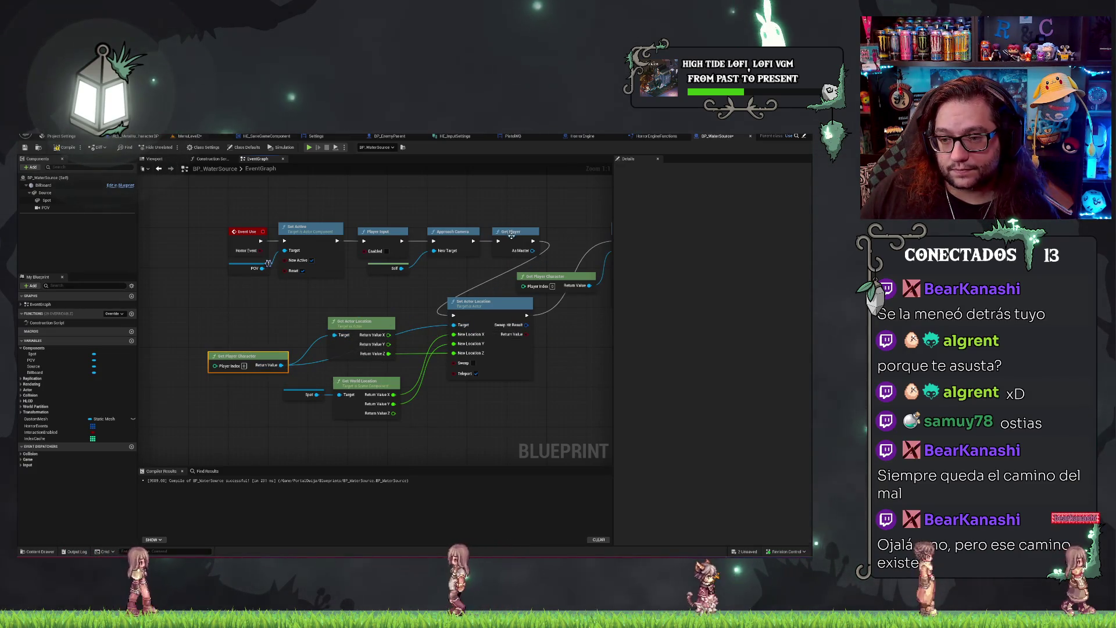
pyautogui.press('Delete')
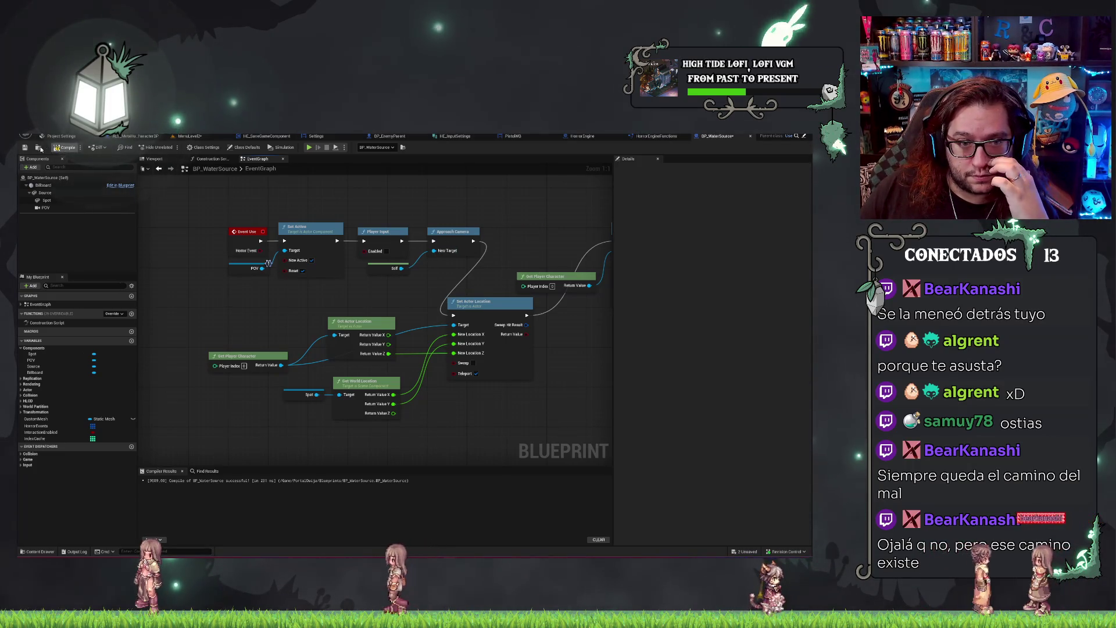
pyautogui.click(188, 136)
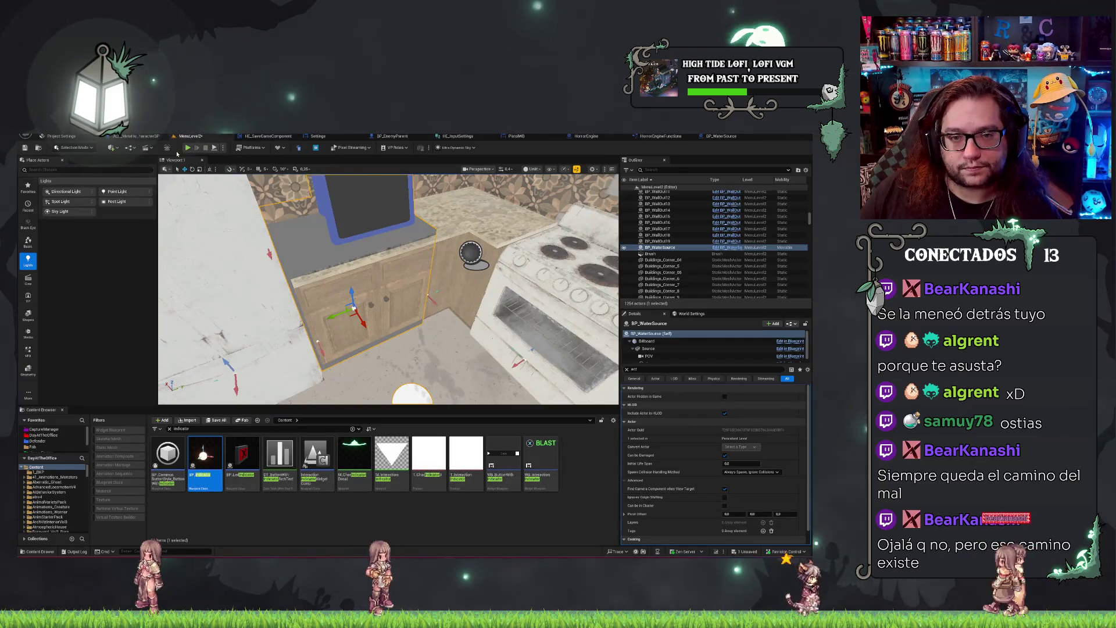
pyautogui.hotkey('ctrl', 's')
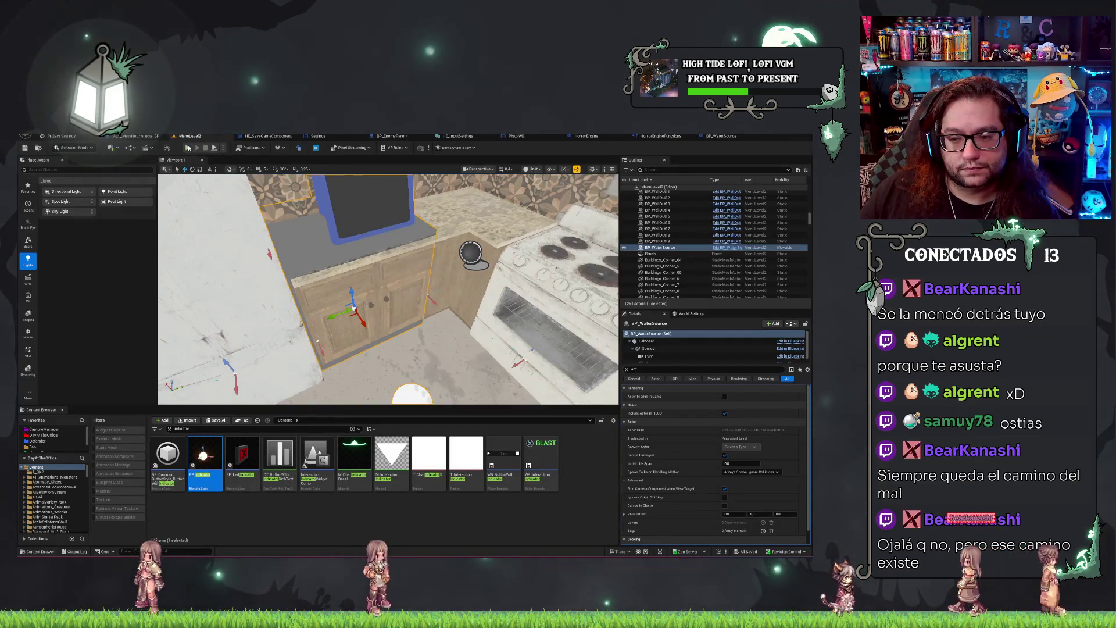
pyautogui.hotkey('alt', 'p')
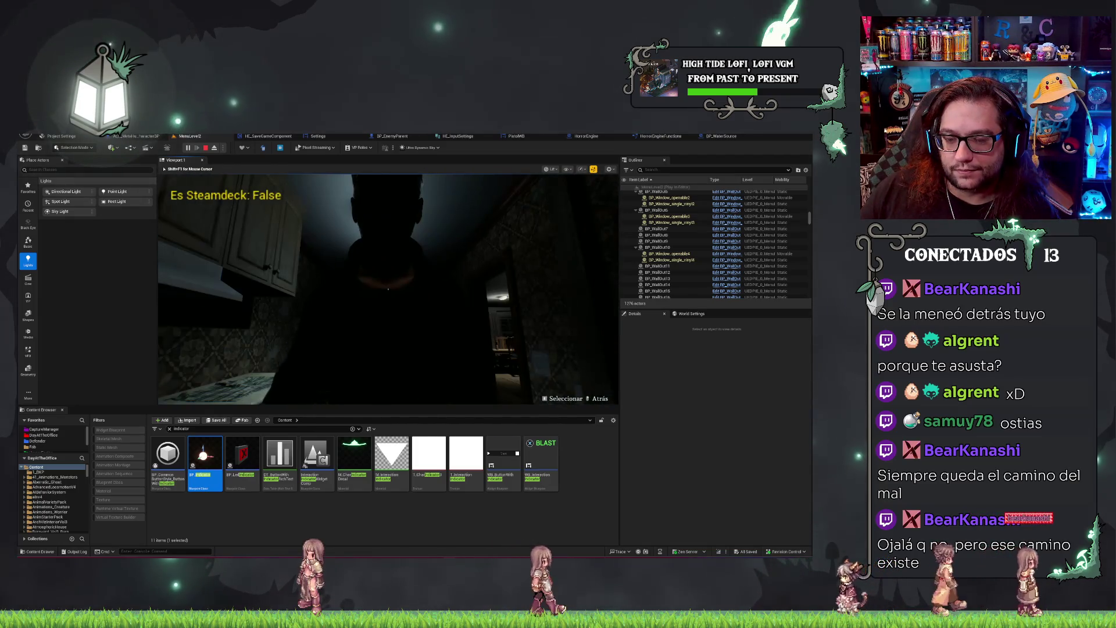
pyautogui.press('Escape')
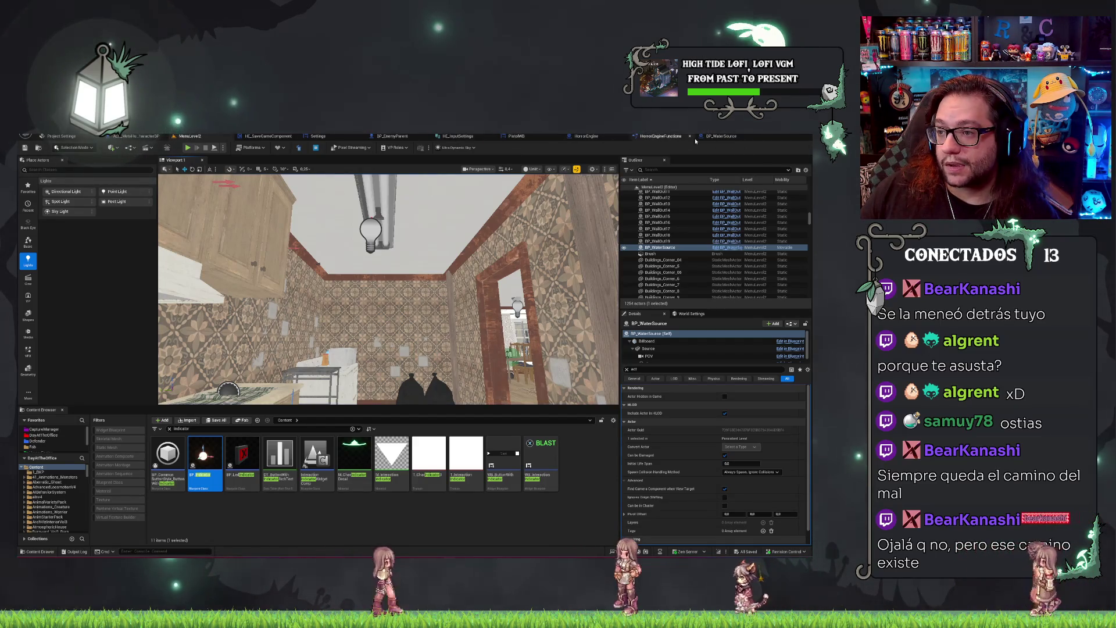
pyautogui.click(712, 138)
# In the Viewport preview, add a SpotLight, try attaching it under POV, then undo it.
pyautogui.click(167, 160)
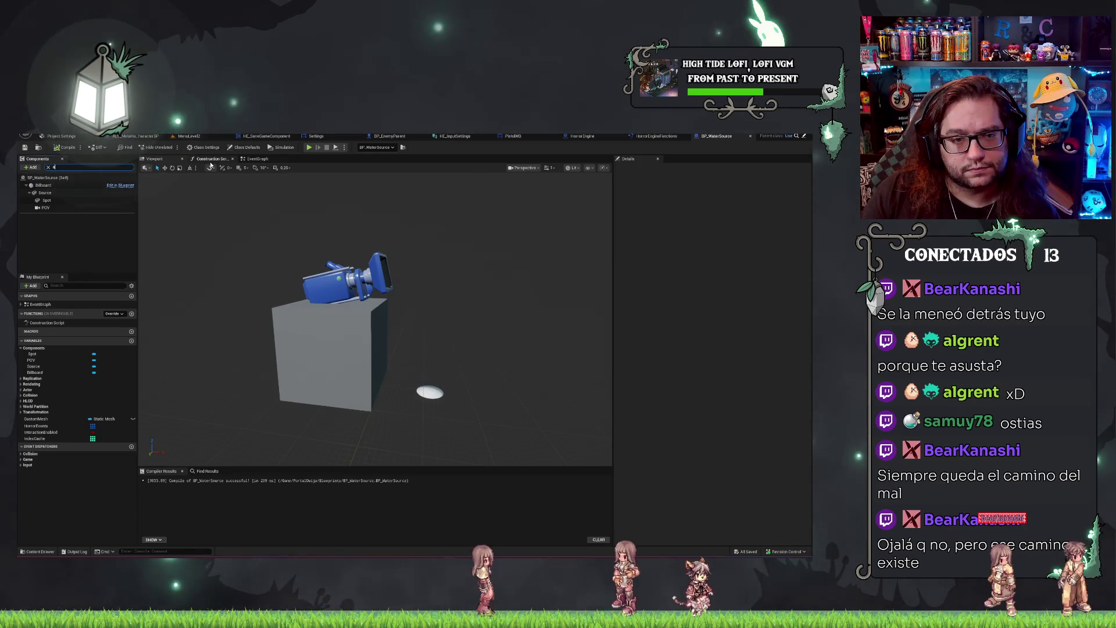
pyautogui.write('pot')
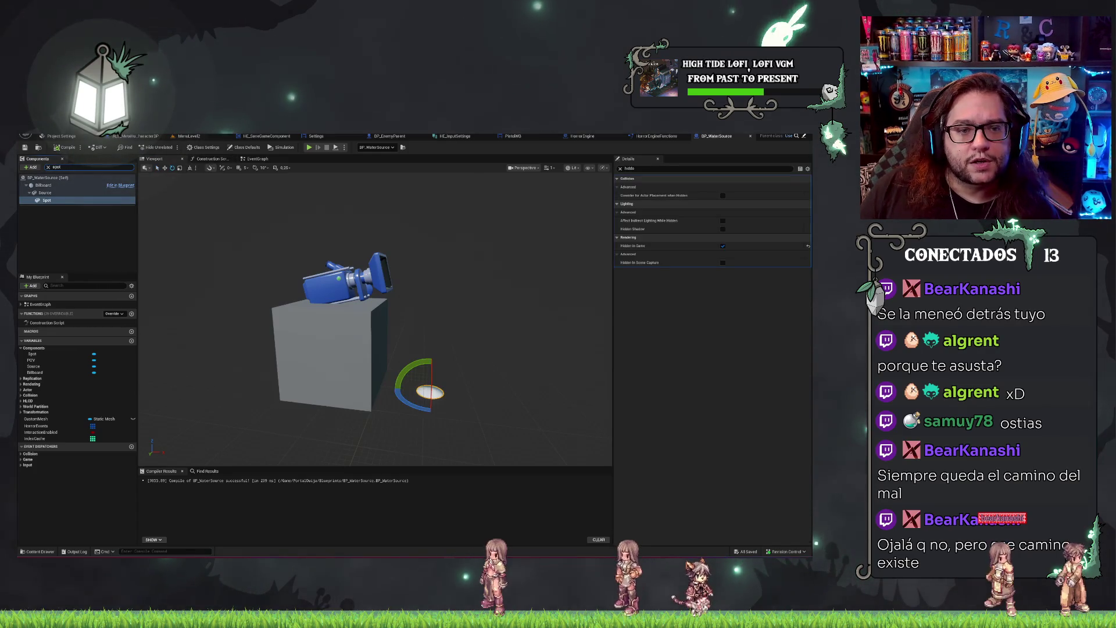
pyautogui.click(48, 167)
pyautogui.click(26, 168)
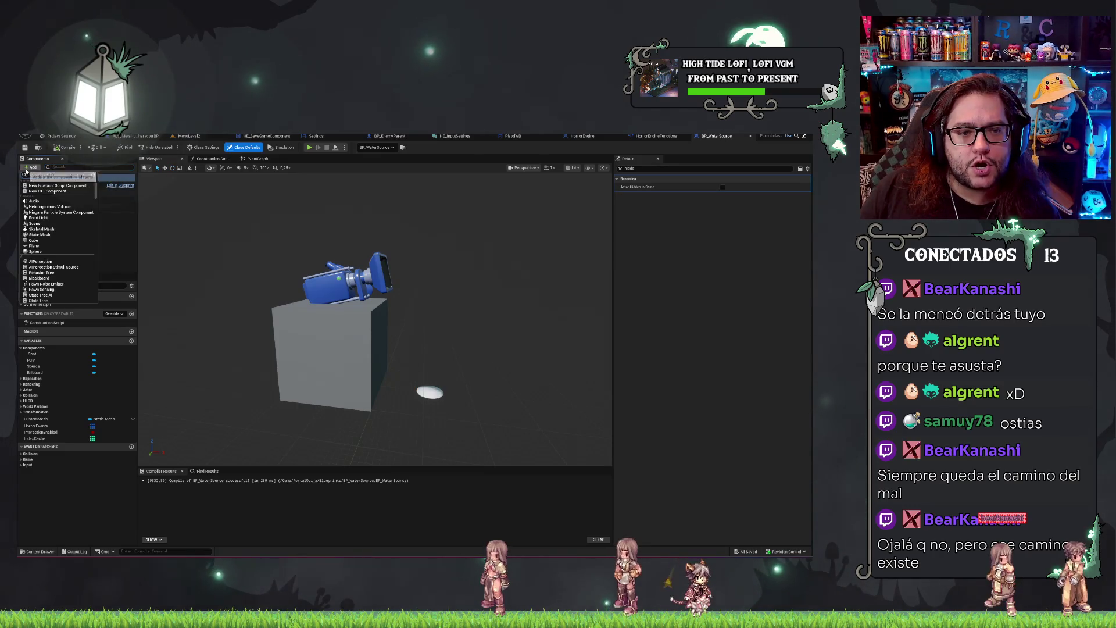
pyautogui.click(114, 267)
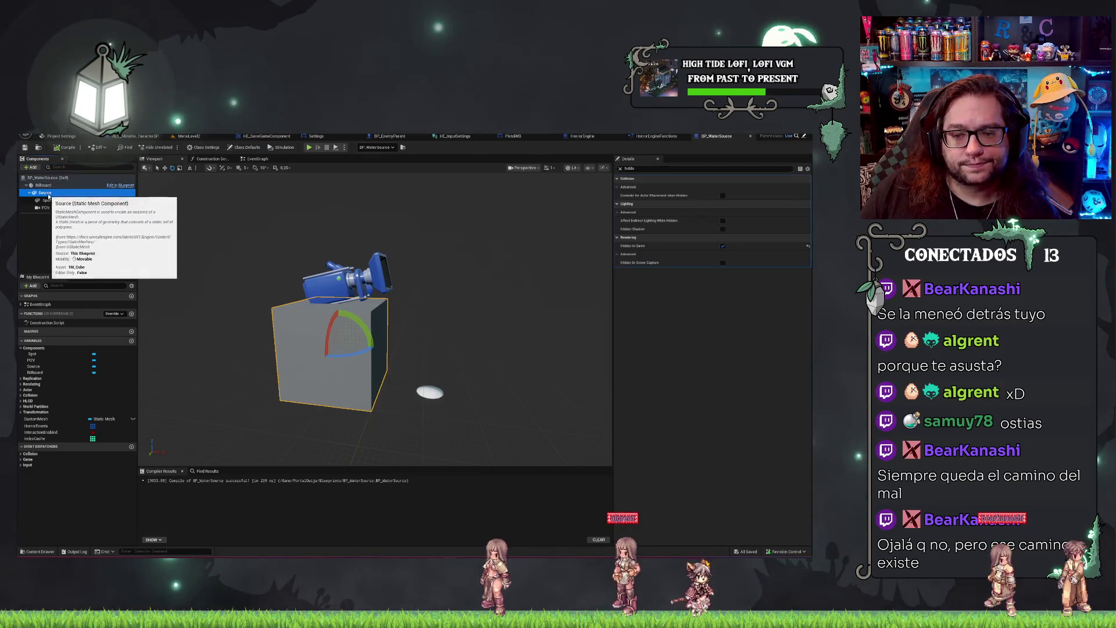
pyautogui.click(32, 167)
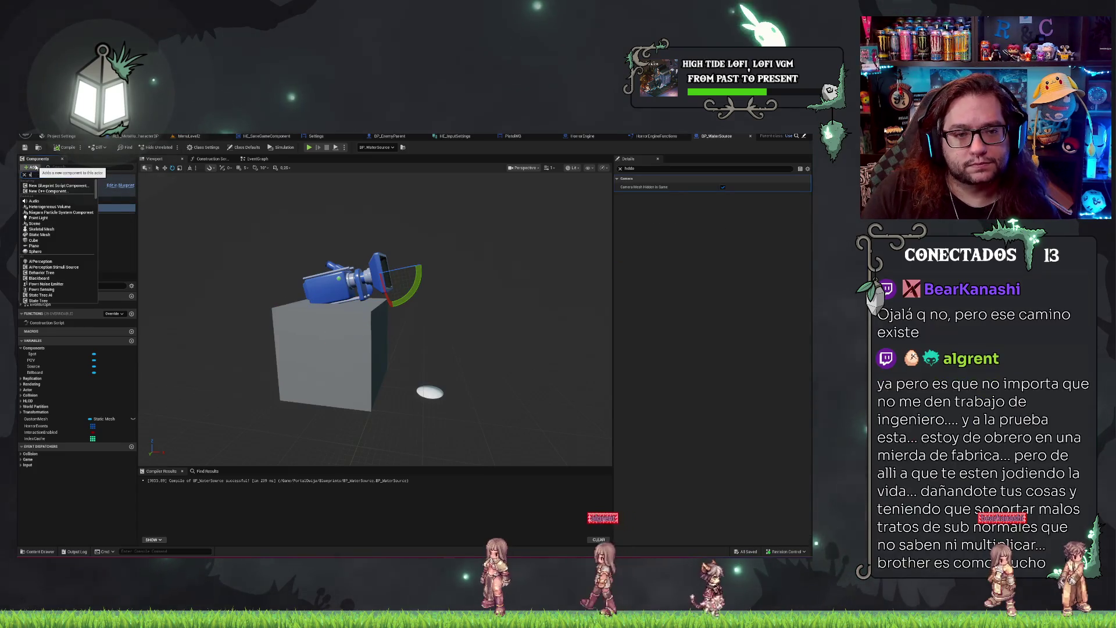
pyautogui.click(35, 168)
pyautogui.click(44, 186)
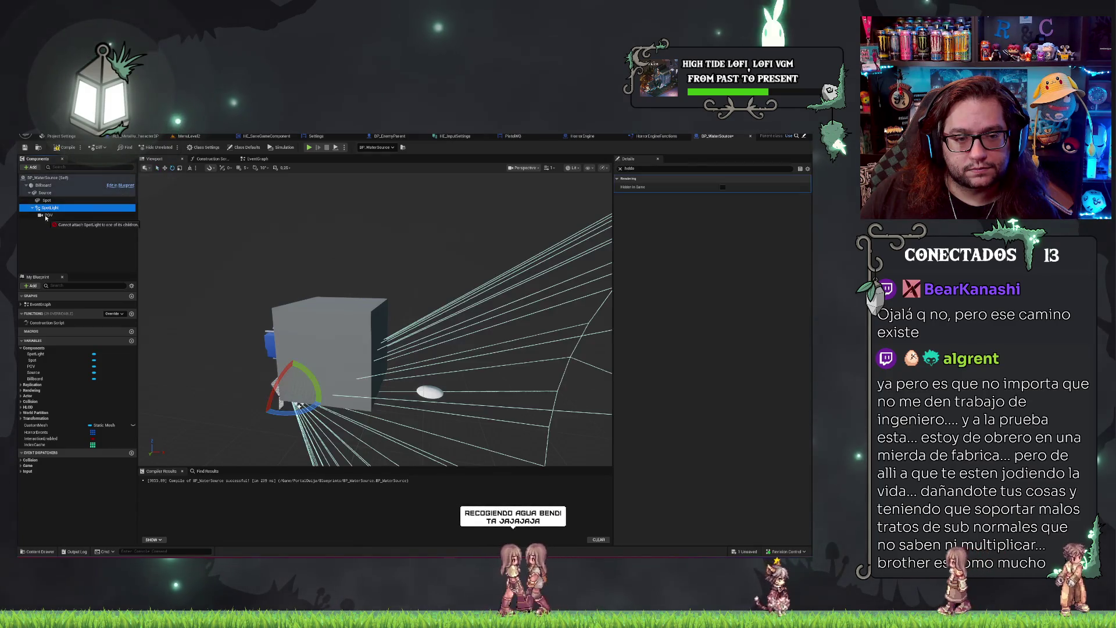
pyautogui.moveTo(50, 208); pyautogui.dragTo(69, 231)
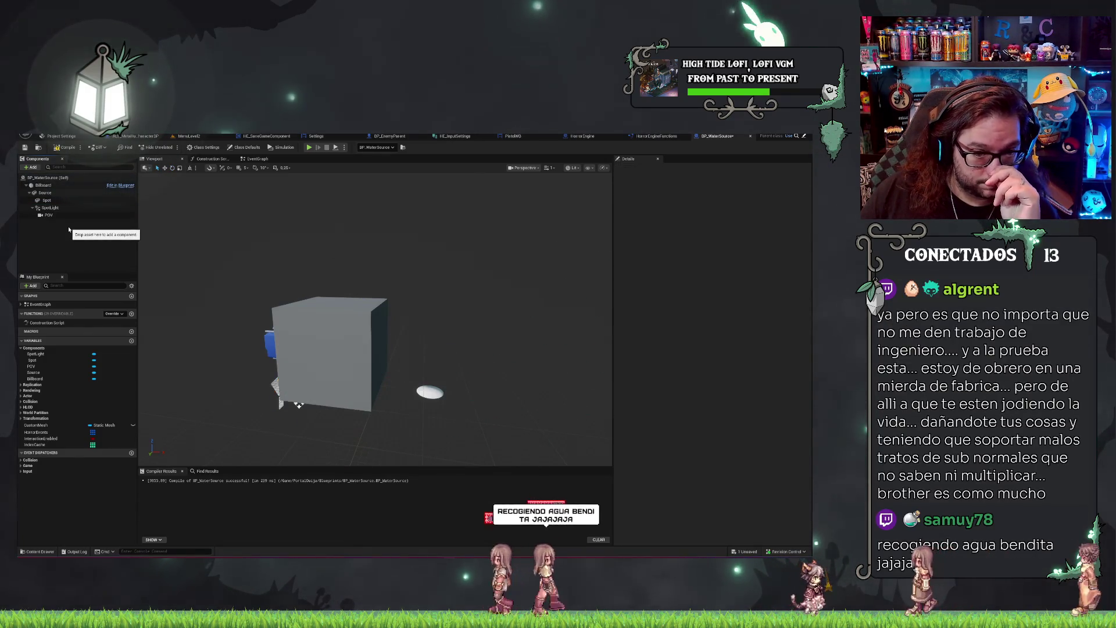
pyautogui.hotkey('ctrl', 'z')
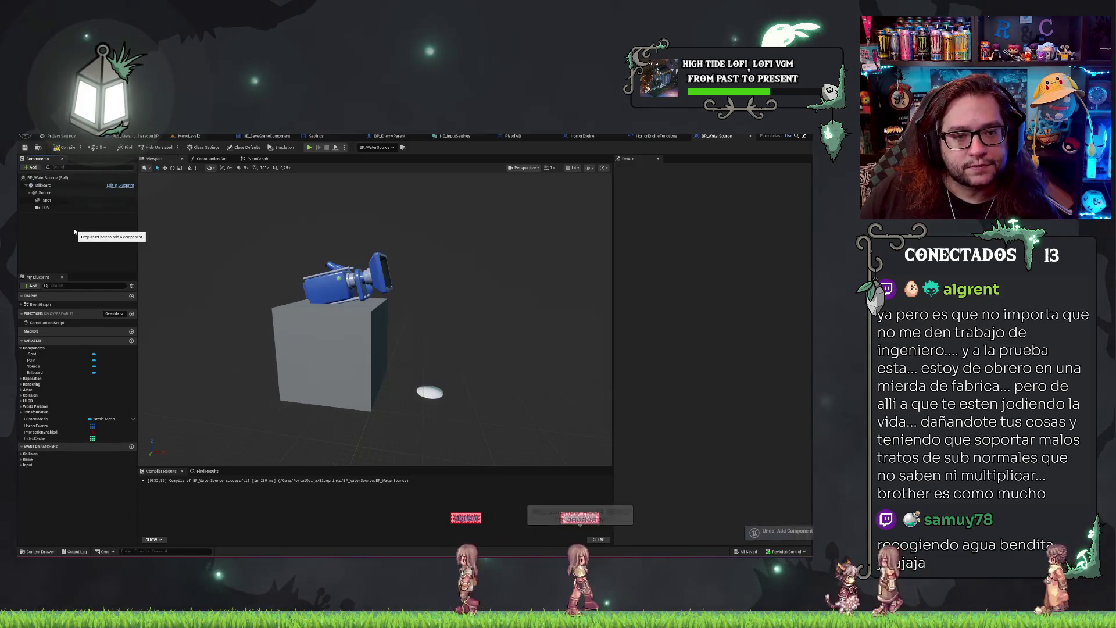
# Add a SpotLight component under Source, alongside the POV camera.
pyautogui.click(42, 193)
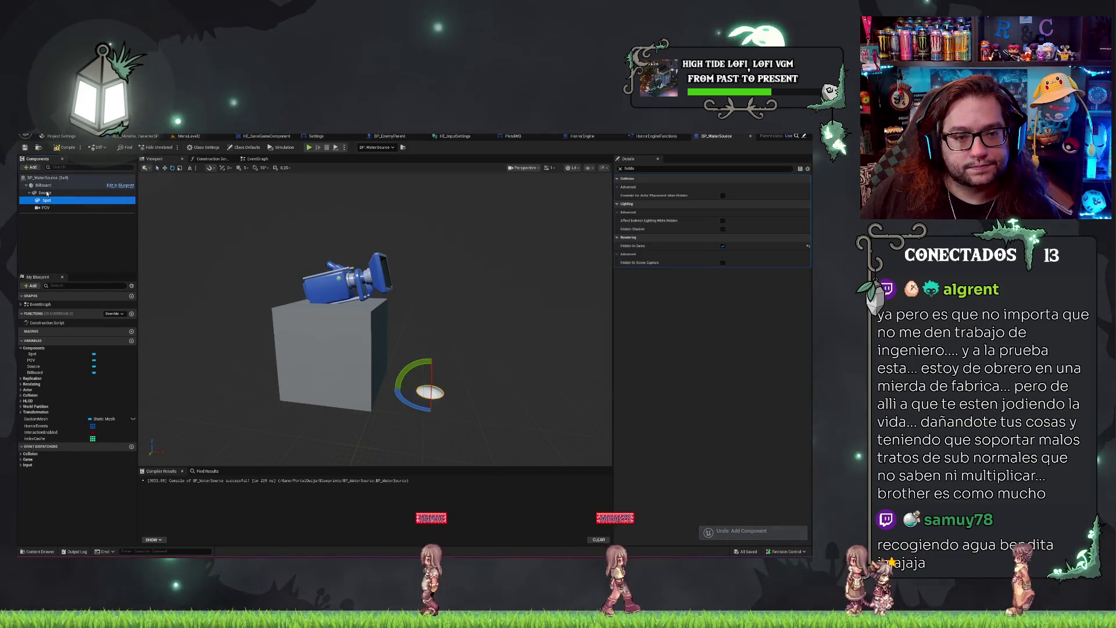
pyautogui.click(31, 168)
pyautogui.write('s')
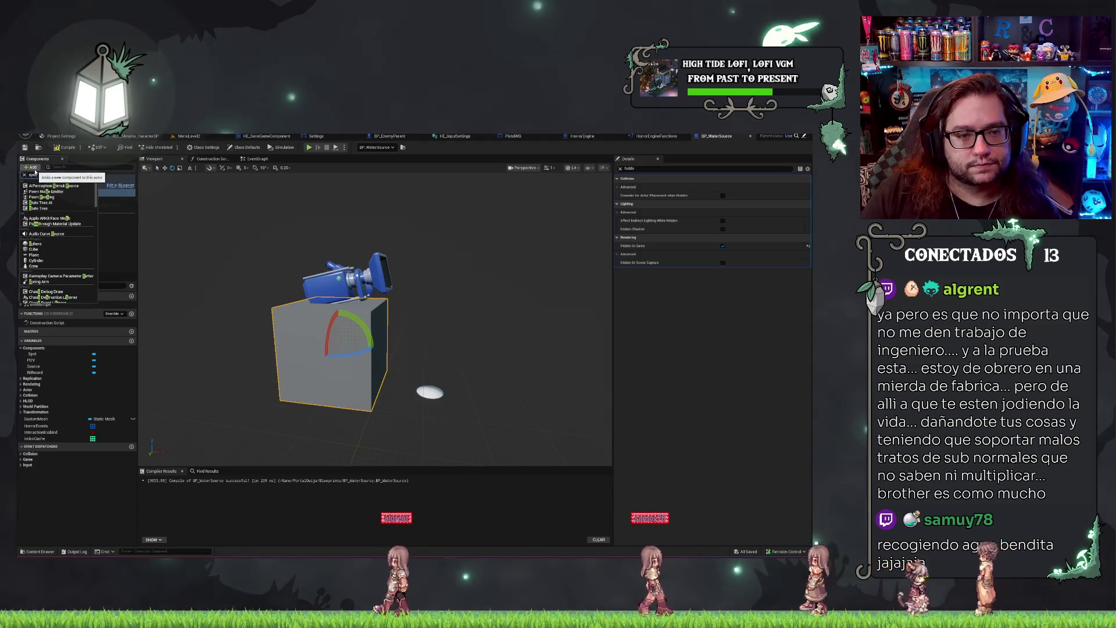
pyautogui.press('Escape')
pyautogui.click(49, 187)
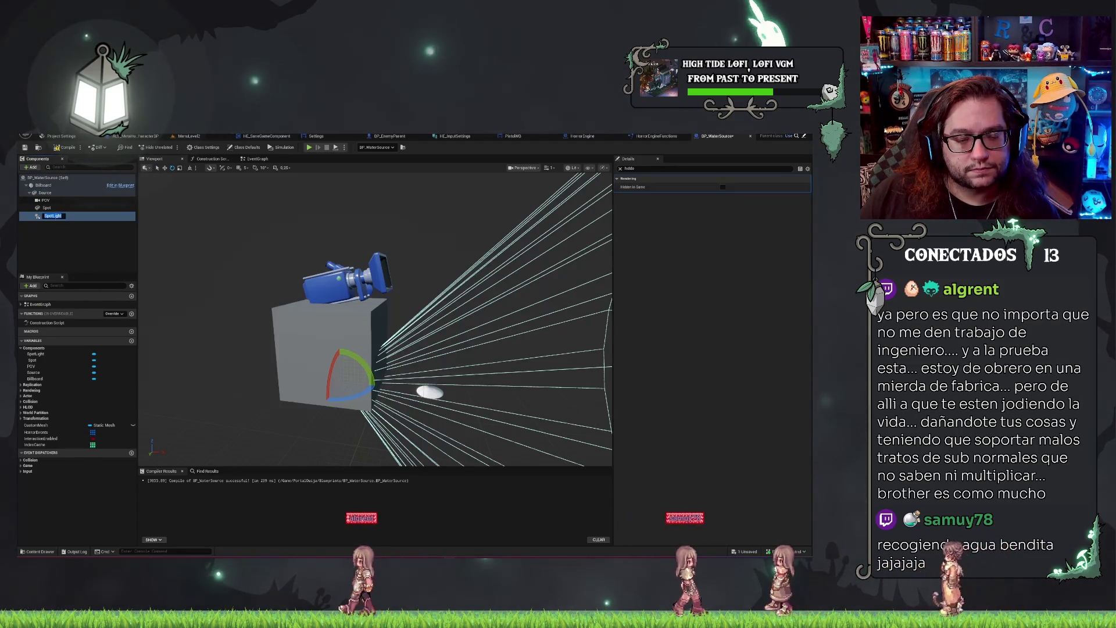
pyautogui.moveTo(50, 215)
pyautogui.mouseDown()
pyautogui.moveTo(57, 205)
pyautogui.moveTo(52, 219)
pyautogui.mouseUp()
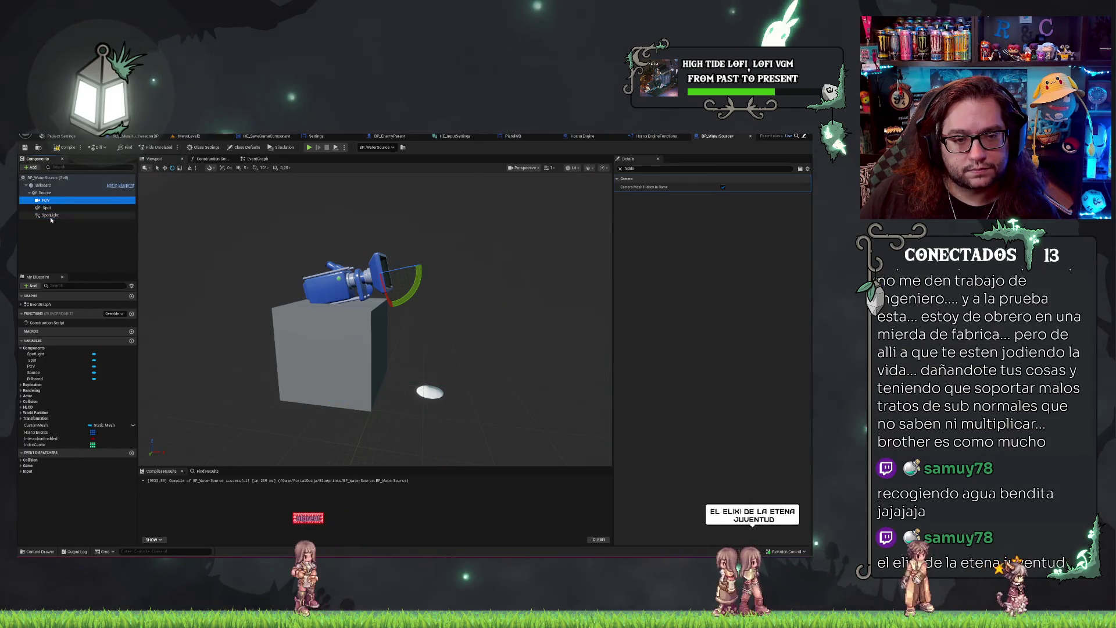
pyautogui.click(50, 216)
pyautogui.click(47, 201)
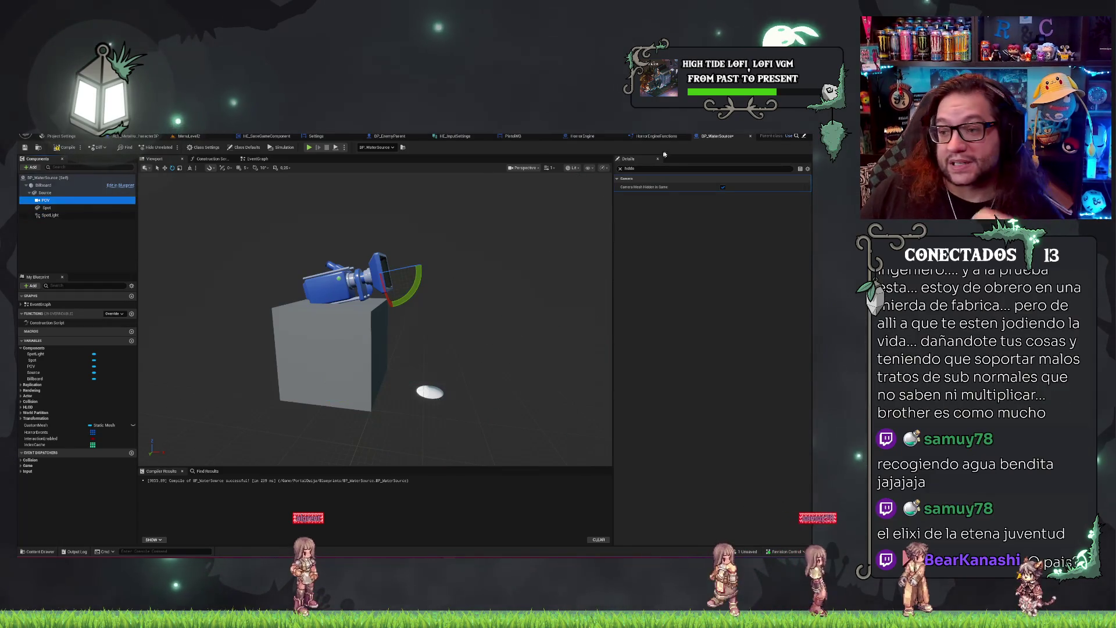
# Lower the SpotLight's Intensity to 2000.
pyautogui.click(620, 168)
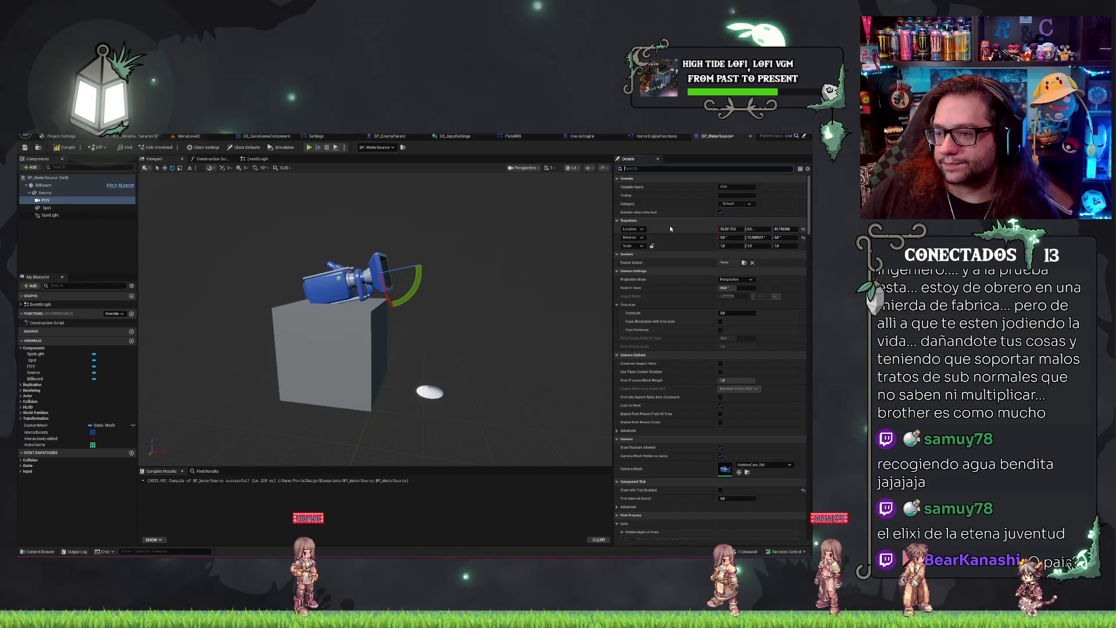
pyautogui.click(73, 216)
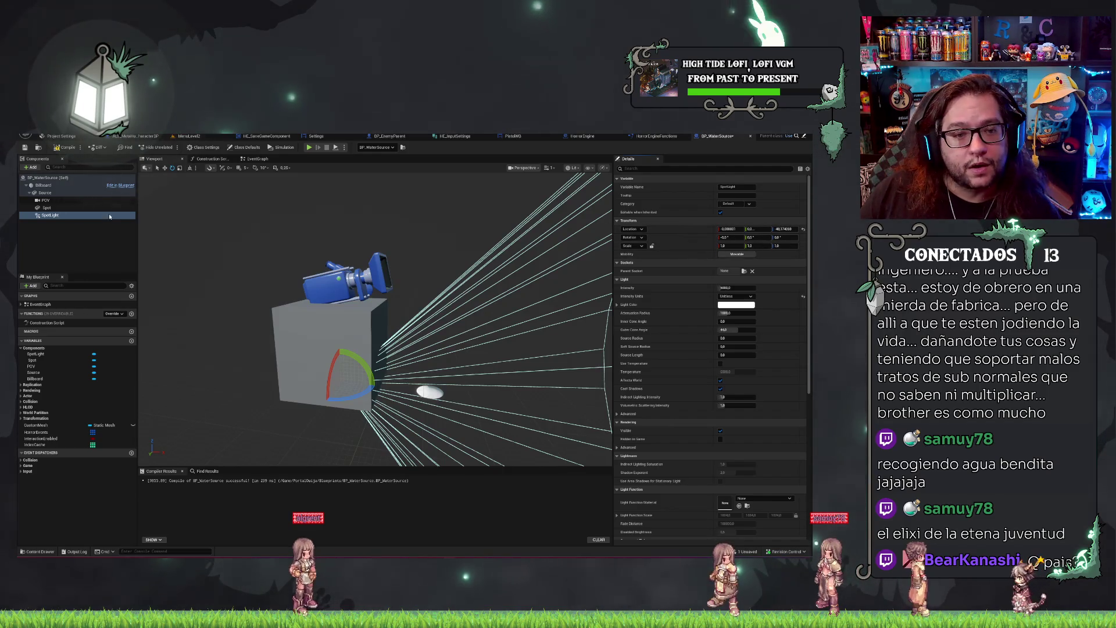
pyautogui.click(50, 201)
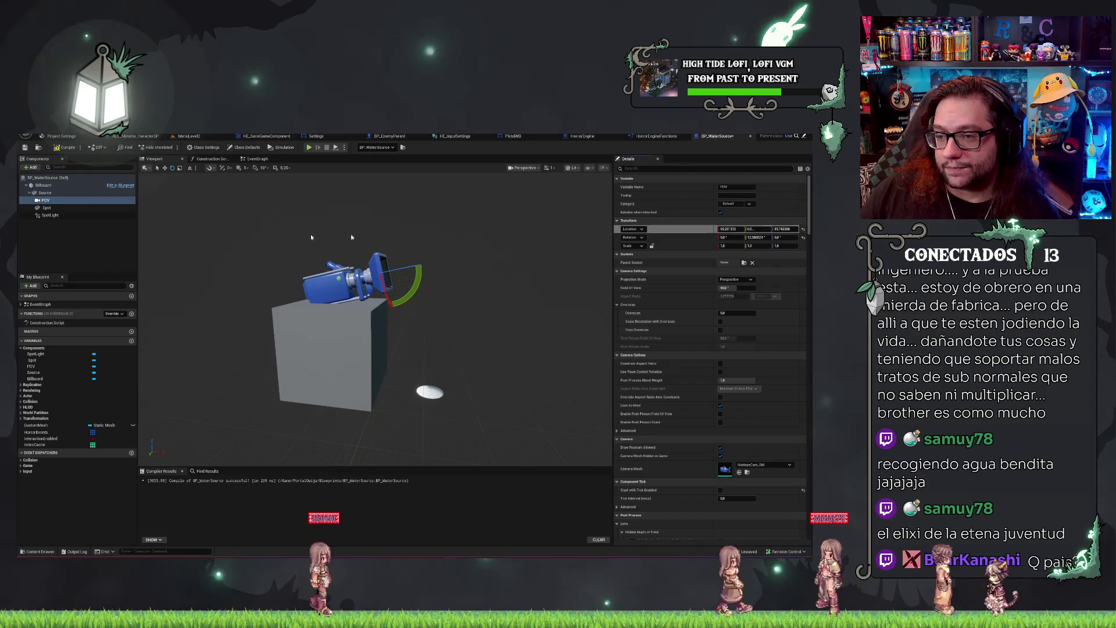
pyautogui.click(85, 215)
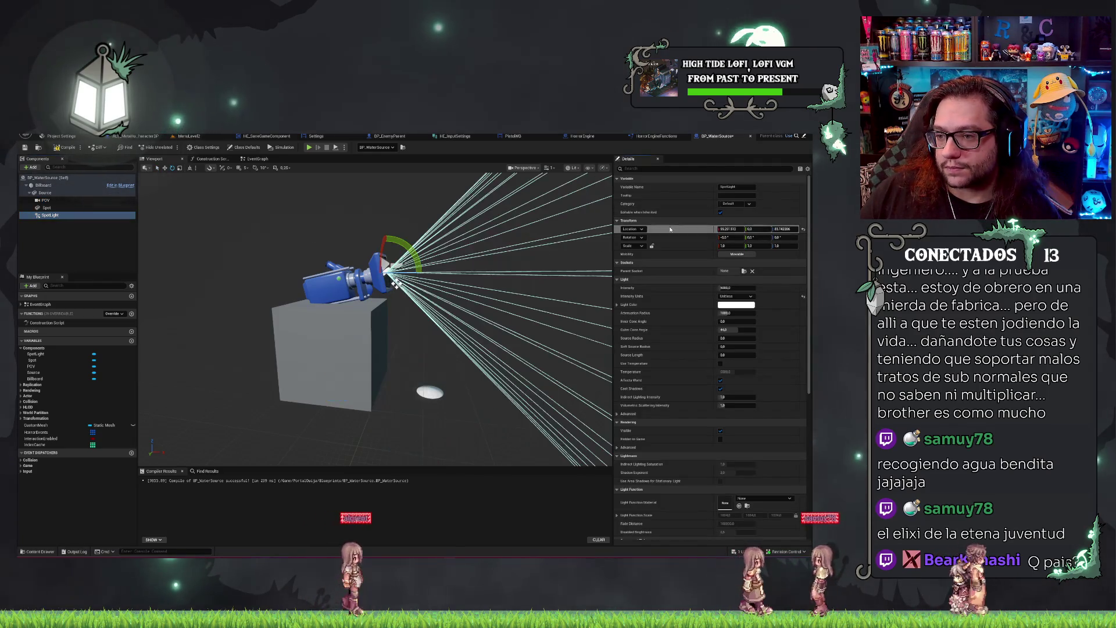
pyautogui.click(45, 200)
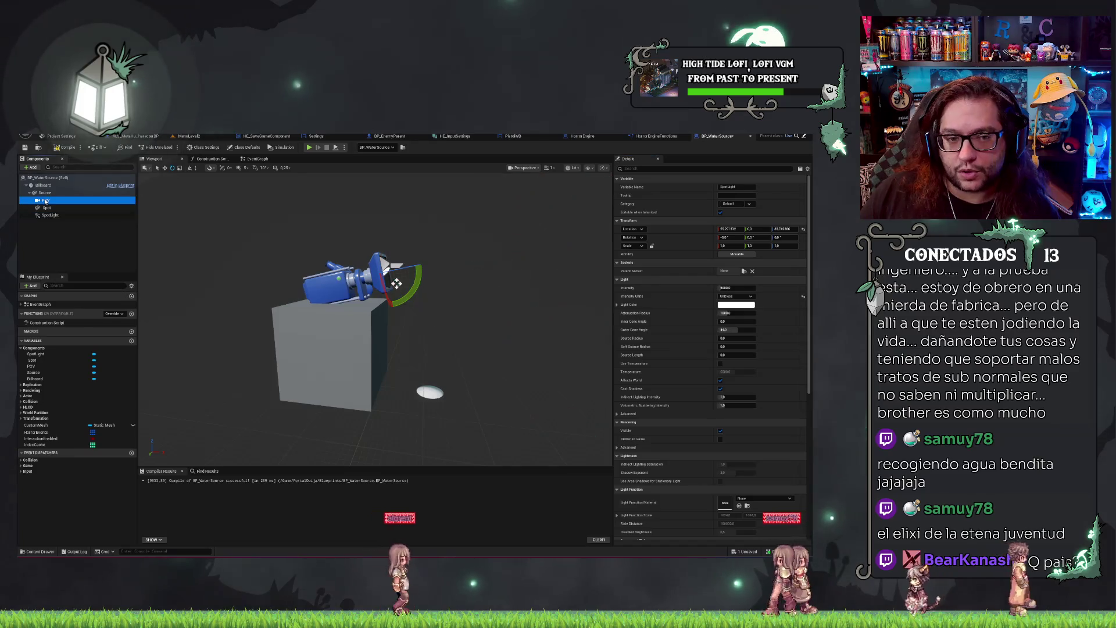
pyautogui.click(703, 238)
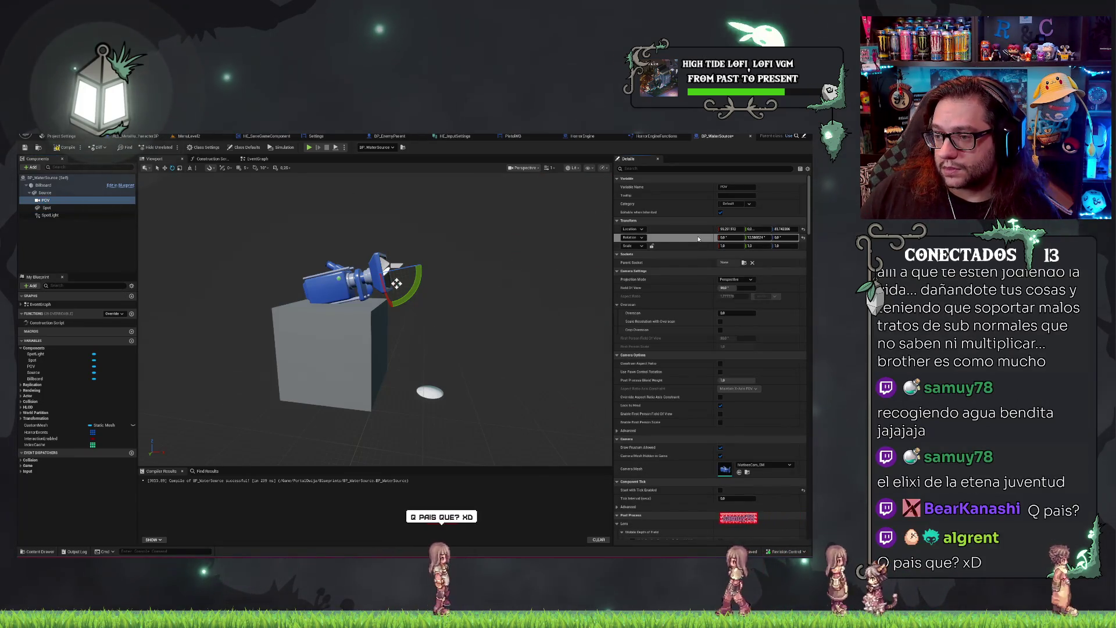
pyautogui.click(58, 216)
pyautogui.moveTo(559, 245); pyautogui.dragTo(431, 257)
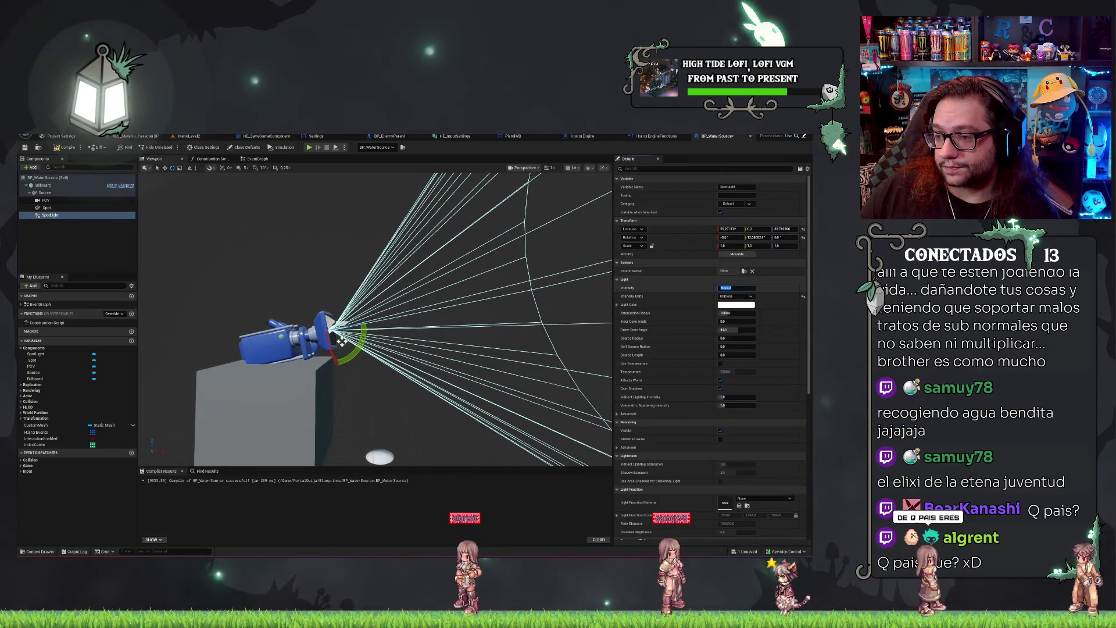
pyautogui.write('2000')
pyautogui.press('Return')
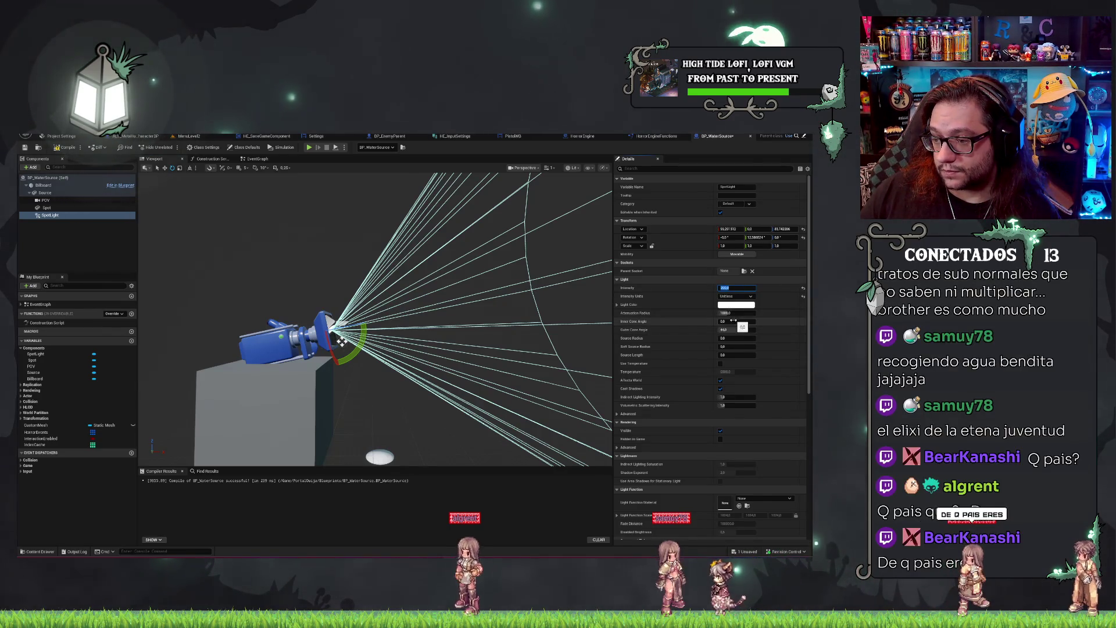
# Narrow the SpotLight's outer cone angle, set its attenuation radius, then compile and save.
pyautogui.moveTo(741, 330); pyautogui.dragTo(729, 329)
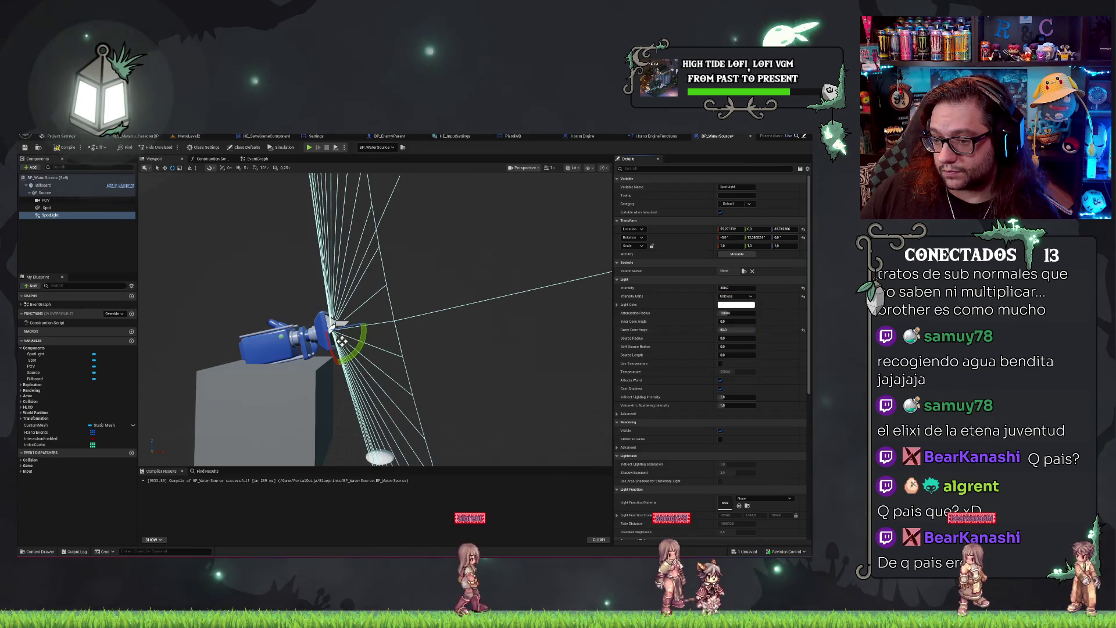
pyautogui.moveTo(342, 340); pyautogui.dragTo(236, 343)
pyautogui.click(730, 312)
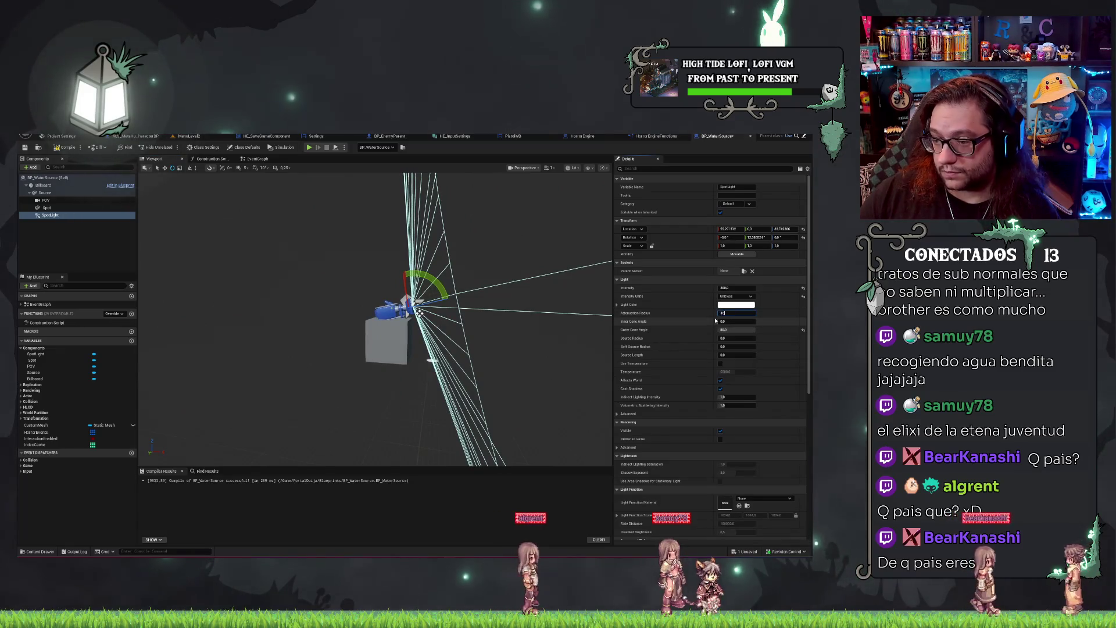
pyautogui.press('Return')
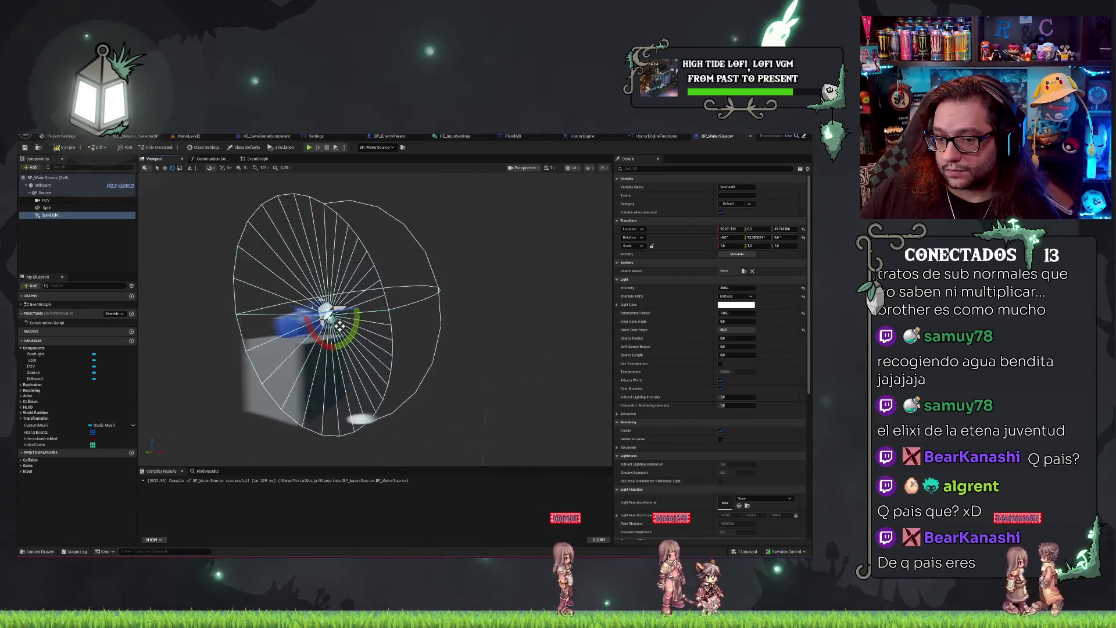
pyautogui.moveTo(254, 321); pyautogui.dragTo(314, 323)
pyautogui.hotkey('ctrl', 's')
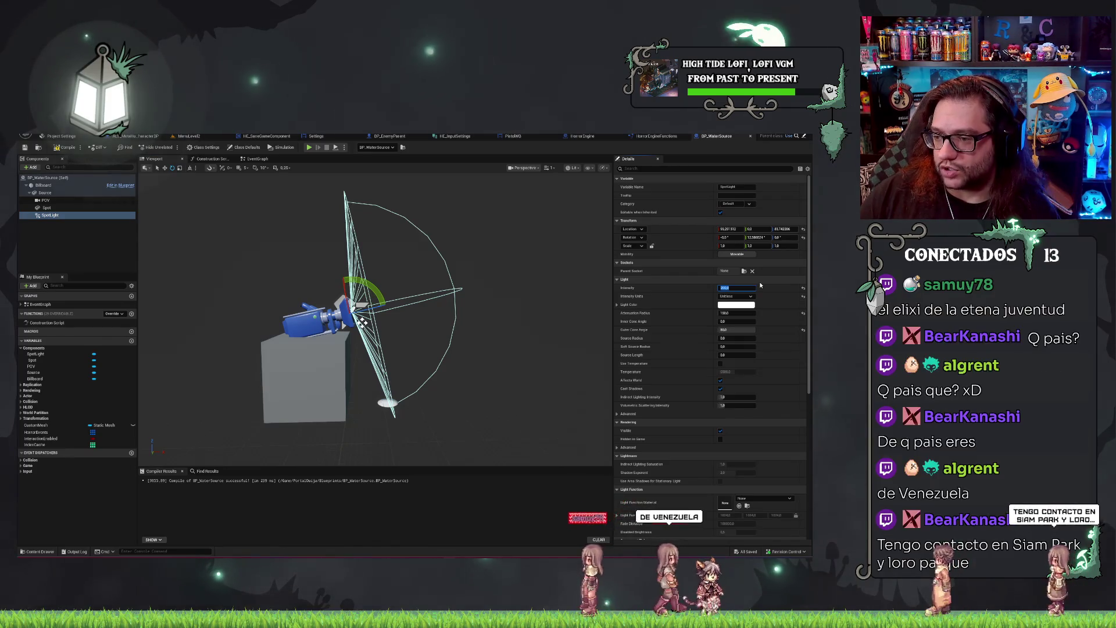
pyautogui.click(129, 253)
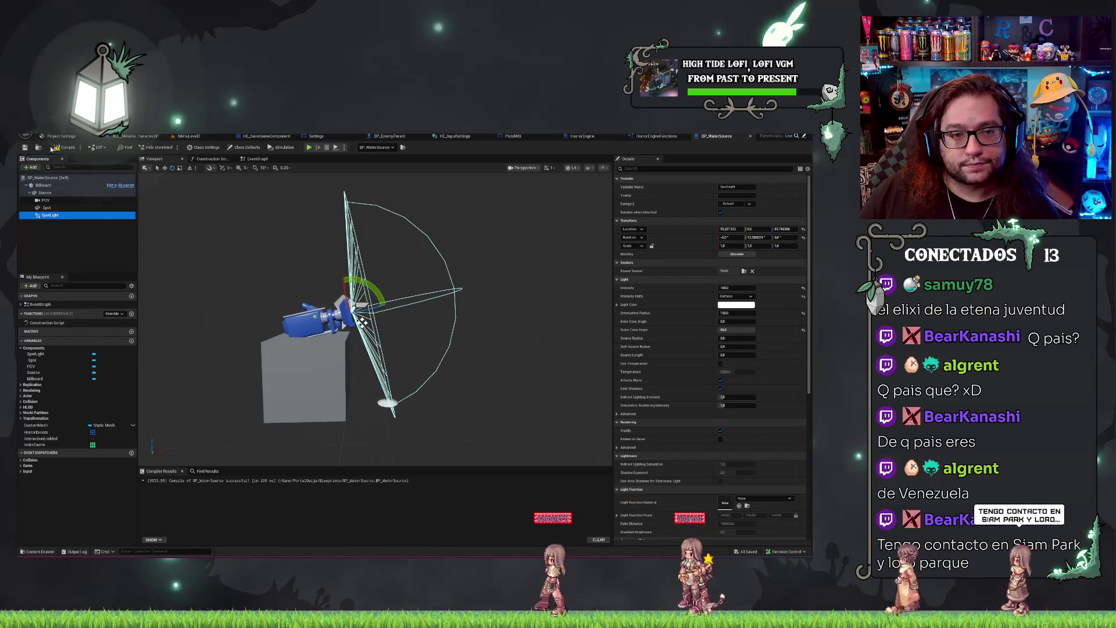
pyautogui.hotkey('ctrl', 's')
pyautogui.click(202, 136)
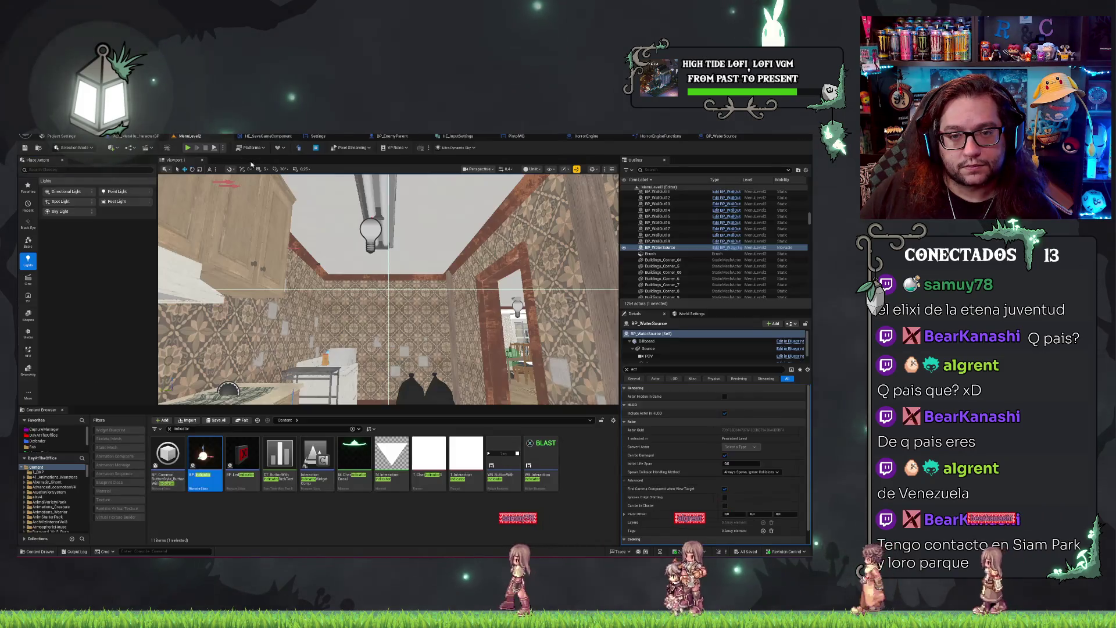
pyautogui.hotkey('alt', 'p')
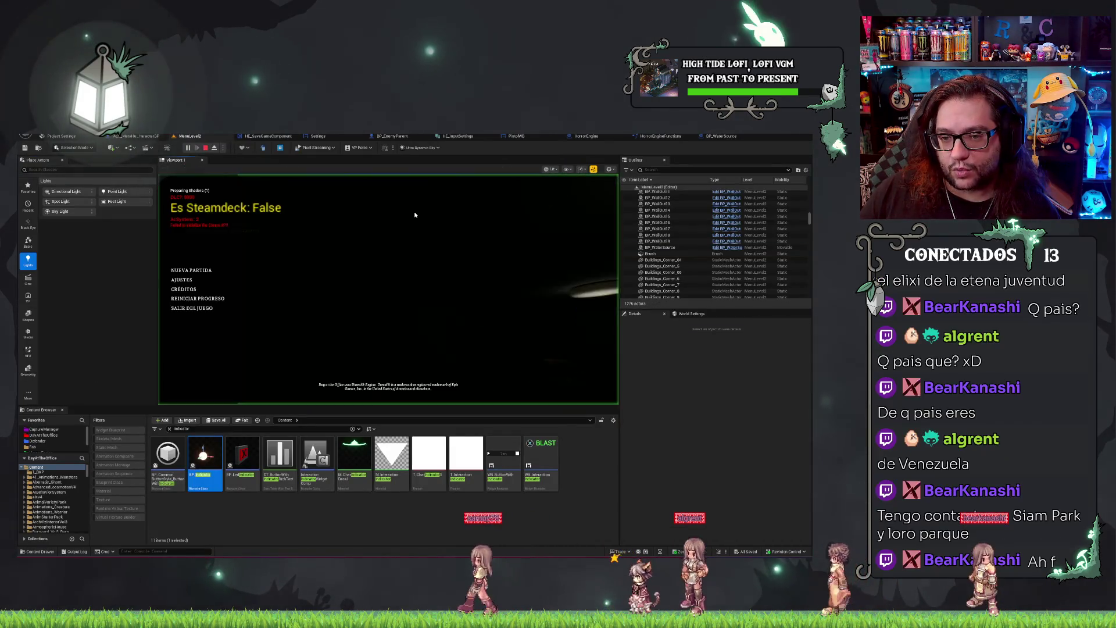
pyautogui.click(196, 271)
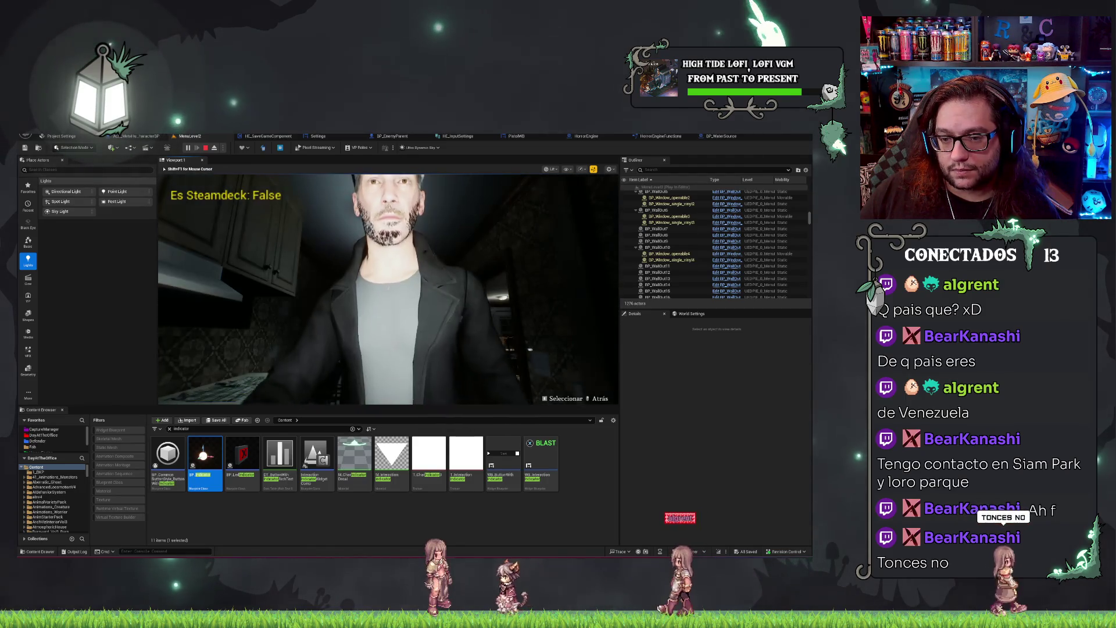
pyautogui.press('Escape')
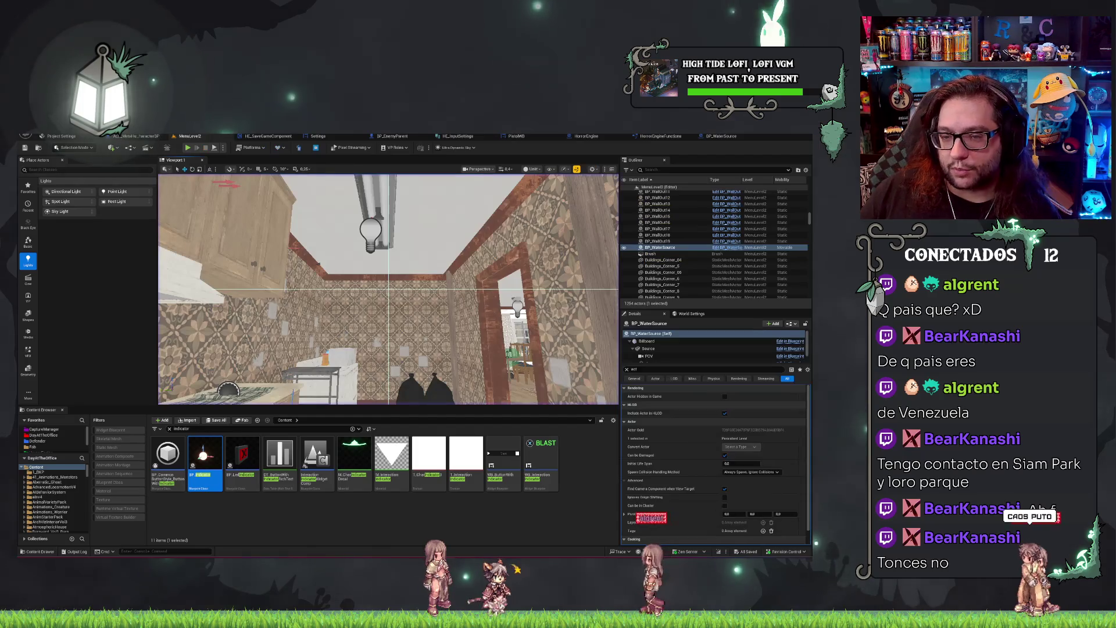
pyautogui.click(720, 136)
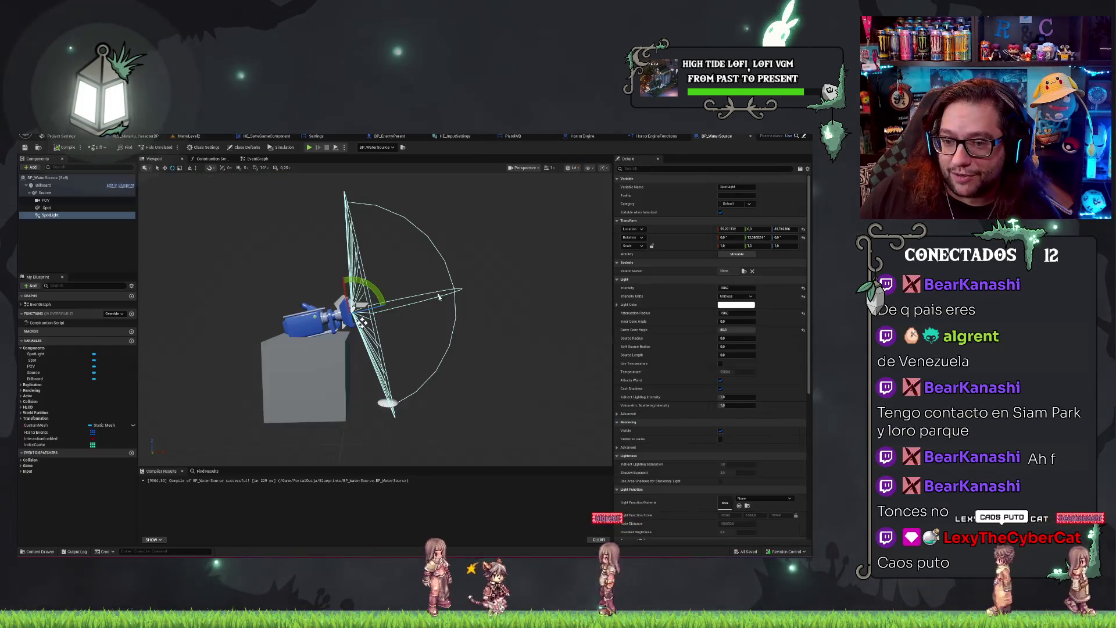
# Set the SpotLight intensity to 30, compile, and play-test MenuLevel2 from a new game.
pyautogui.click(730, 280)
pyautogui.click(734, 288)
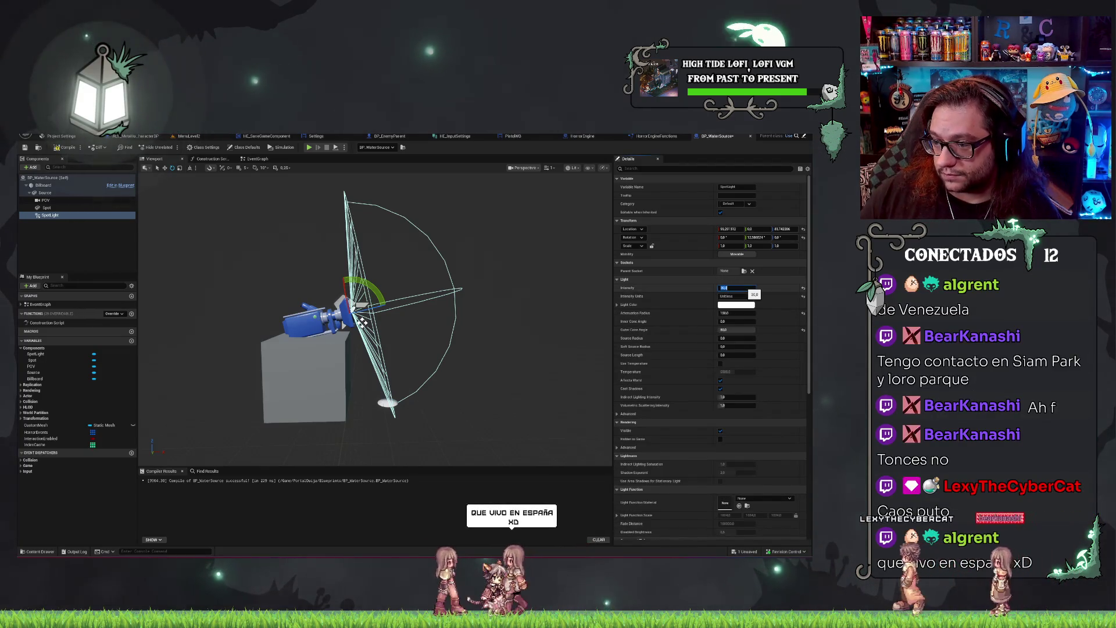
pyautogui.click(64, 149)
pyautogui.click(190, 137)
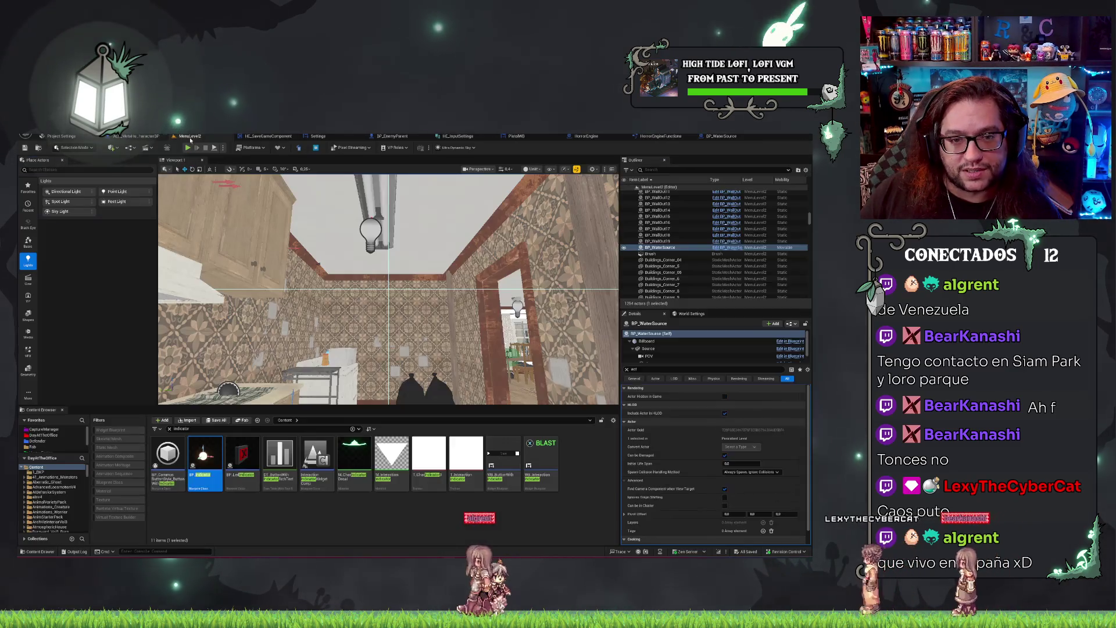
pyautogui.hotkey('alt', 'p')
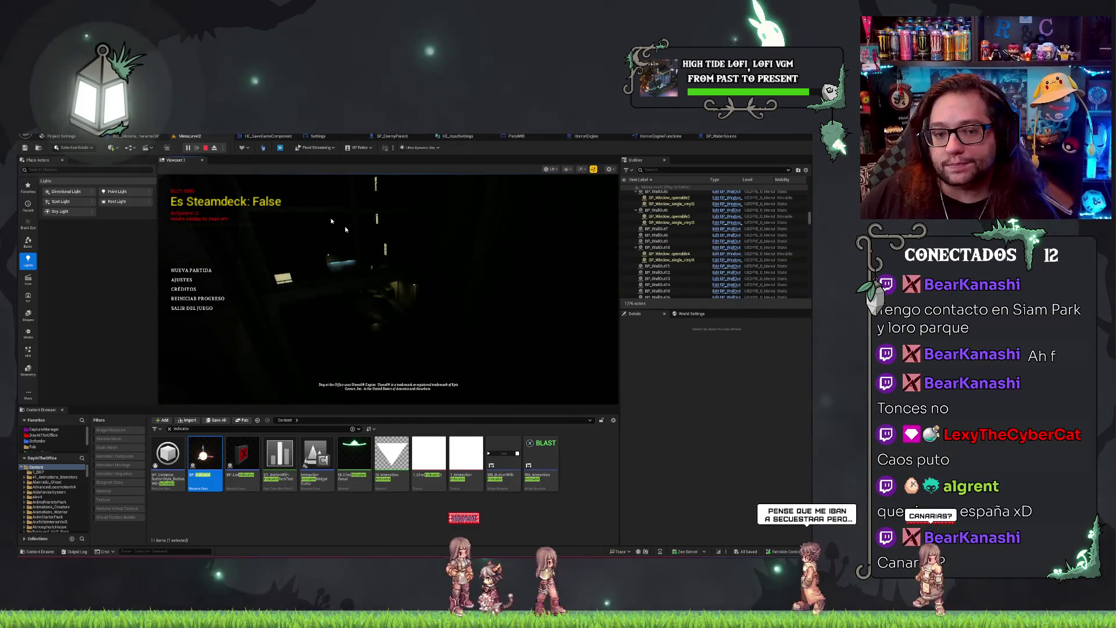
pyautogui.click(188, 270)
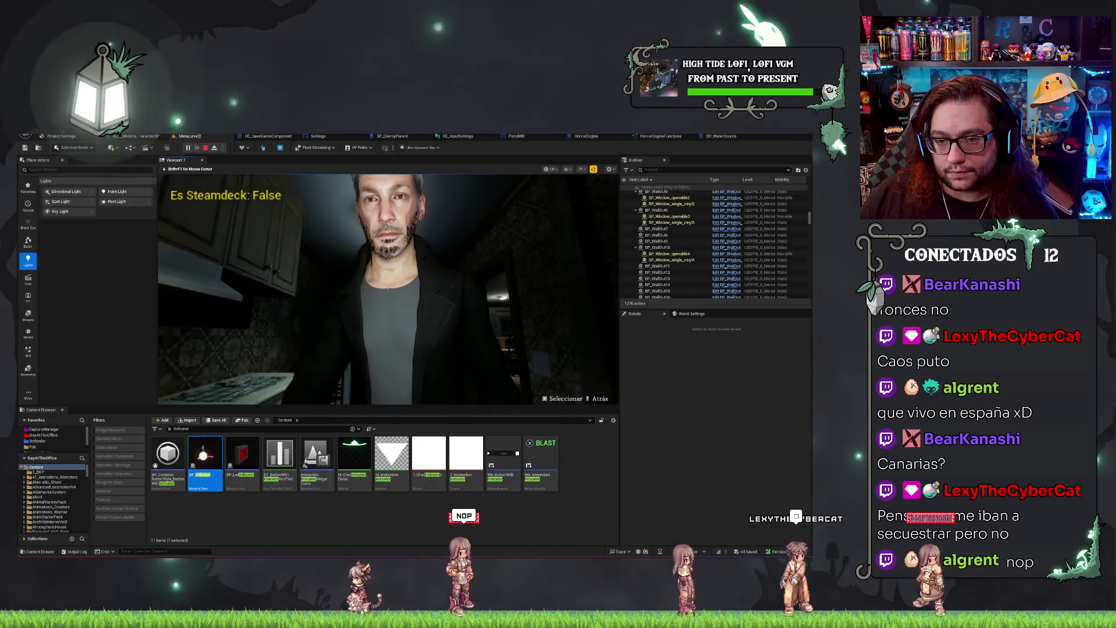
pyautogui.press('Escape')
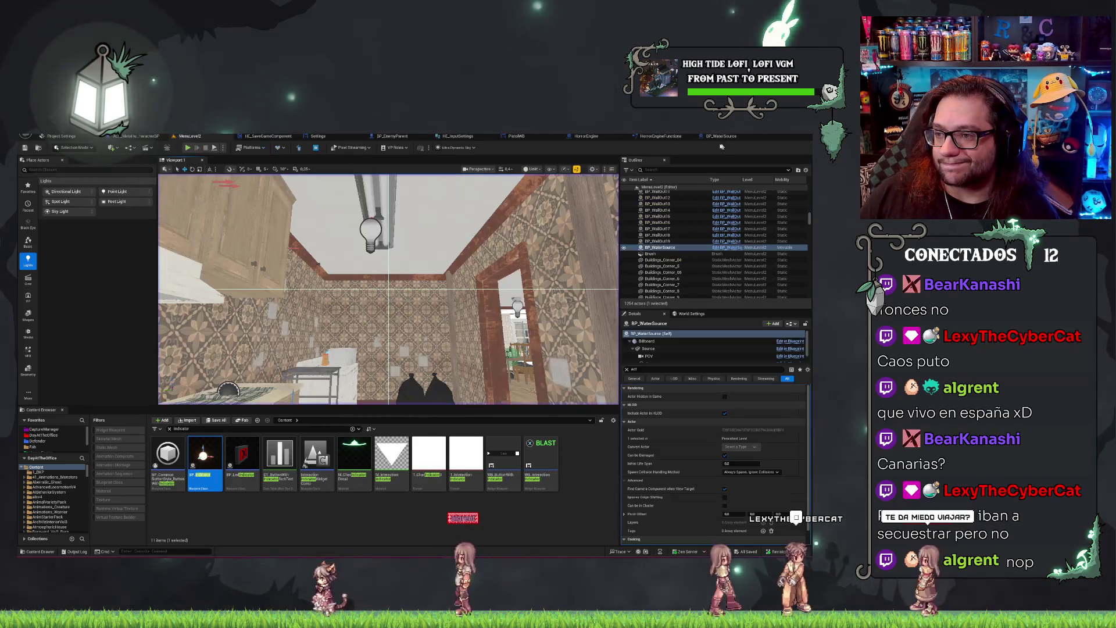
# Set the SpotLight intensity to 10 and play-test the kitchen level again.
pyautogui.click(711, 139)
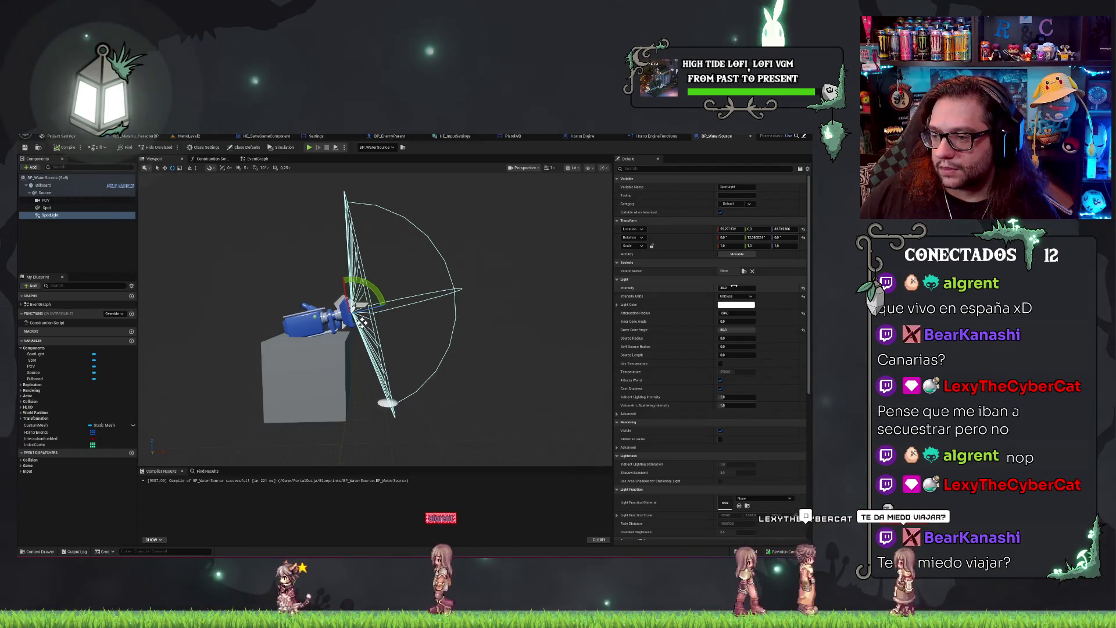
pyautogui.press('Return')
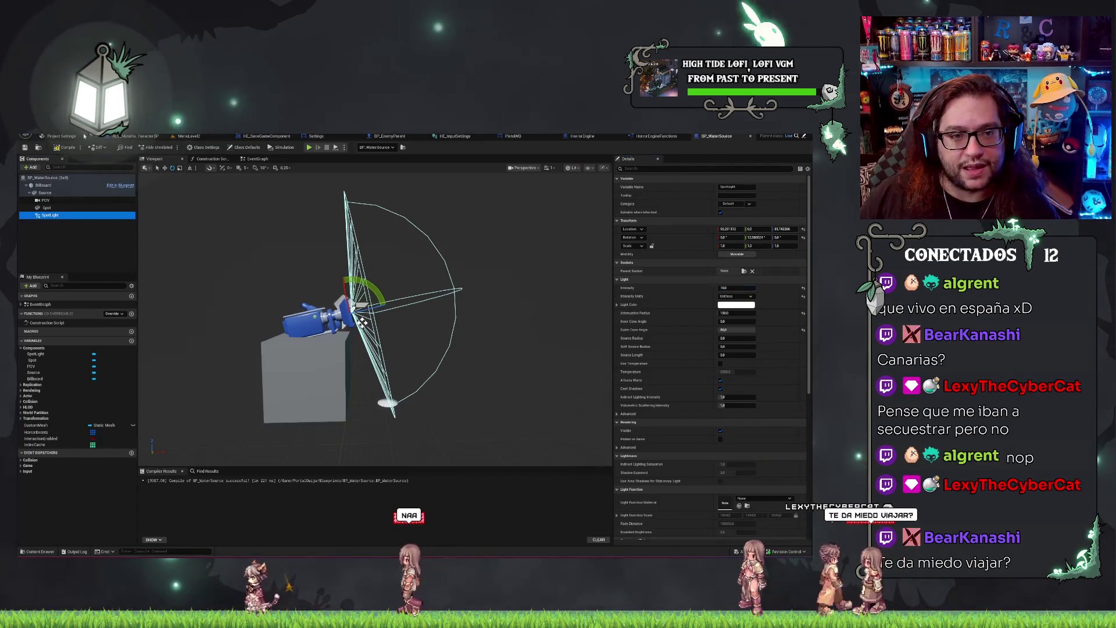
pyautogui.click(189, 136)
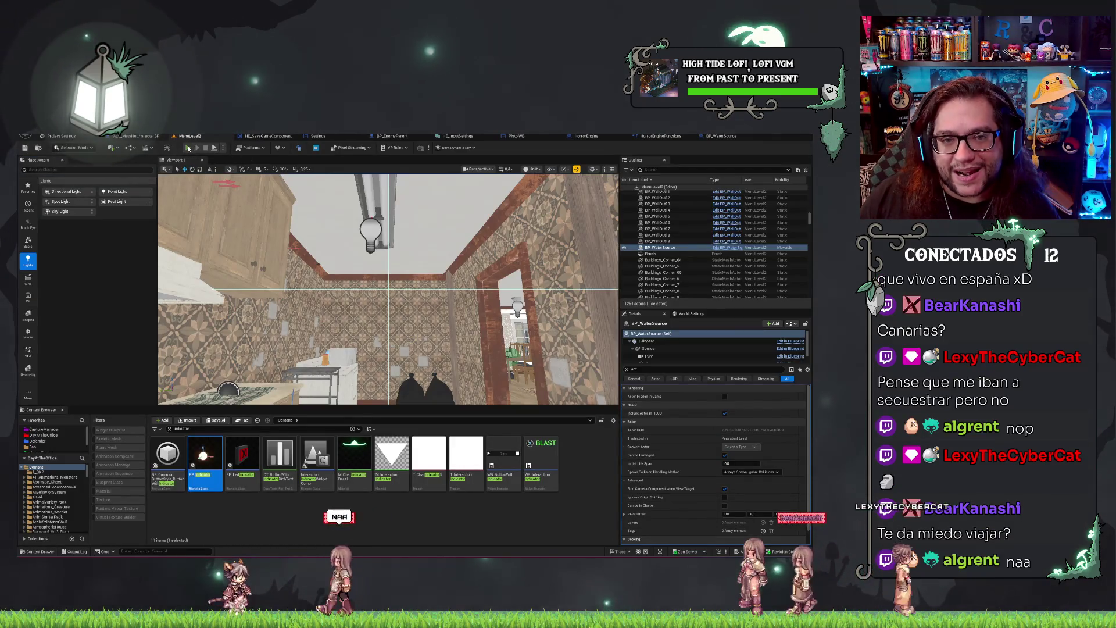
pyautogui.click(188, 148)
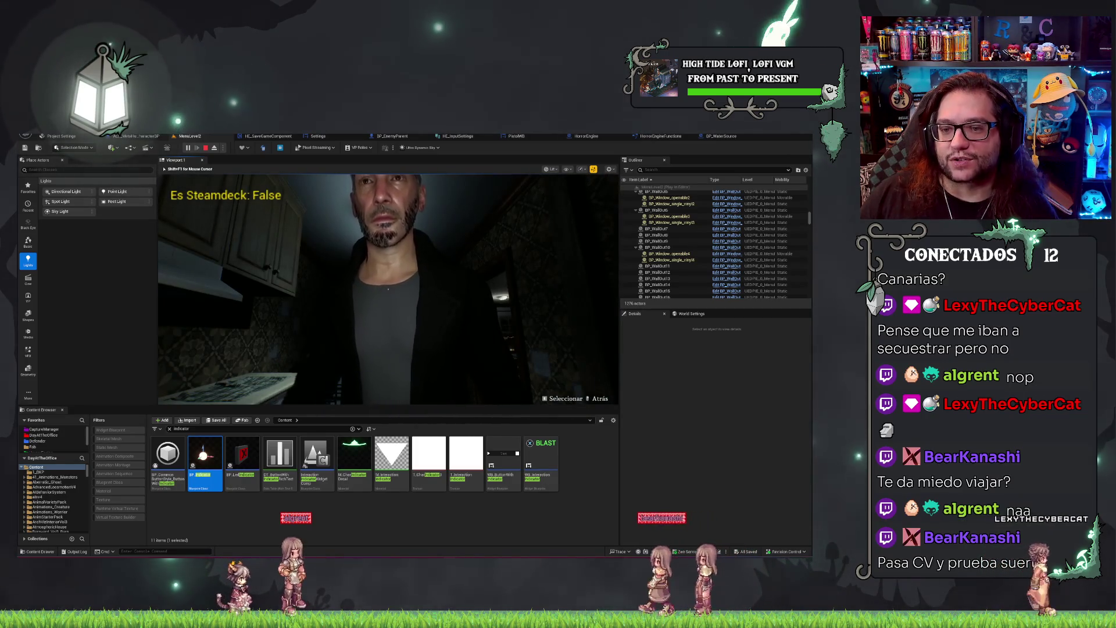
pyautogui.click(721, 136)
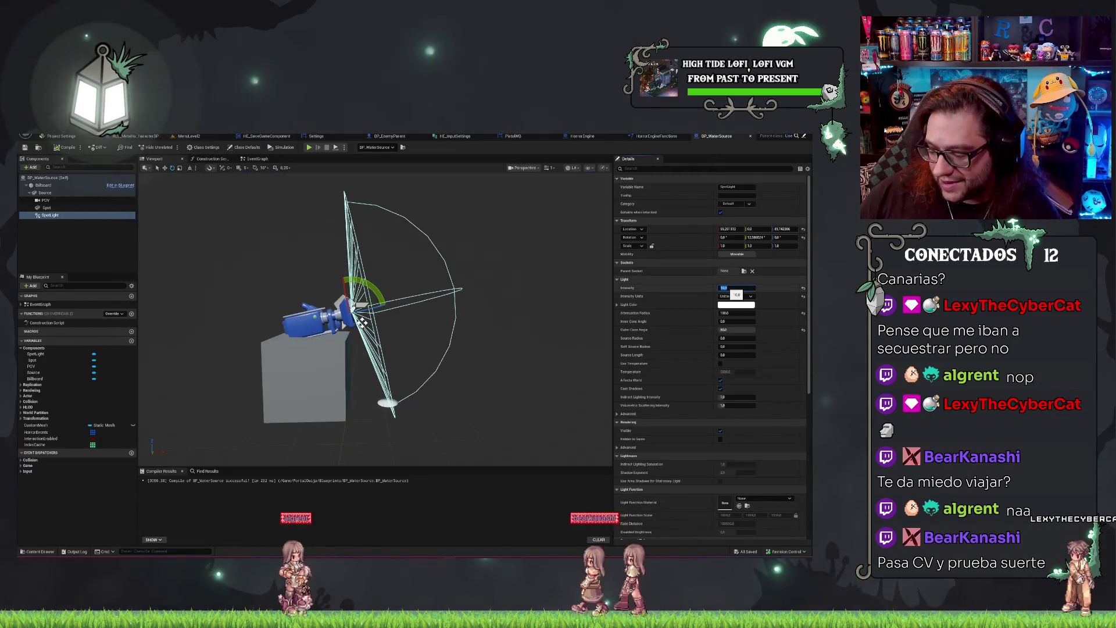
# Set the SpotLight intensity to 5 and save the blueprint.
pyautogui.hotkey('ctrl', 's')
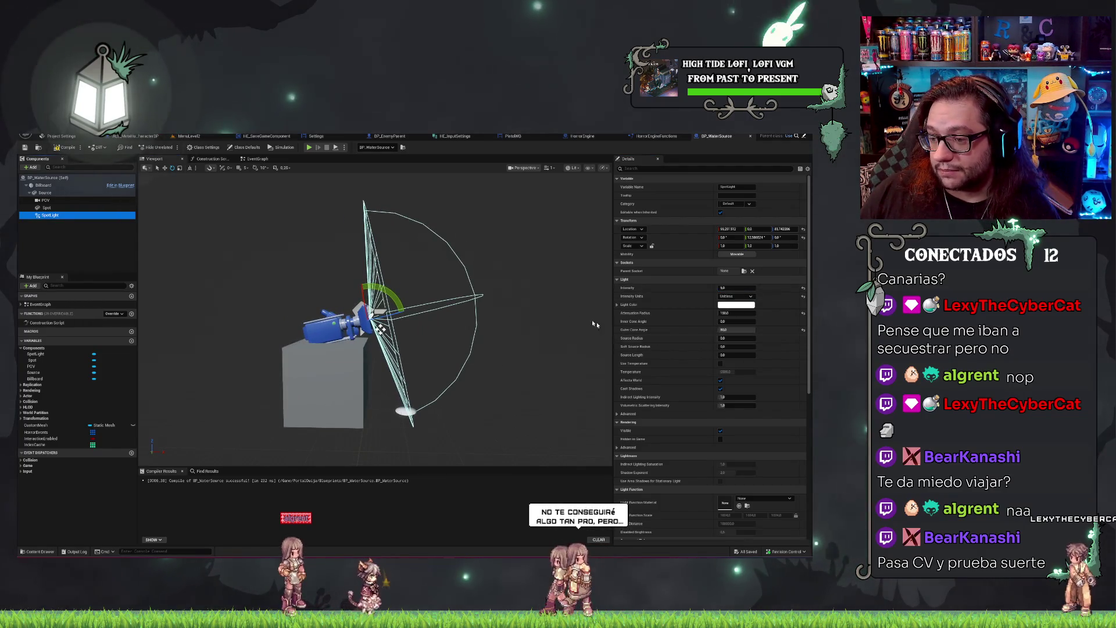
pyautogui.moveTo(525, 363)
pyautogui.mouseDown()
pyautogui.moveTo(581, 357)
pyautogui.moveTo(524, 364)
pyautogui.mouseUp()
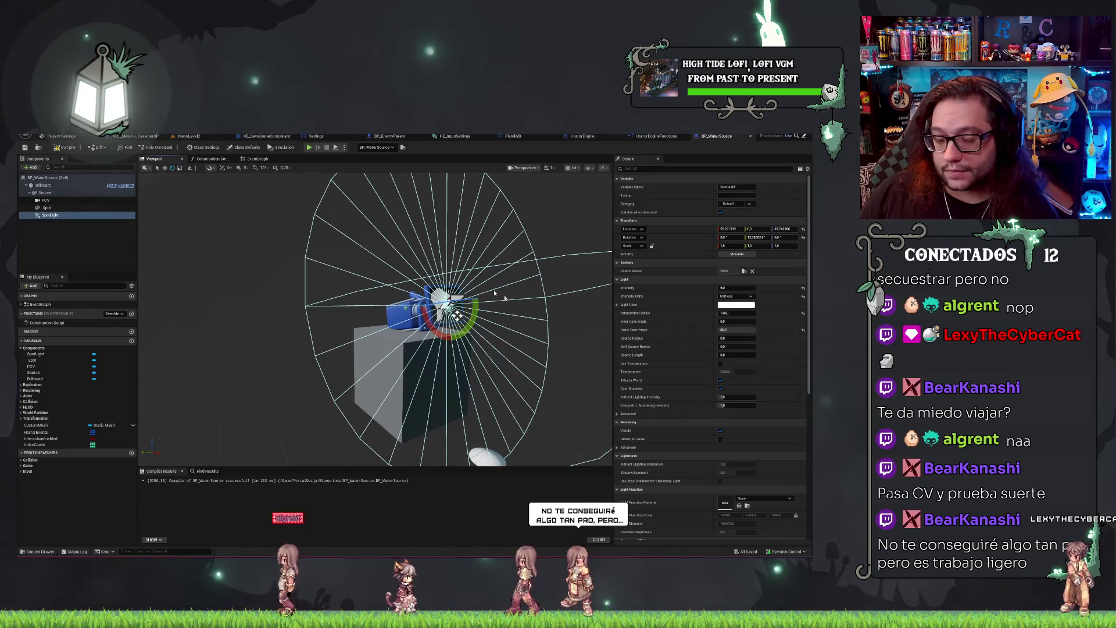
pyautogui.click(650, 170)
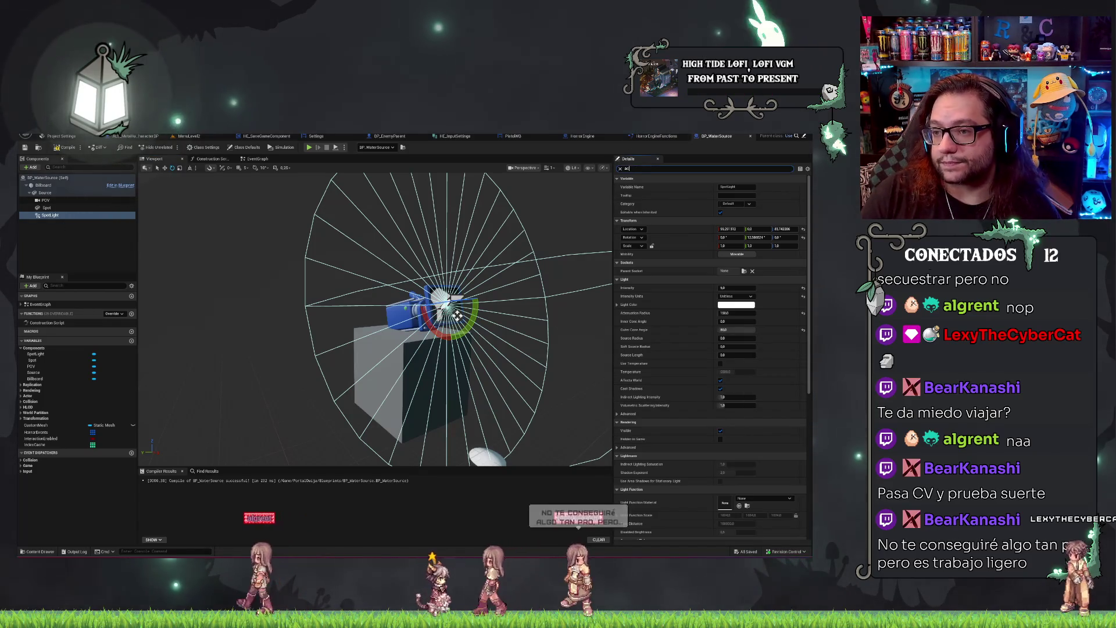
pyautogui.write('ac')
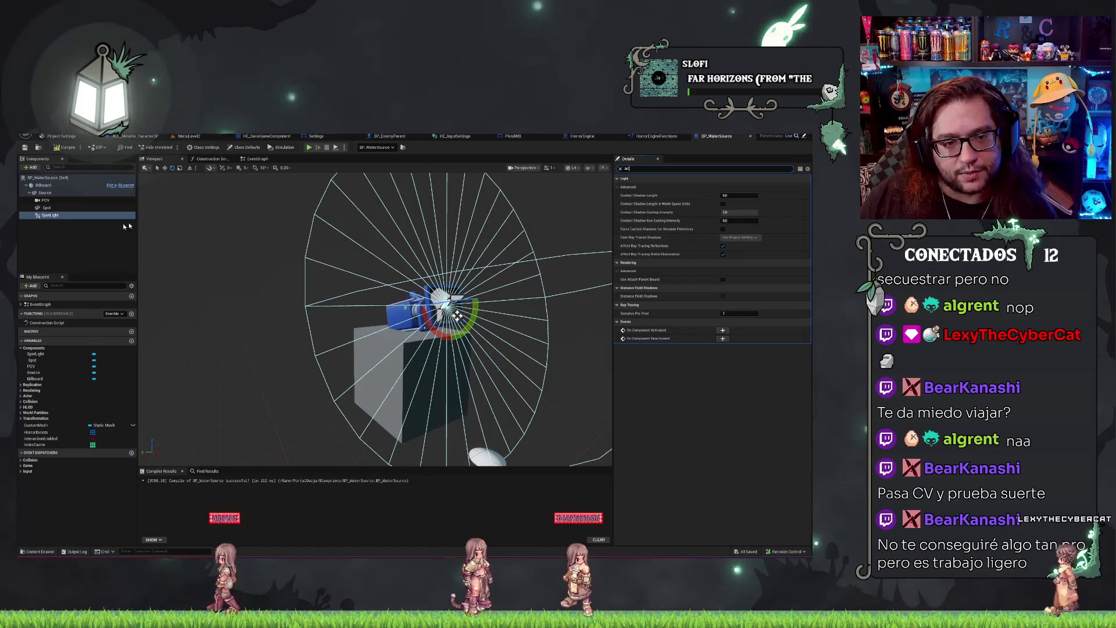
# Attach the POV camera as a child of the SpotLight in the Components tree.
pyautogui.moveTo(46, 200); pyautogui.dragTo(46, 212)
pyautogui.click(47, 207)
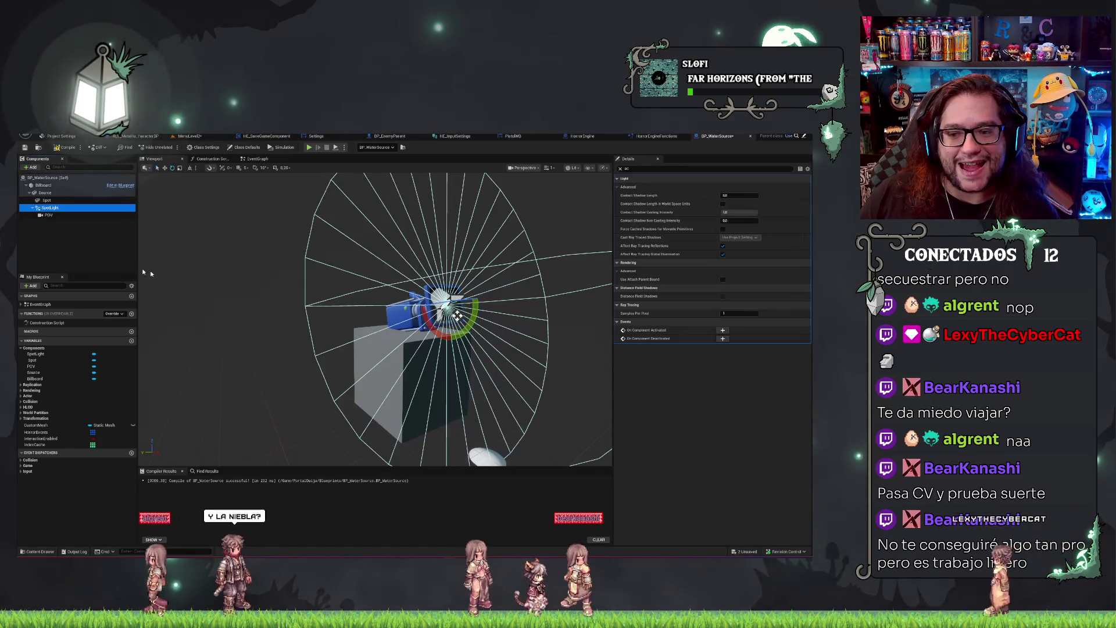
pyautogui.click(77, 220)
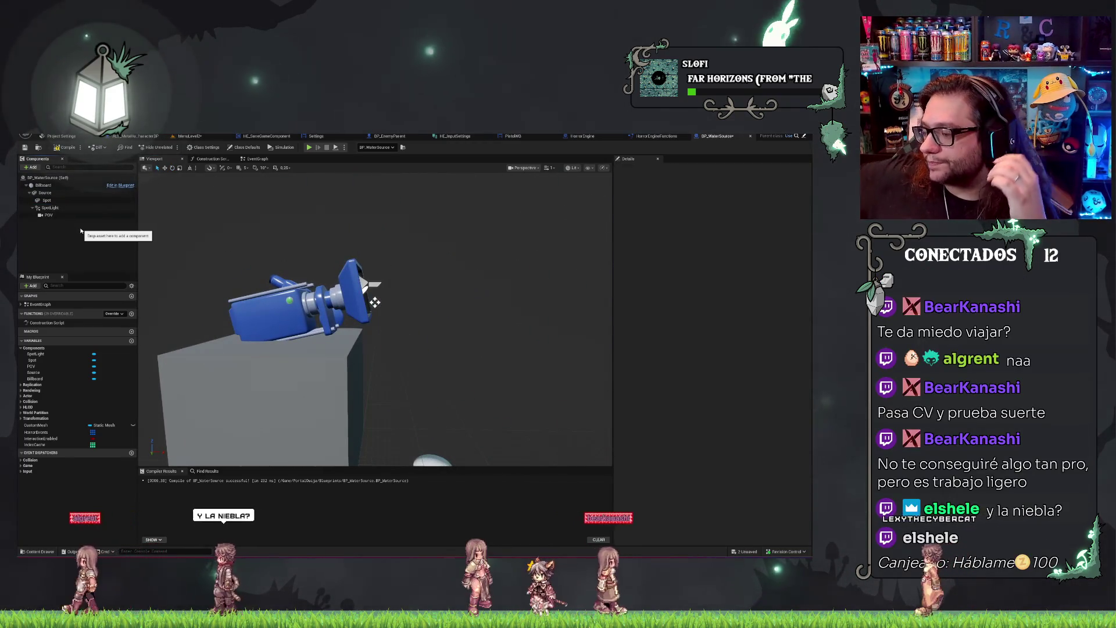
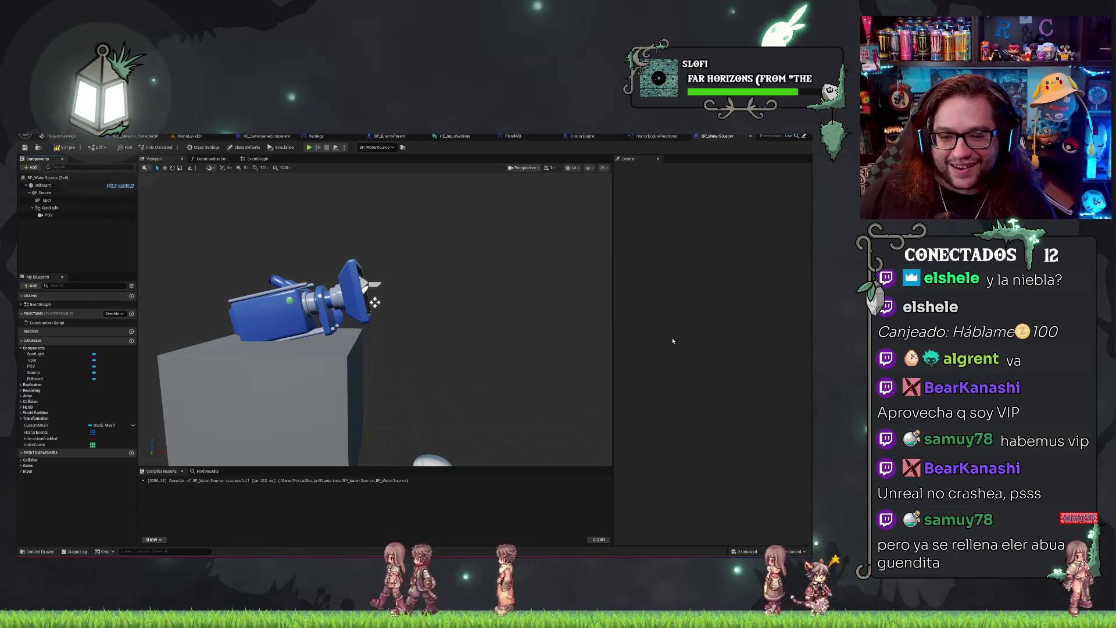
# Select SpotLight, filter Details by 'tiv' to check POV activation, then clear the filter to list all properties.
pyautogui.click(52, 209)
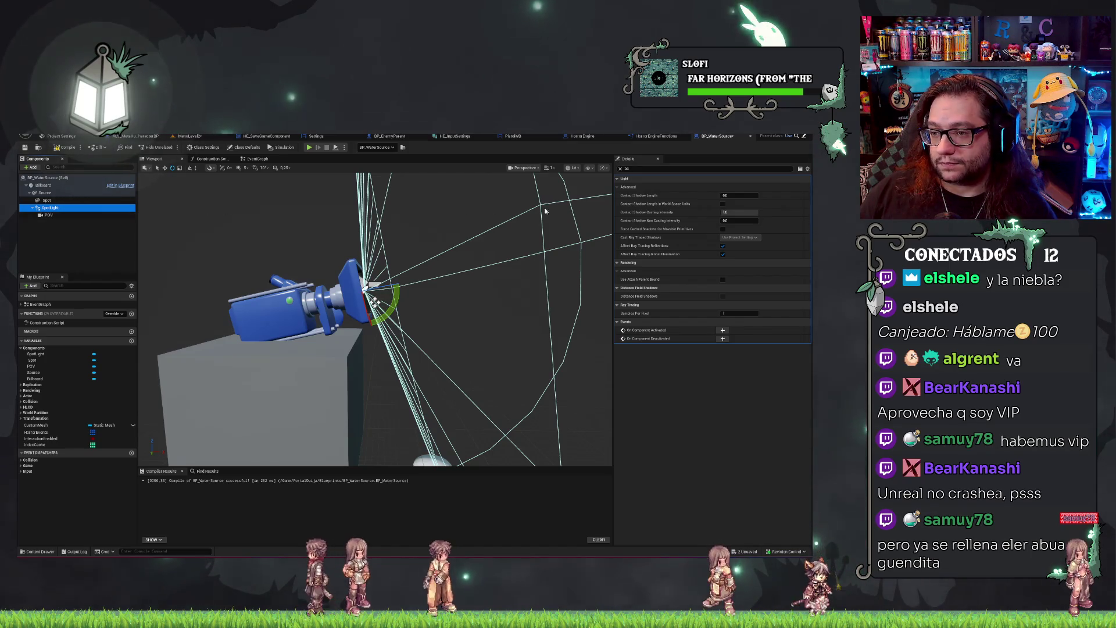
pyautogui.write('tiv')
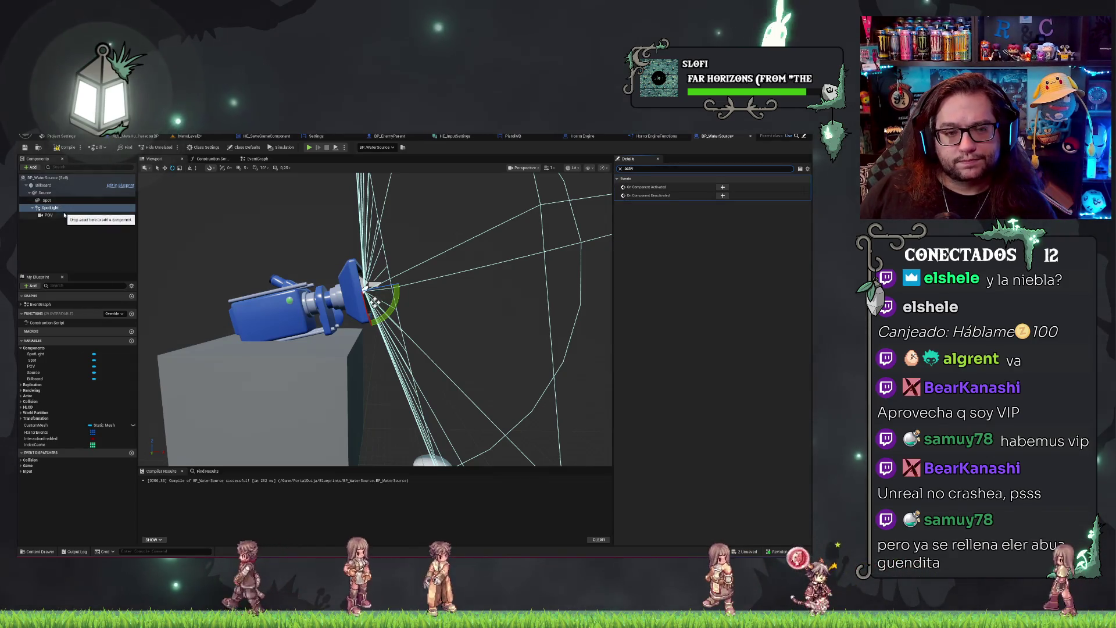
pyautogui.click(63, 215)
pyautogui.click(64, 208)
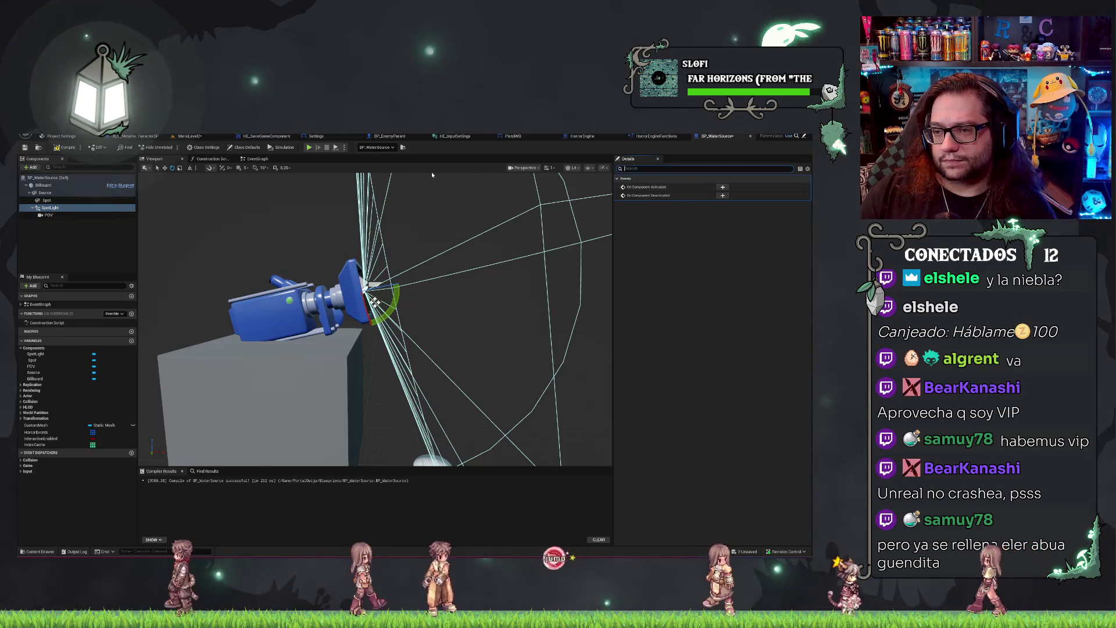
pyautogui.press('BackSpace')
pyautogui.press('BackSpace')
pyautogui.press('BackSpace')
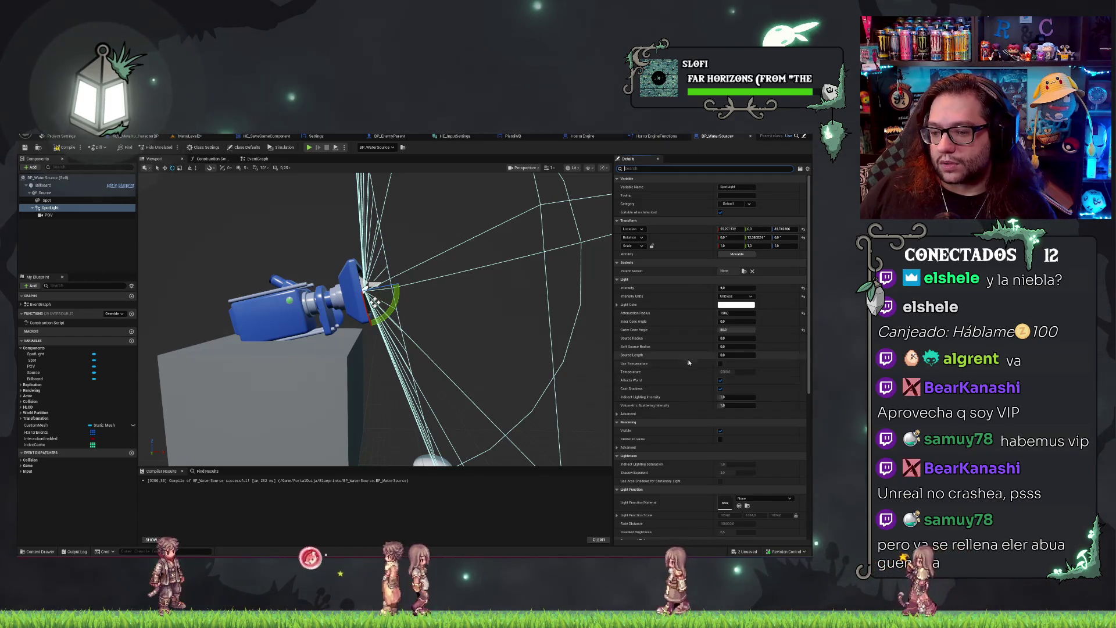
pyautogui.scroll(-1, 687, 346)
pyautogui.scroll(-2, 693, 346)
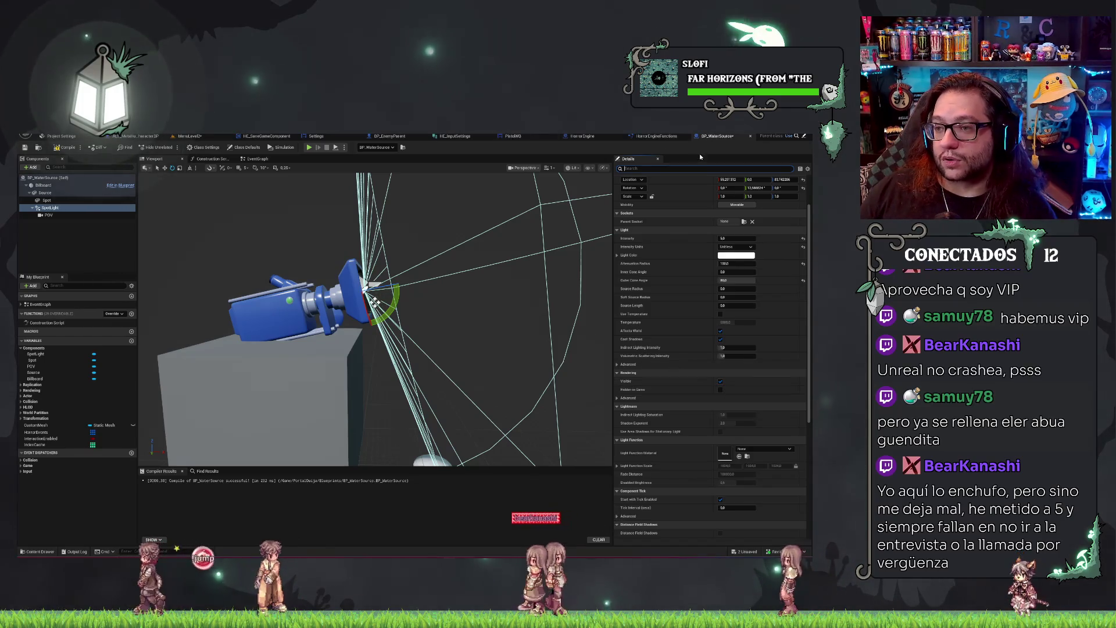
# Drag a SpotLight reference into the BP_WaterSource Event Graph to list its actions.
pyautogui.click(190, 136)
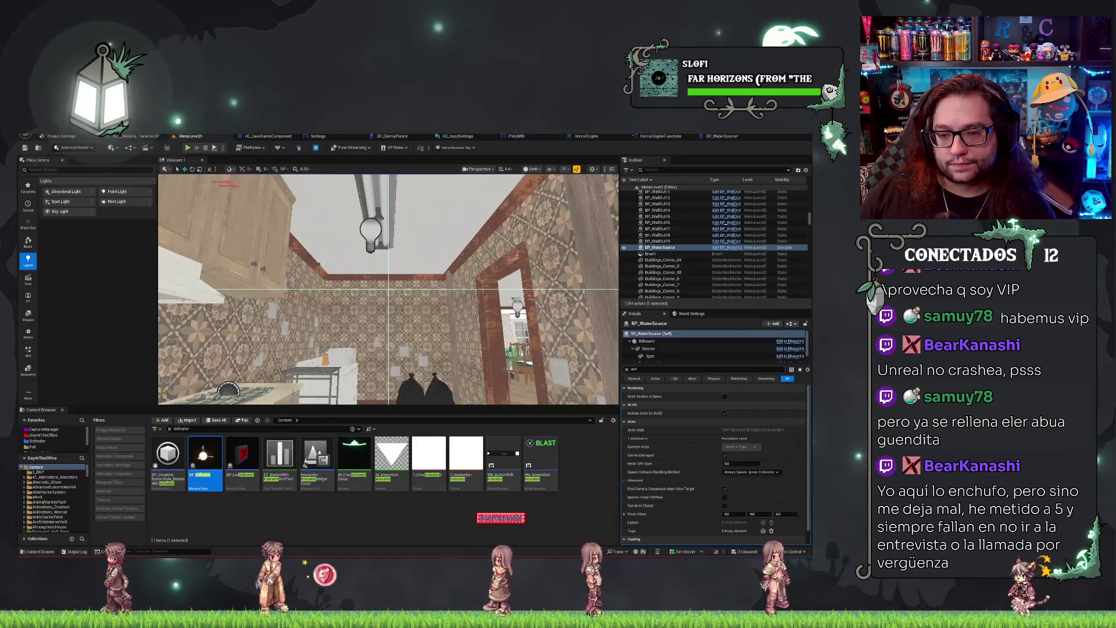
pyautogui.click(730, 136)
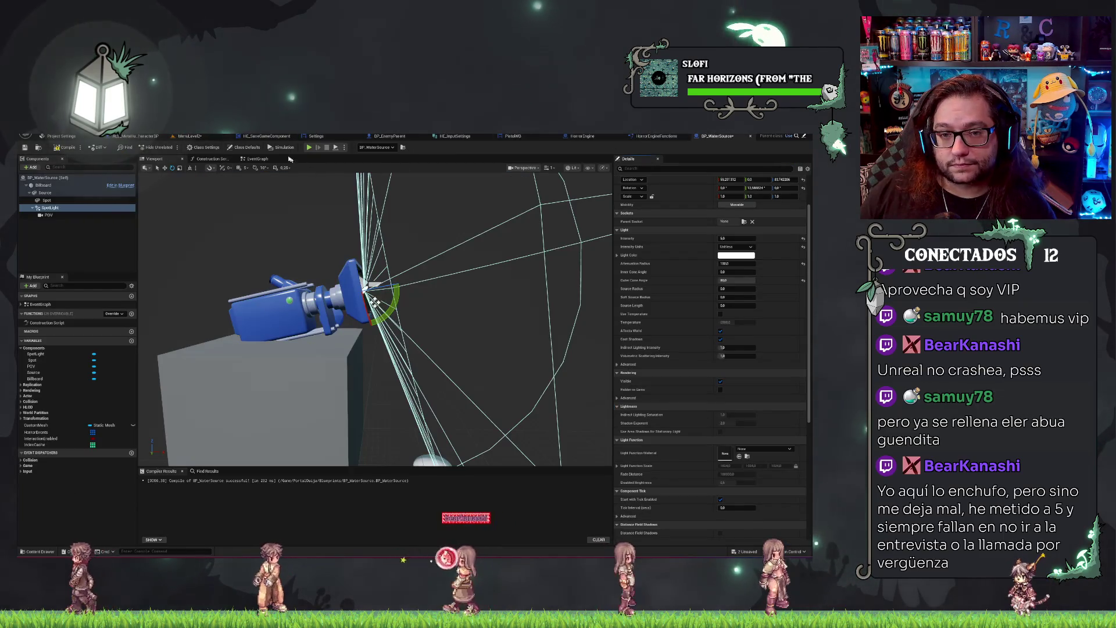
pyautogui.click(257, 159)
pyautogui.moveTo(46, 212)
pyautogui.mouseDown()
pyautogui.moveTo(121, 239)
pyautogui.moveTo(239, 328)
pyautogui.moveTo(268, 323)
pyautogui.mouseUp()
# Add a Set Visibility node from the Spot Light reference and move both nodes up-left.
pyautogui.write('affect')
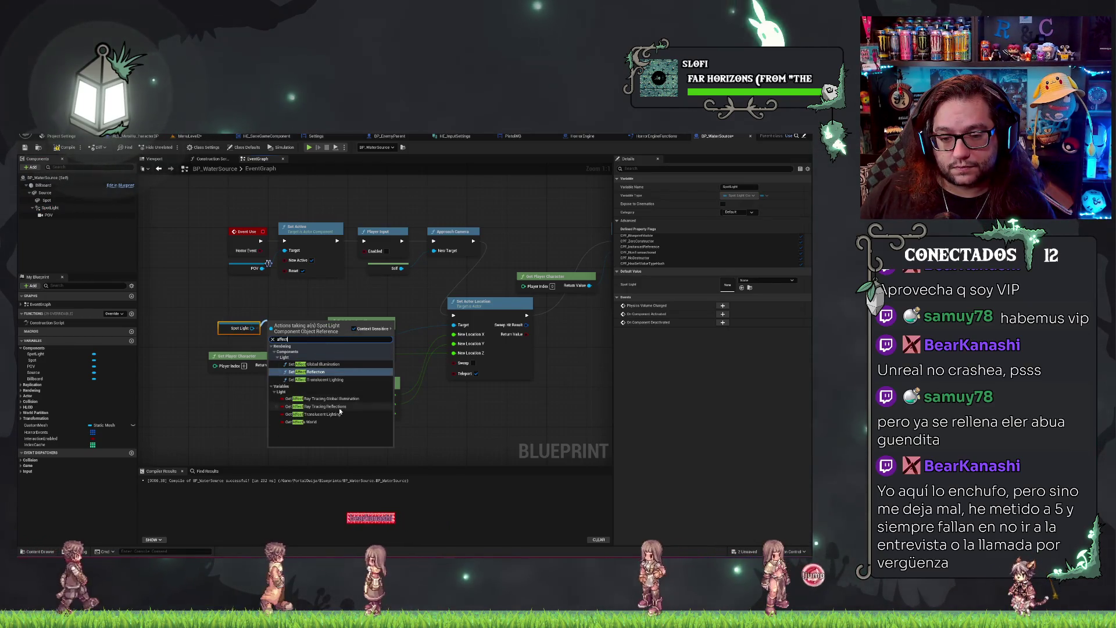
pyautogui.press('Home')
pyautogui.write('set')
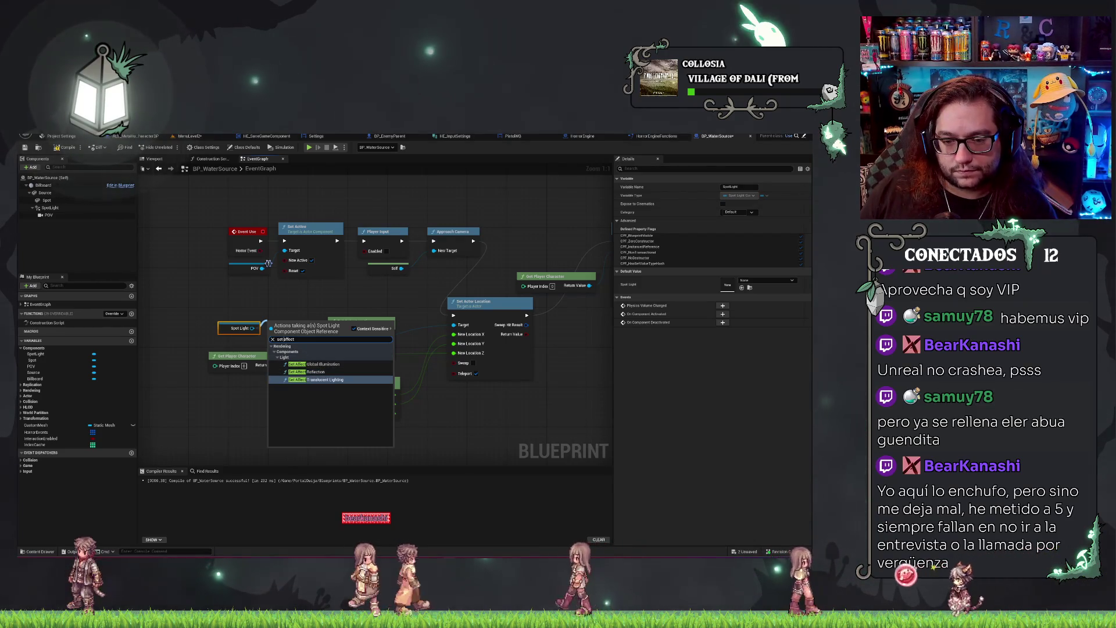
pyautogui.press('BackSpace')
pyautogui.press('BackSpace')
pyautogui.press('BackSpace')
pyautogui.write('visi')
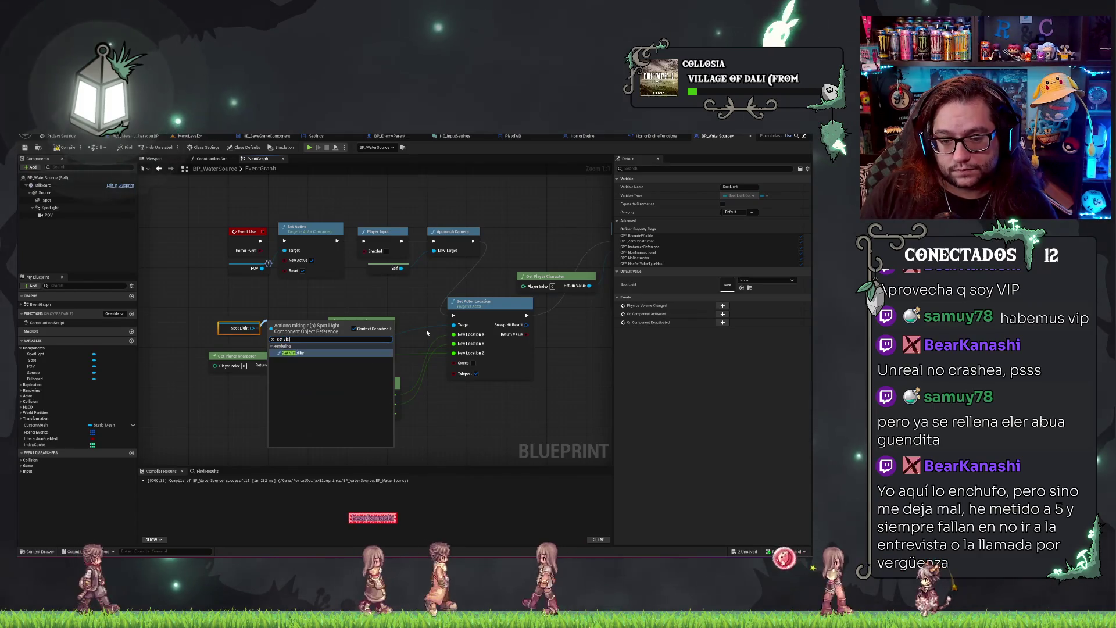
pyautogui.press('Return')
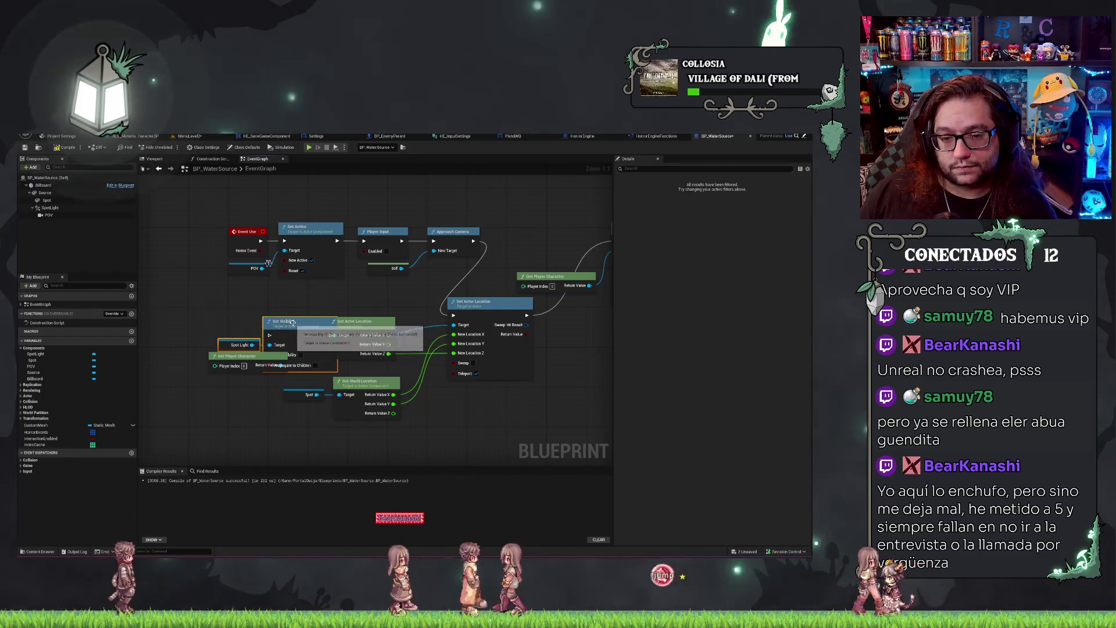
pyautogui.moveTo(238, 345)
pyautogui.mouseDown()
pyautogui.moveTo(206, 314)
pyautogui.moveTo(214, 301)
pyautogui.mouseUp()
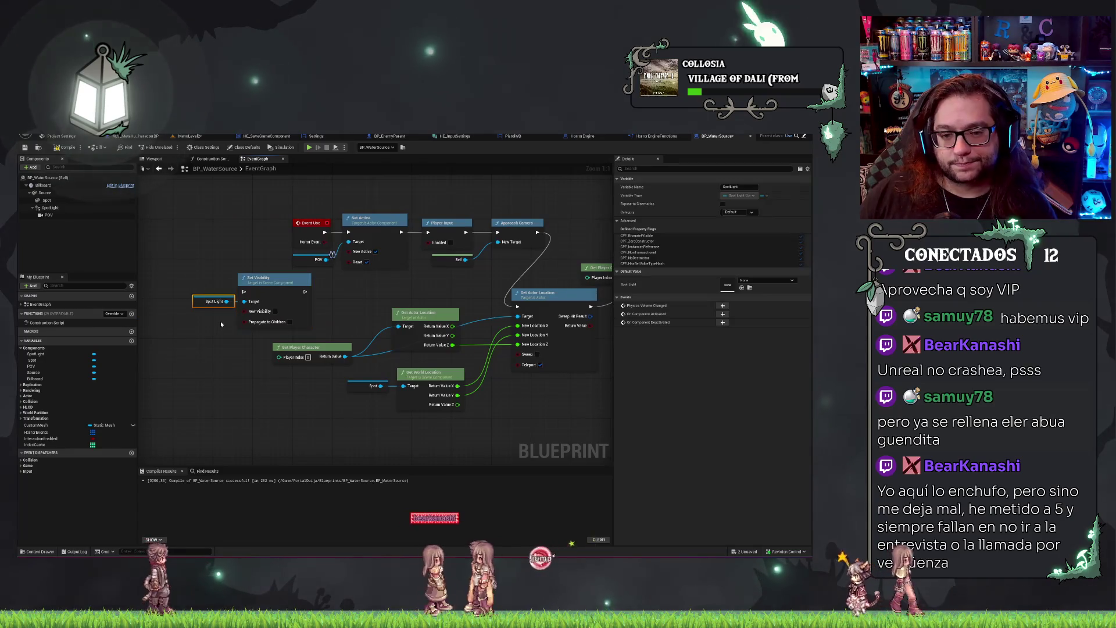
# Select the SpotLight component and filter its Details by 'd'.
pyautogui.click(50, 208)
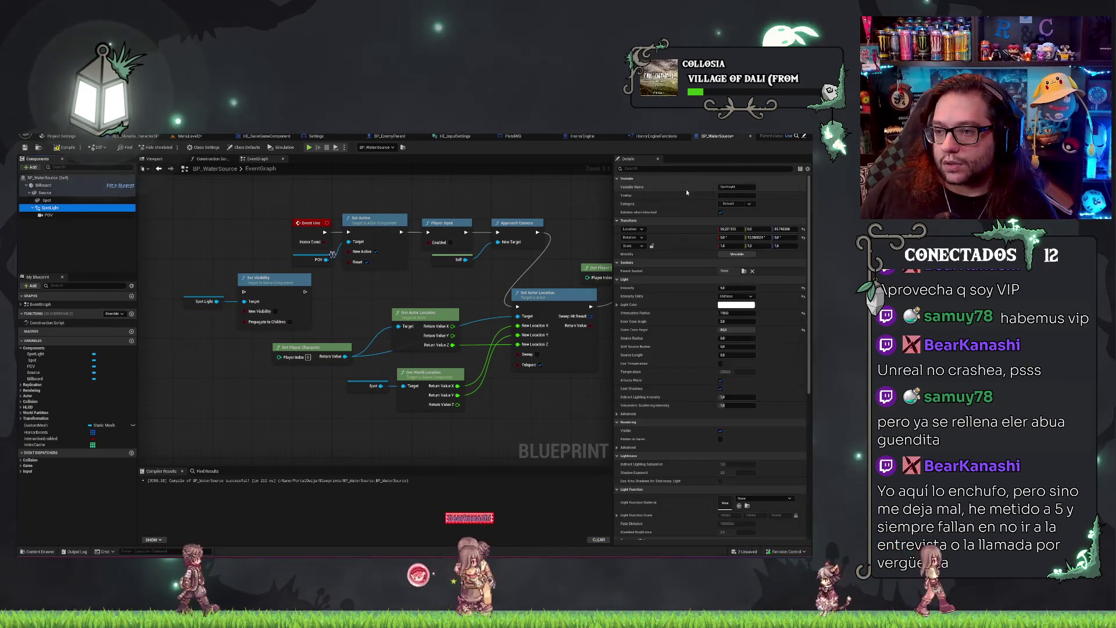
pyautogui.click(685, 169)
pyautogui.write('d')
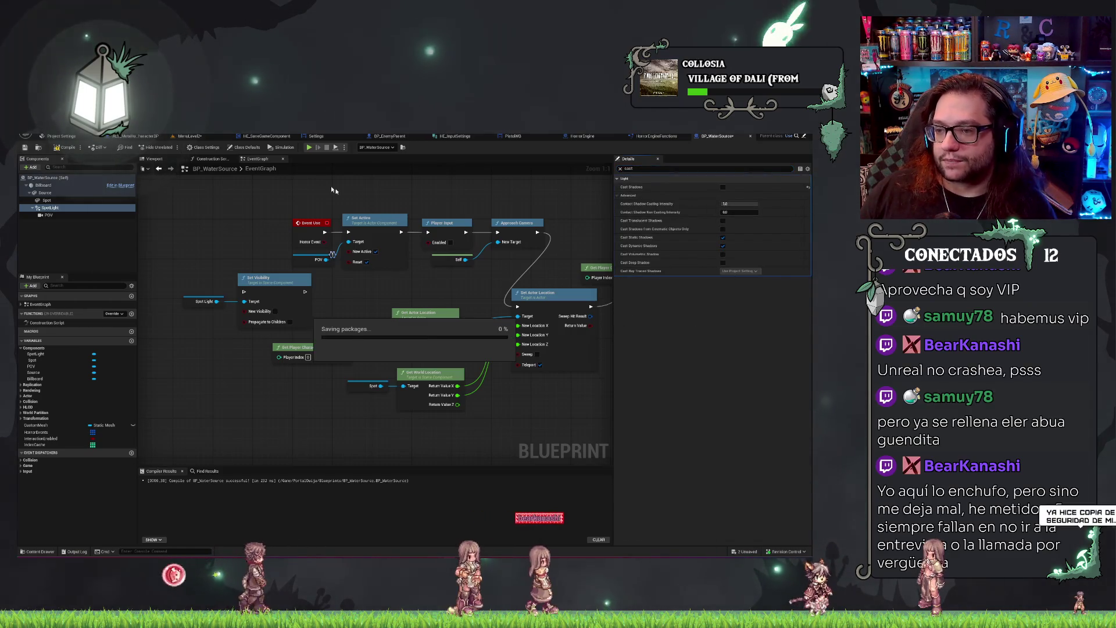
# Save, turn off Cast Static Shadows and Cast Dynamic Shadows on the SpotLight, and compile.
pyautogui.hotkey('ctrl', 's')
pyautogui.click(723, 246)
pyautogui.click(723, 237)
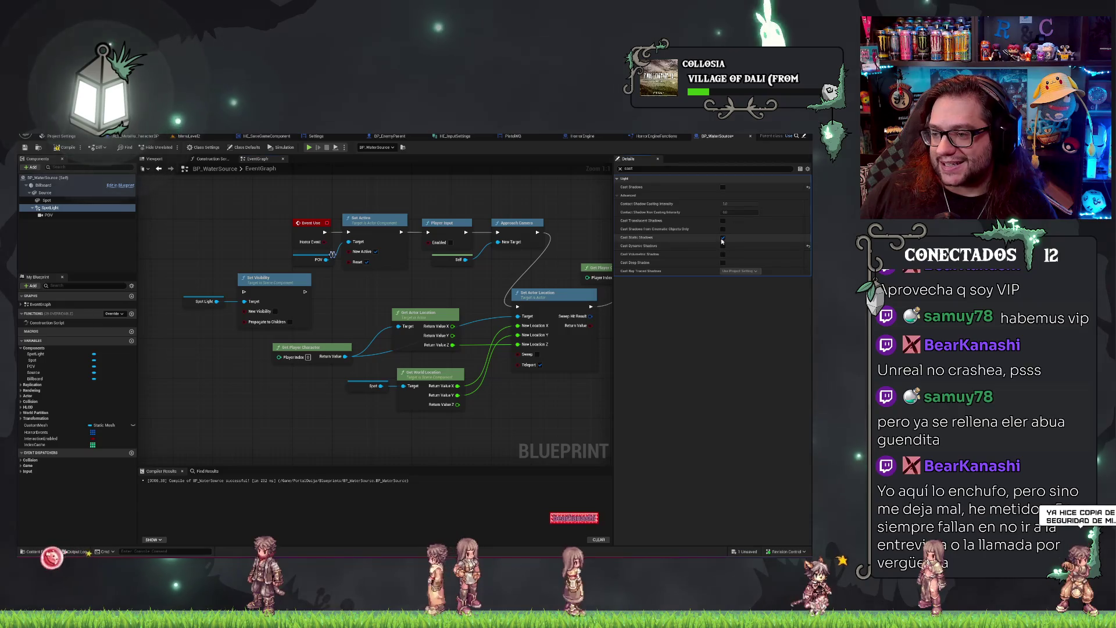
pyautogui.click(68, 147)
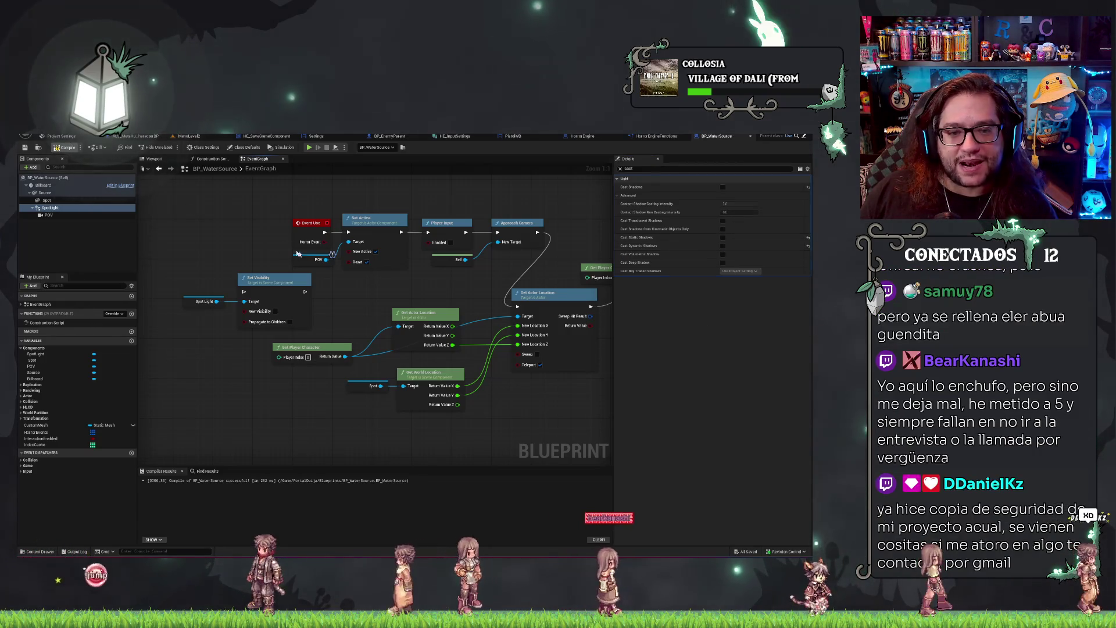
# Pan to the SET and Set Active nodes and center the view on them.
pyautogui.moveTo(198, 317); pyautogui.dragTo(248, 230)
pyautogui.click(222, 226)
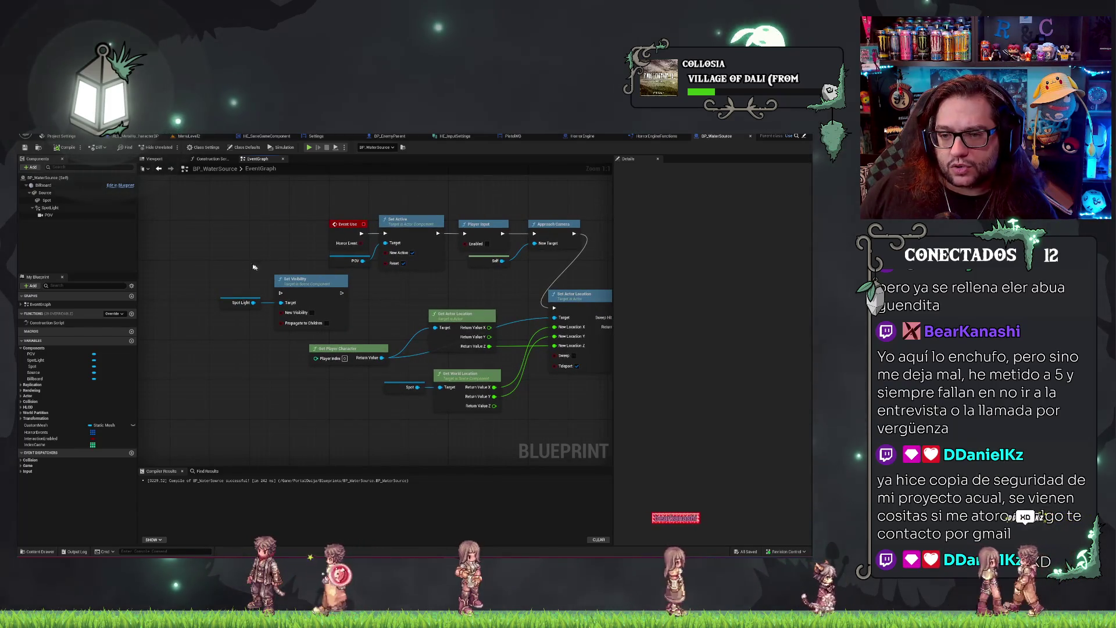
pyautogui.moveTo(412, 306)
pyautogui.mouseDown()
pyautogui.moveTo(177, 281)
pyautogui.moveTo(199, 358)
pyautogui.mouseUp()
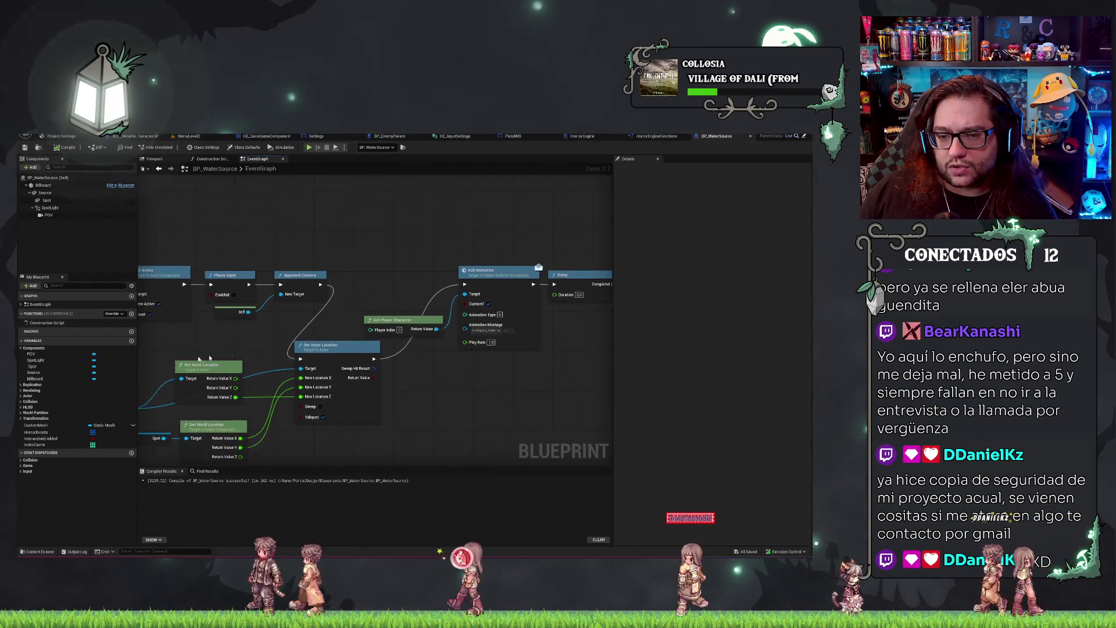
pyautogui.scroll(-3, 396, 268)
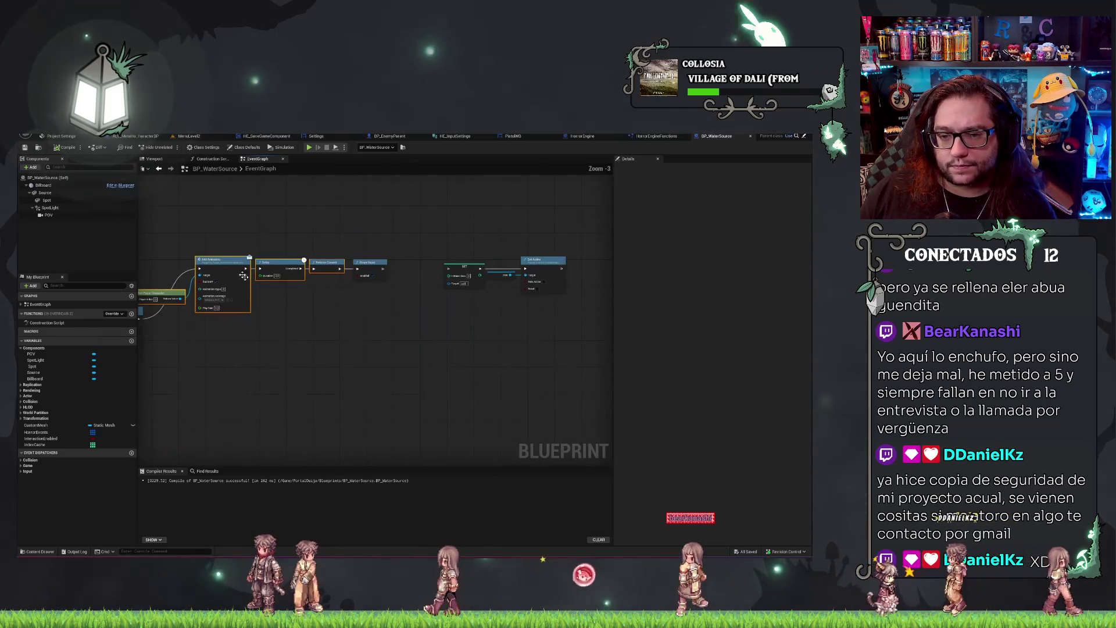
pyautogui.moveTo(456, 229); pyautogui.dragTo(530, 299)
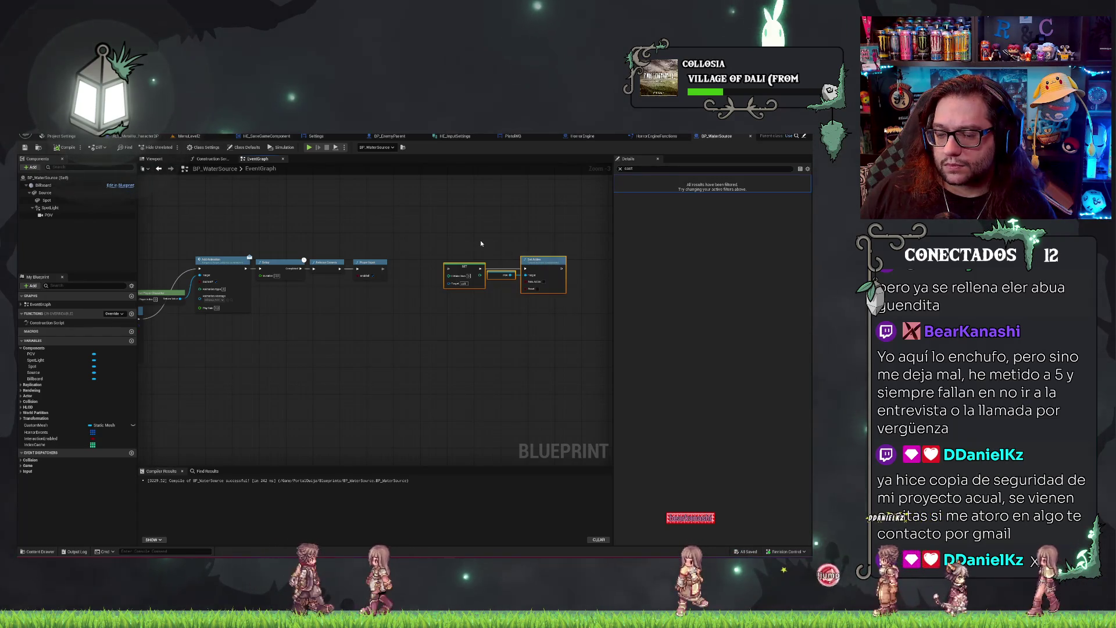
pyautogui.scroll(3, 535, 256)
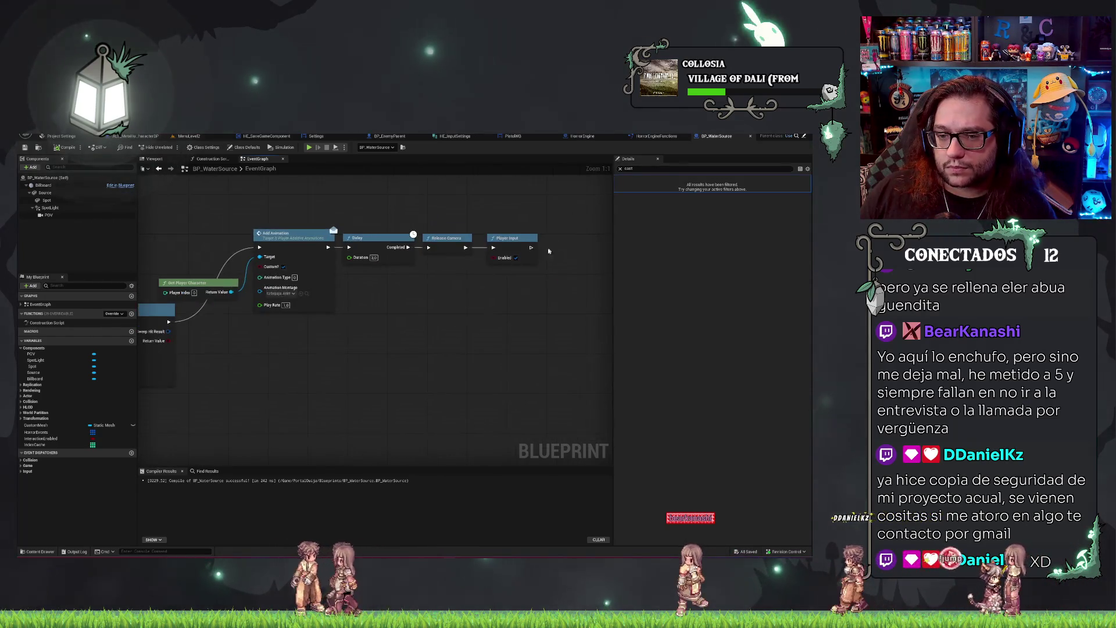
pyautogui.press('f')
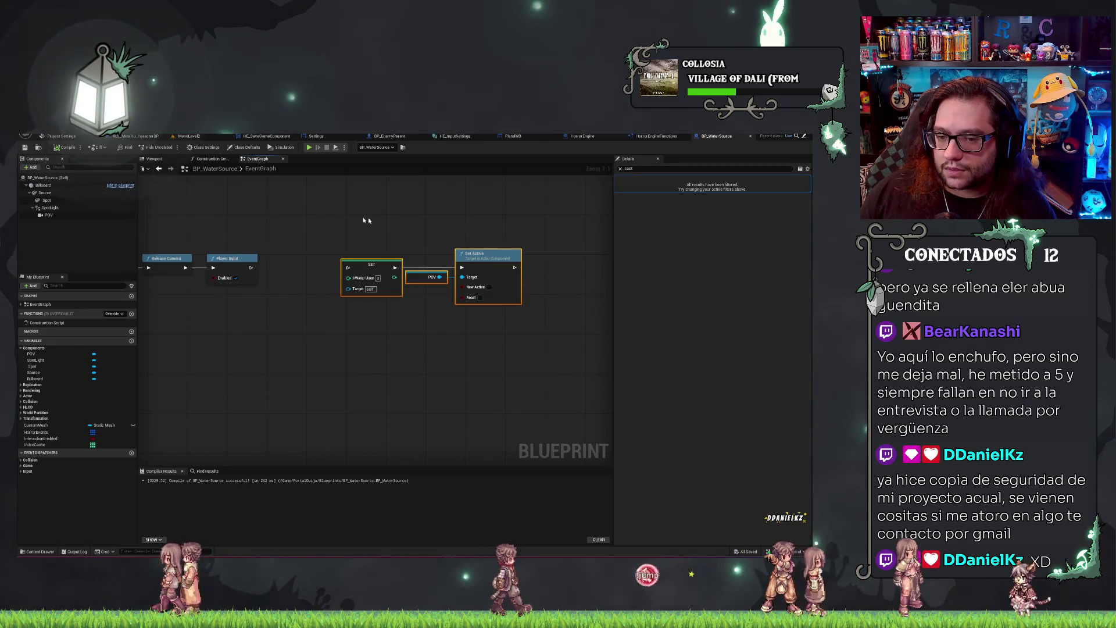
# Box-select the Add Animation through Player Input nodes and shift them further right.
pyautogui.moveTo(336, 214); pyautogui.dragTo(597, 196)
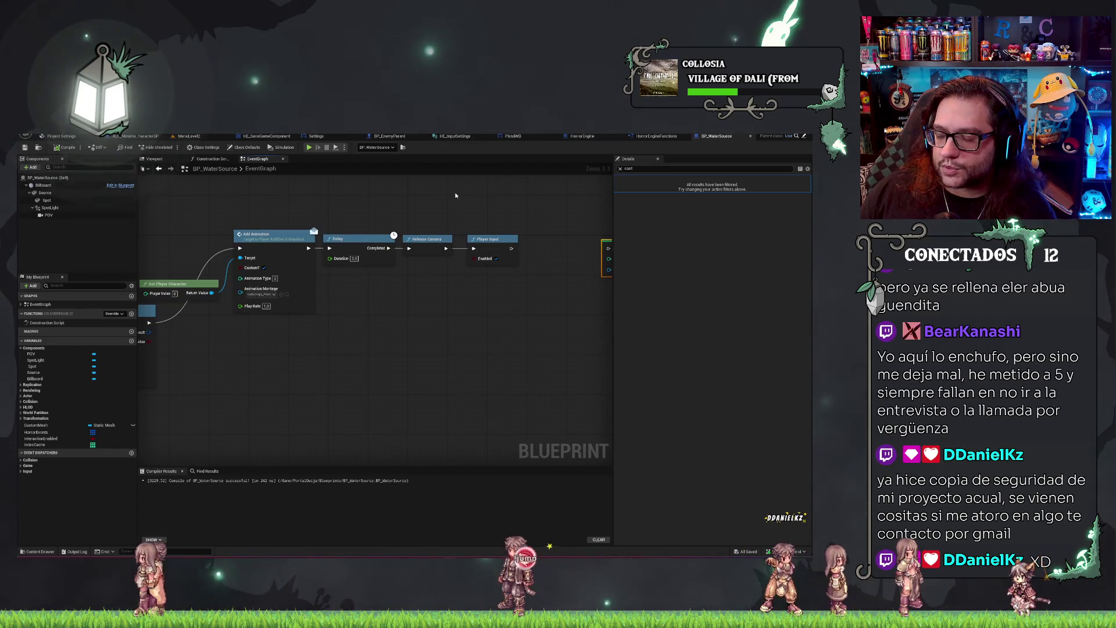
pyautogui.moveTo(456, 195)
pyautogui.mouseDown()
pyautogui.moveTo(316, 225)
pyautogui.moveTo(406, 248)
pyautogui.mouseUp()
pyautogui.scroll(-2, 356, 219)
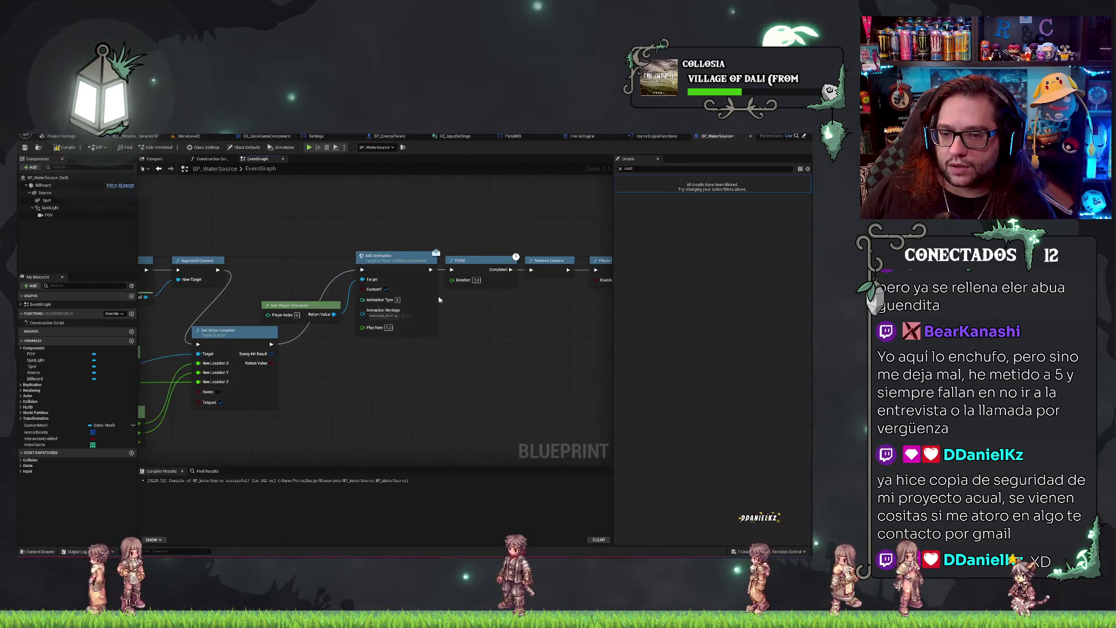
pyautogui.moveTo(253, 242); pyautogui.dragTo(504, 315)
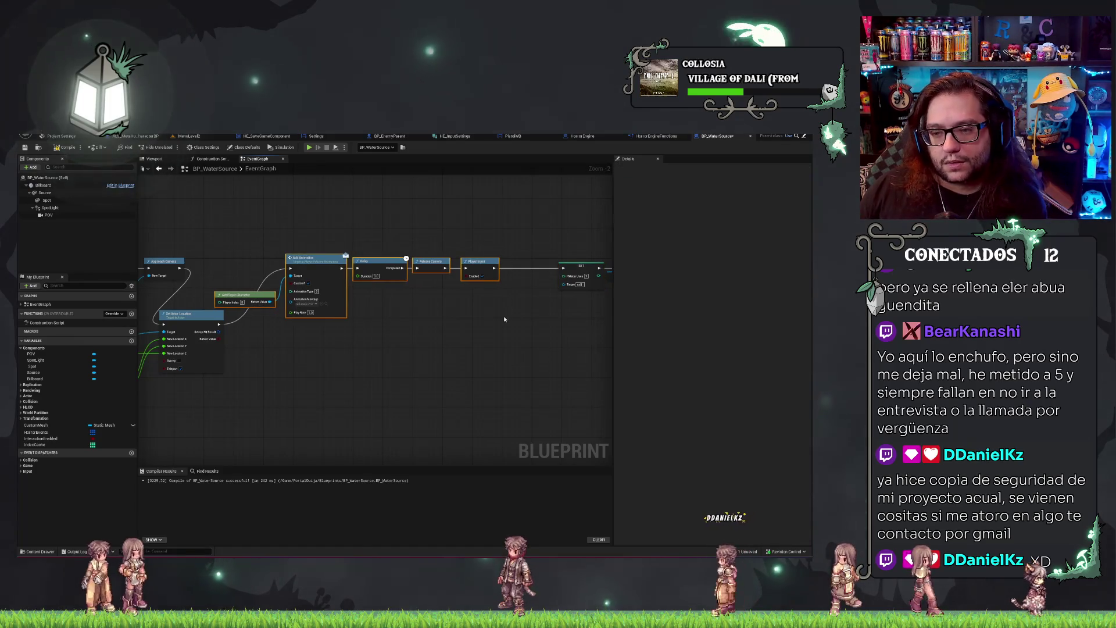
pyautogui.moveTo(361, 261); pyautogui.dragTo(412, 261)
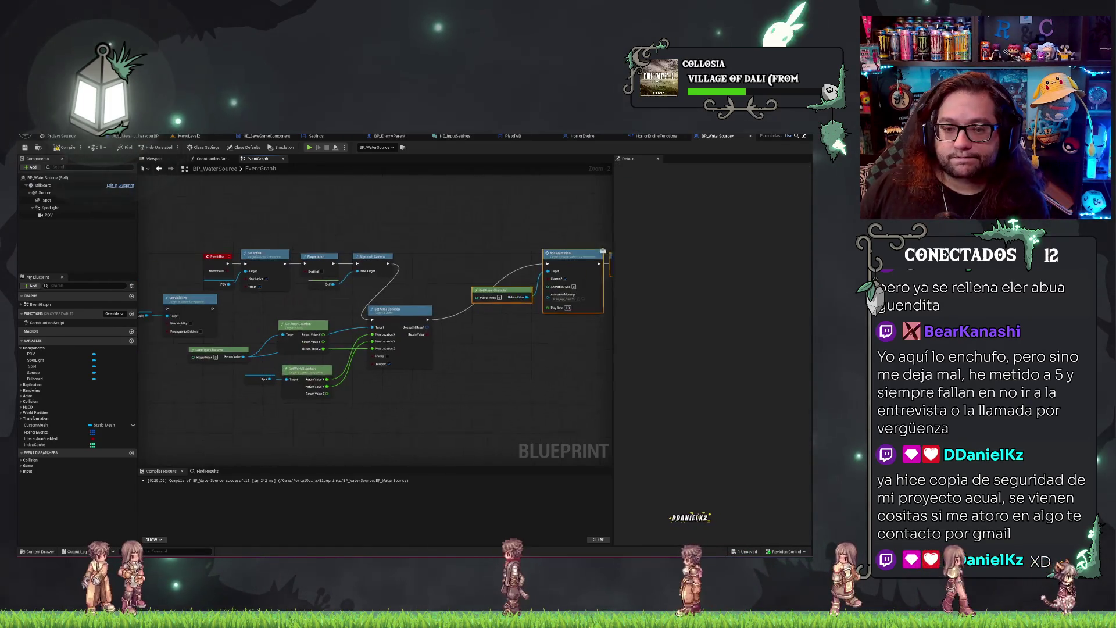
# Move Set Actor Location up-right and delete the unused Get Player Character node.
pyautogui.moveTo(414, 315)
pyautogui.mouseDown()
pyautogui.moveTo(476, 261)
pyautogui.moveTo(452, 260)
pyautogui.moveTo(499, 257)
pyautogui.mouseUp()
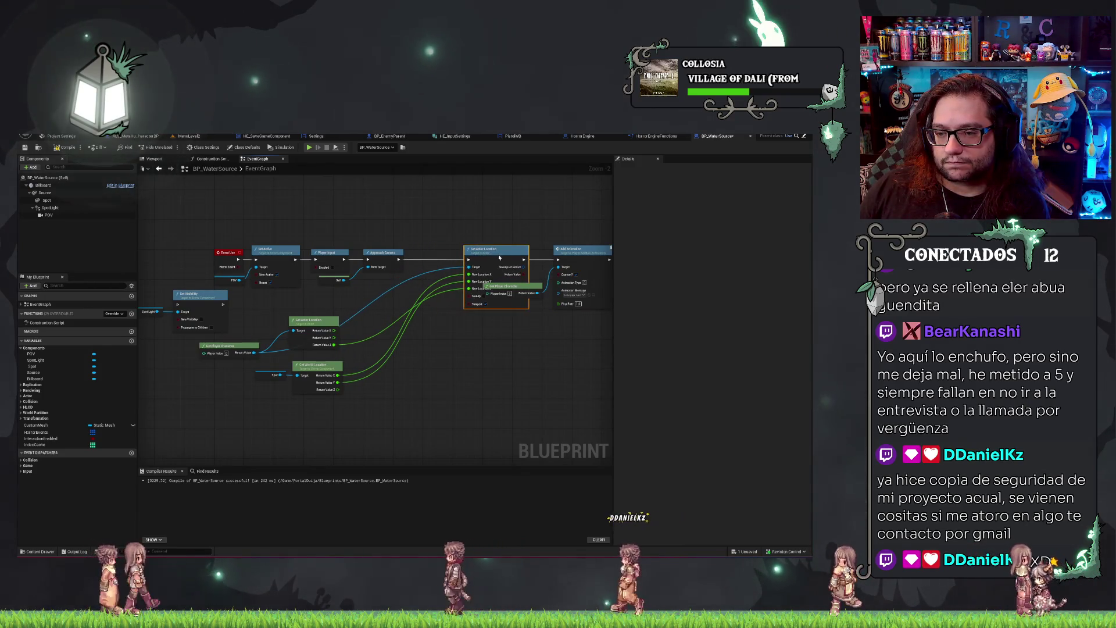
pyautogui.click(536, 282)
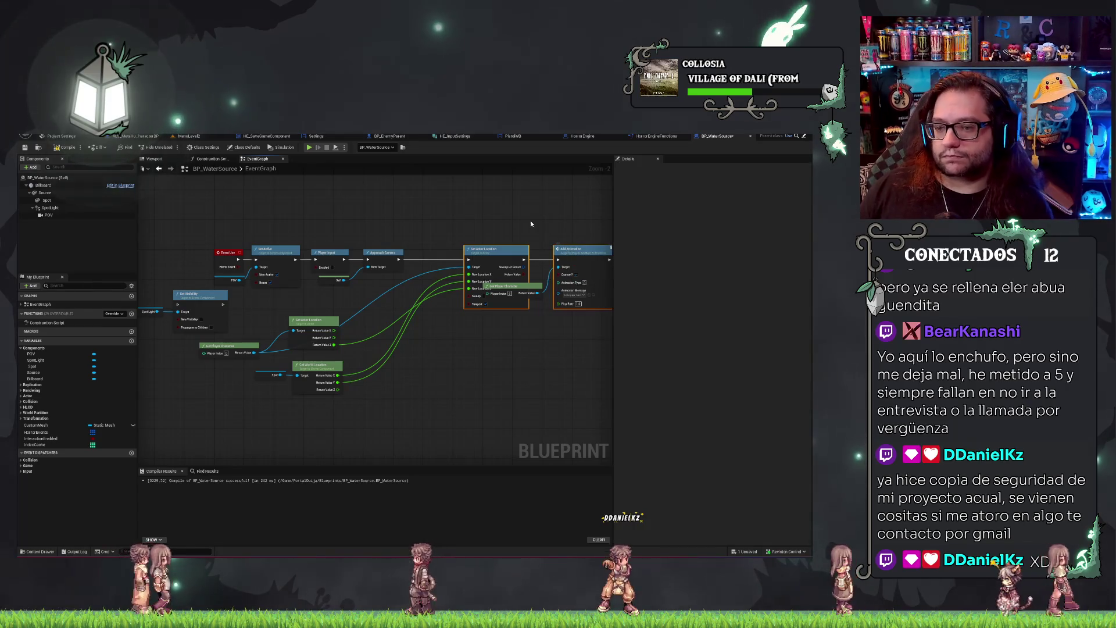
pyautogui.moveTo(512, 287); pyautogui.dragTo(510, 323)
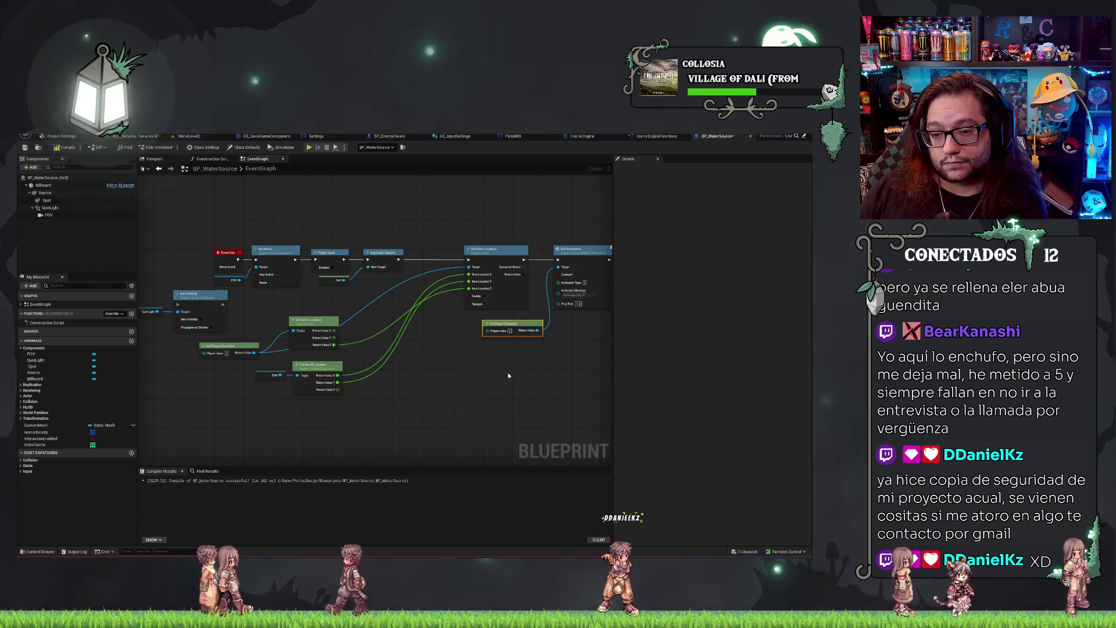
pyautogui.press('Delete')
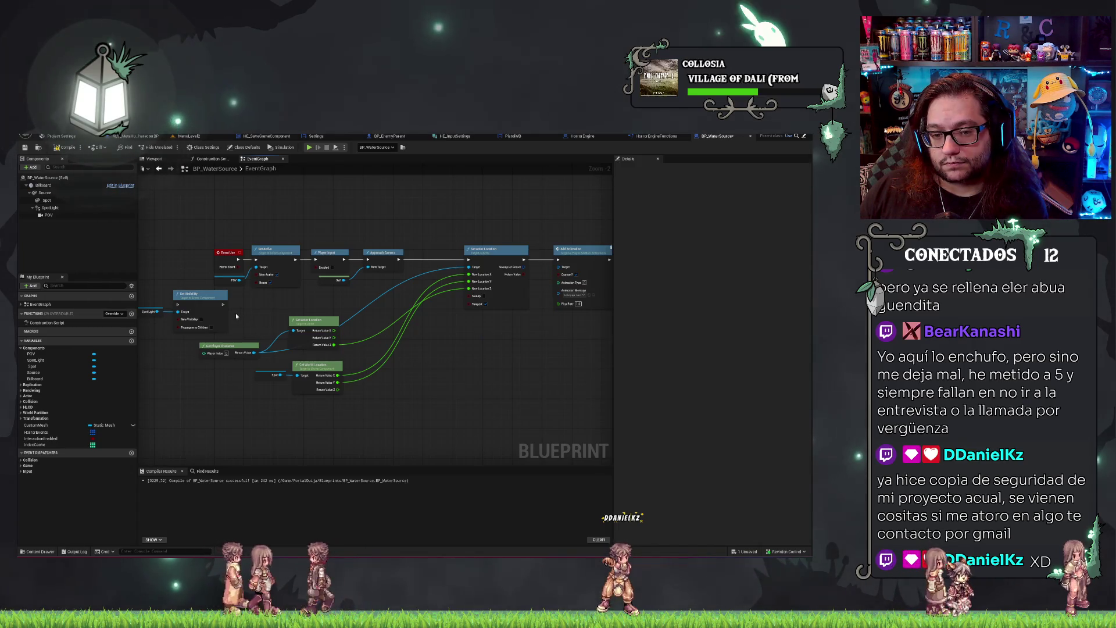
# Move the location getter nodes up and right to open space in the graph.
pyautogui.moveTo(236, 316); pyautogui.dragTo(348, 396)
pyautogui.moveTo(317, 327); pyautogui.dragTo(418, 288)
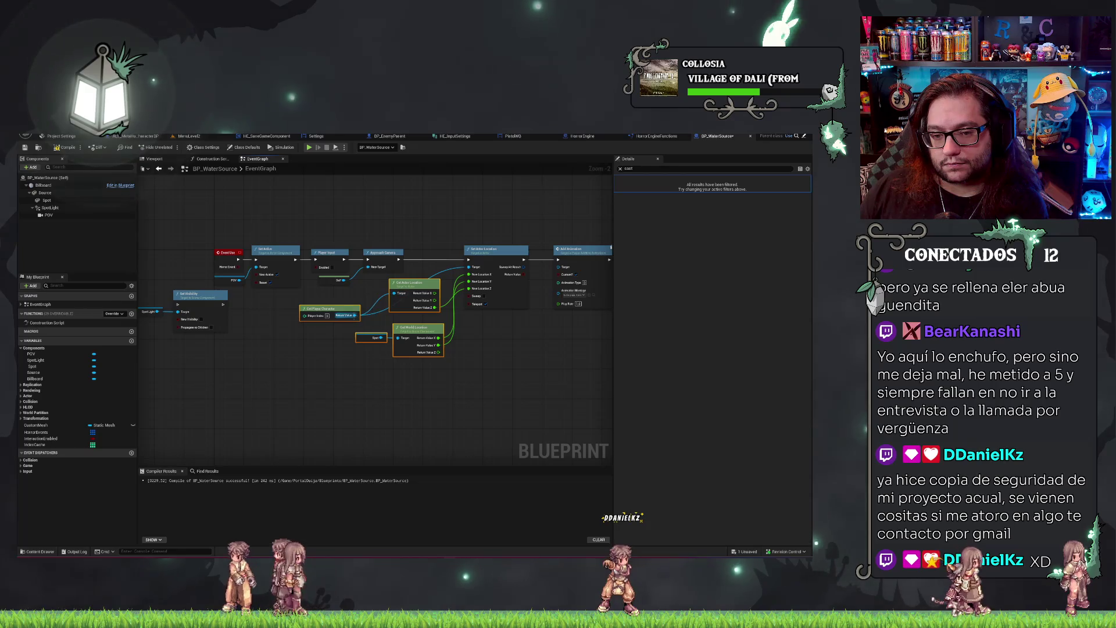
pyautogui.moveTo(278, 366); pyautogui.dragTo(440, 367)
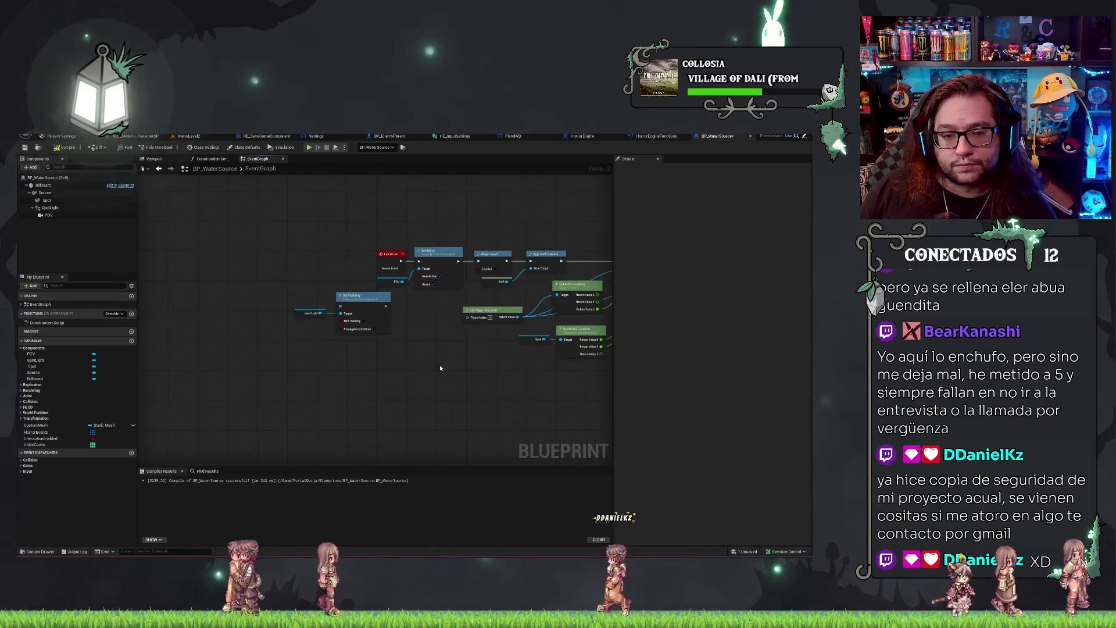
pyautogui.moveTo(352, 346); pyautogui.dragTo(167, 381)
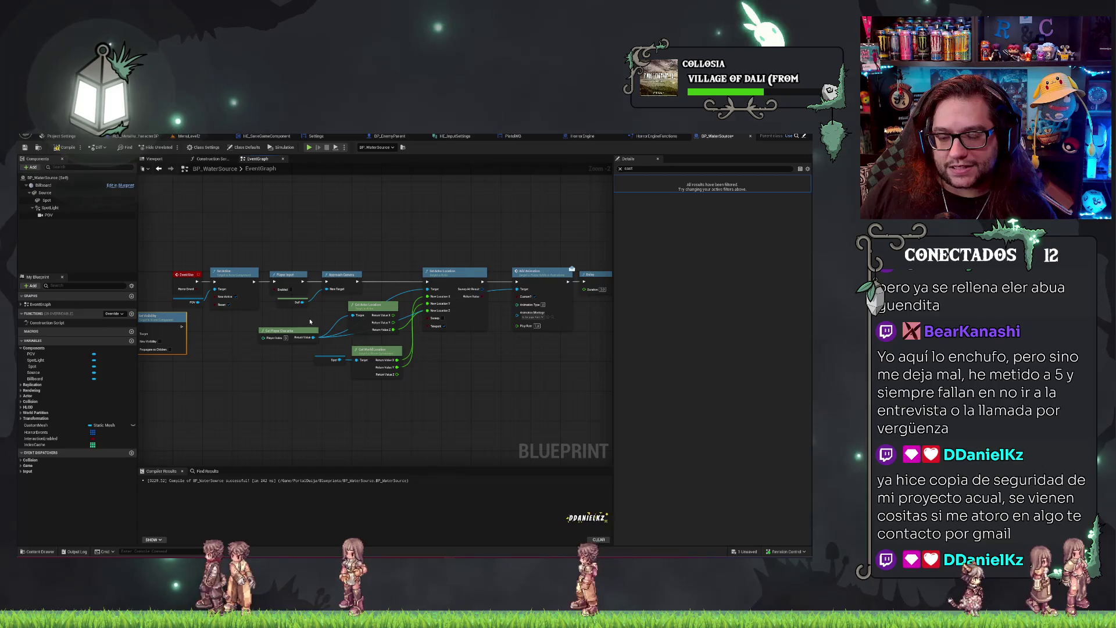
# Shift the node block right and drop Set Visibility with its Spot Light into the main execution row.
pyautogui.moveTo(212, 267); pyautogui.dragTo(286, 268)
pyautogui.moveTo(230, 317); pyautogui.dragTo(465, 236)
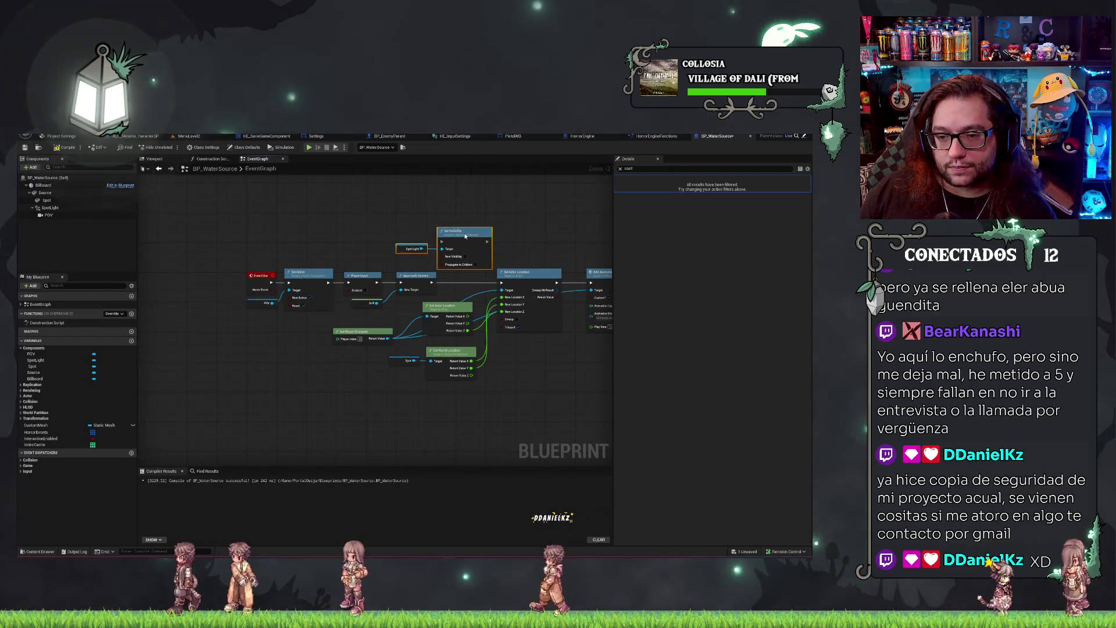
pyautogui.moveTo(586, 227); pyautogui.dragTo(419, 228)
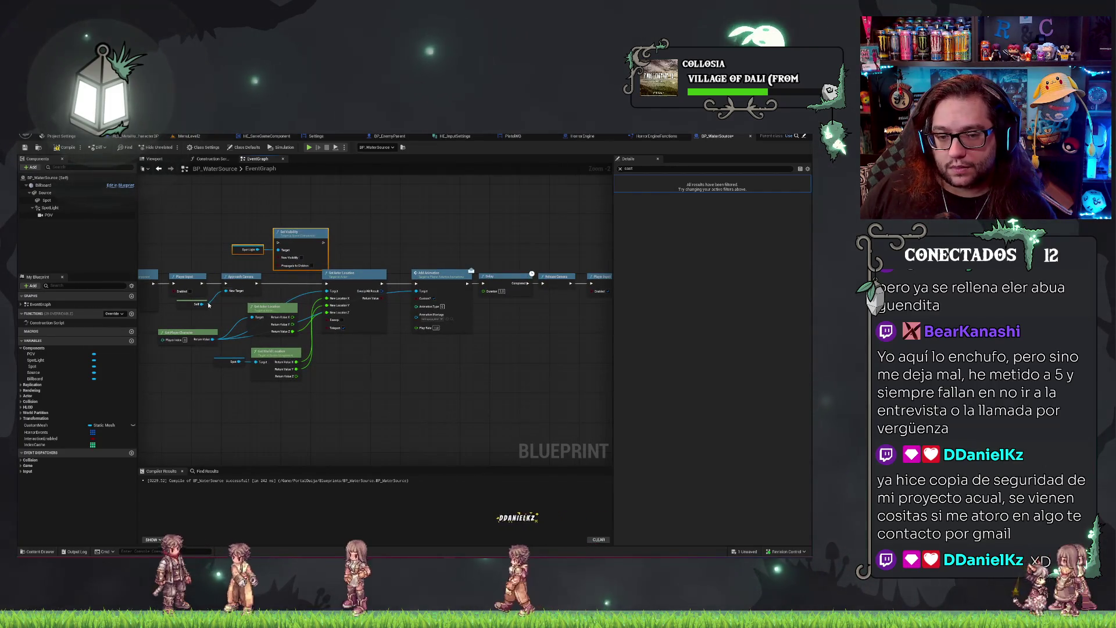
pyautogui.moveTo(197, 337); pyautogui.dragTo(199, 337)
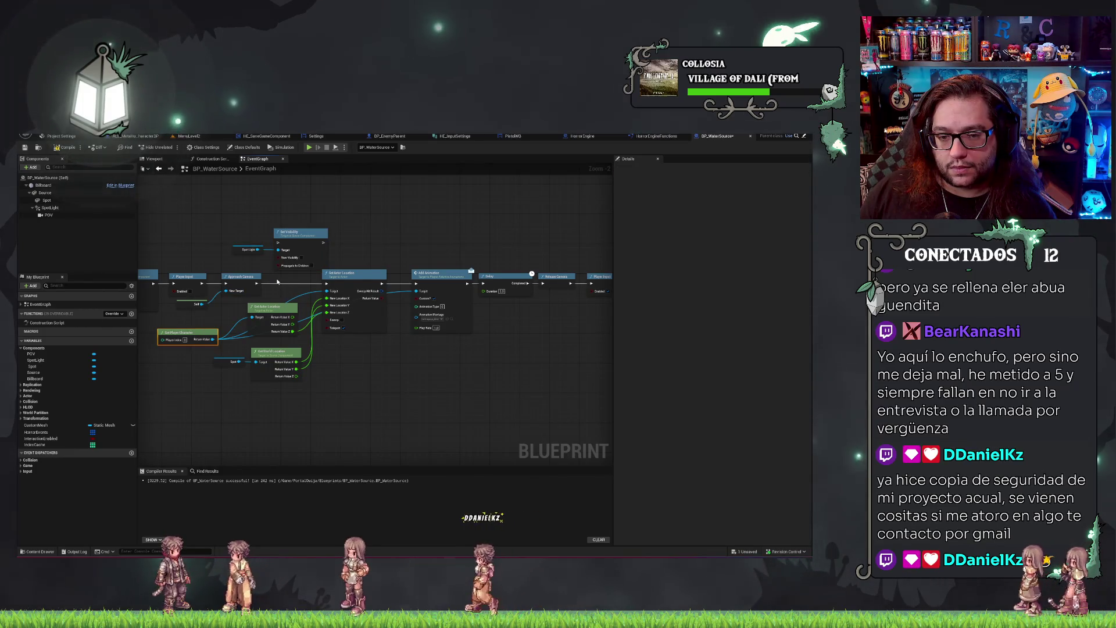
pyautogui.moveTo(305, 301); pyautogui.dragTo(359, 293)
pyautogui.moveTo(277, 218); pyautogui.dragTo(270, 218)
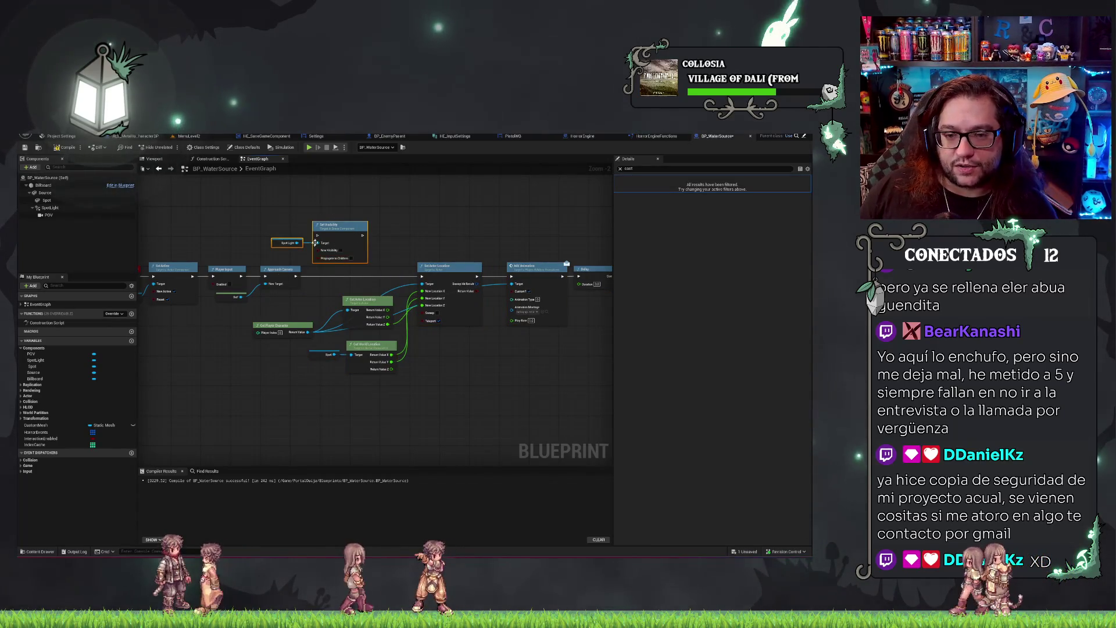
pyautogui.moveTo(330, 229)
pyautogui.mouseDown()
pyautogui.moveTo(349, 266)
pyautogui.moveTo(372, 264)
pyautogui.mouseUp()
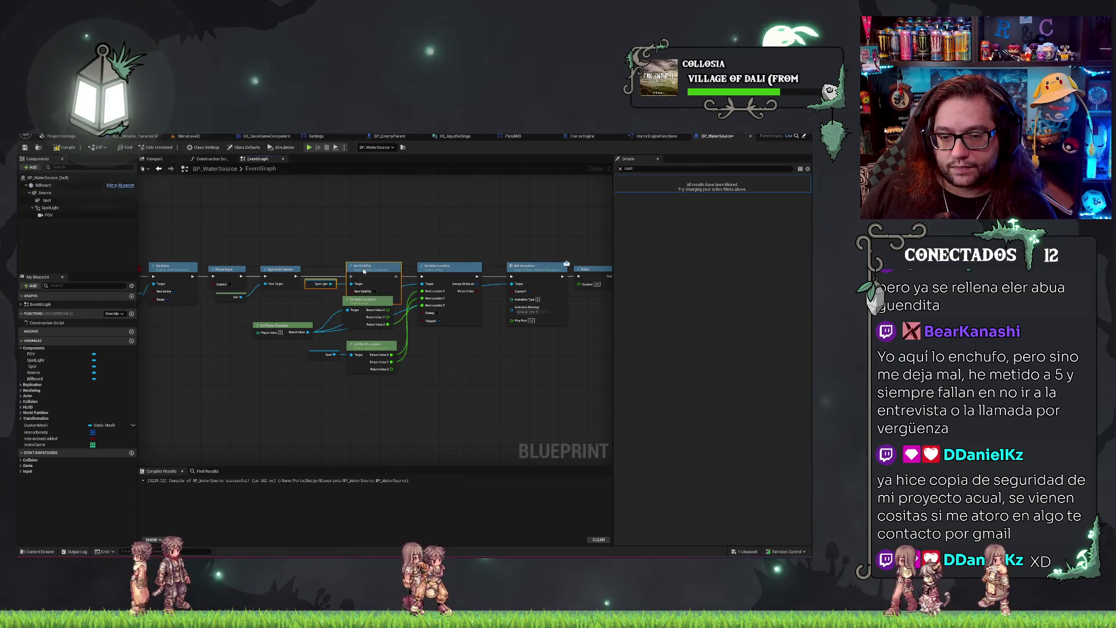
pyautogui.click(301, 265)
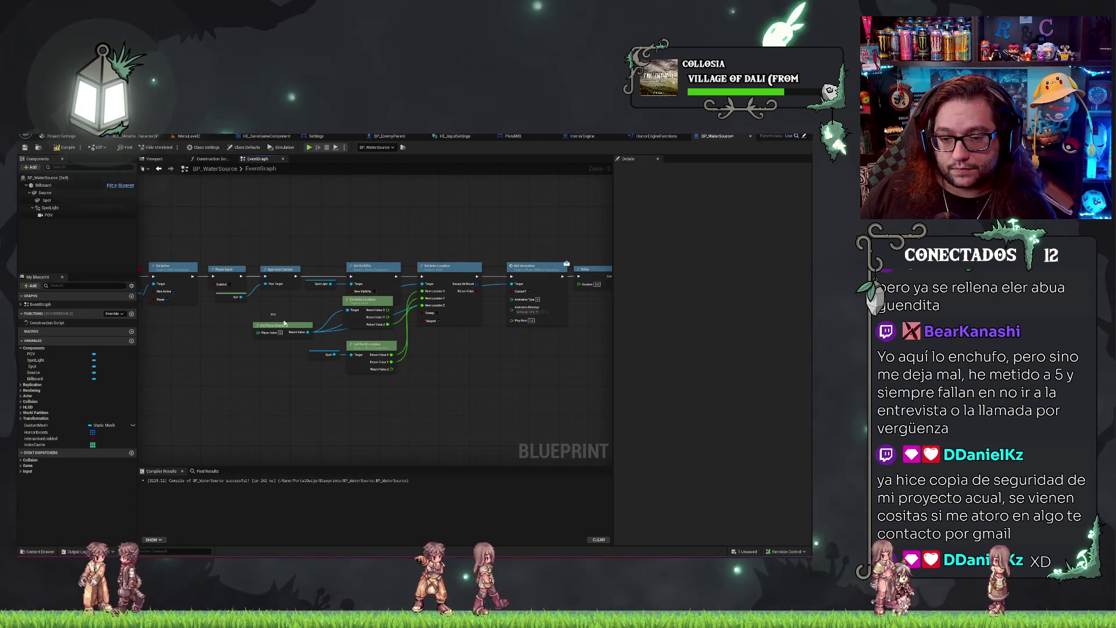
# Nudge the getter nodes down and bring the end of the event chain into view.
pyautogui.moveTo(352, 359); pyautogui.dragTo(375, 344)
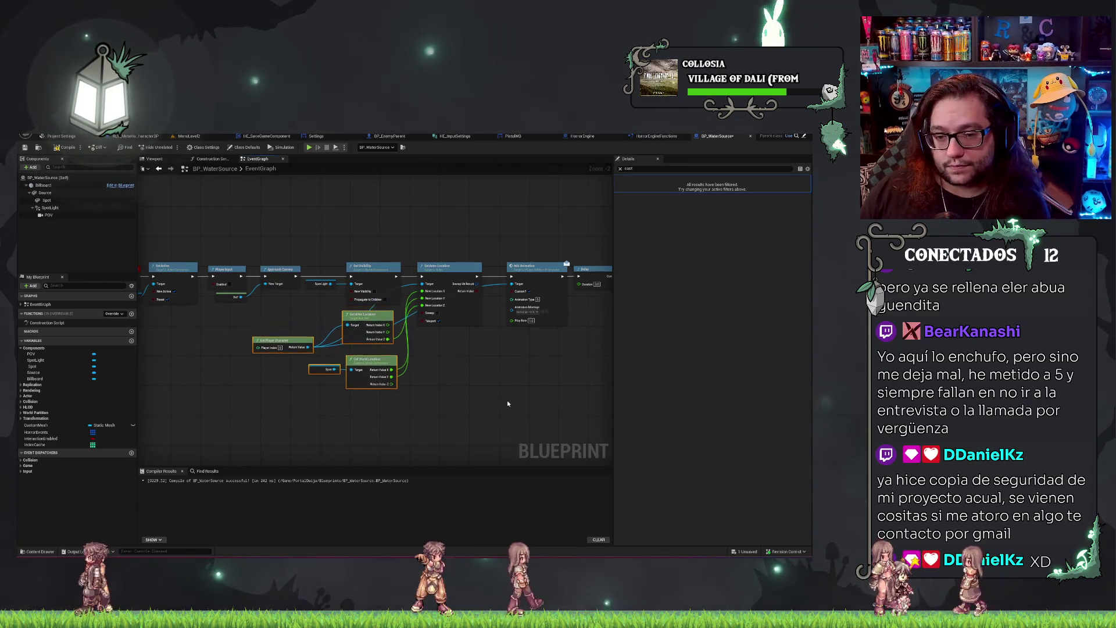
pyautogui.click(458, 376)
pyautogui.scroll(2, 458, 375)
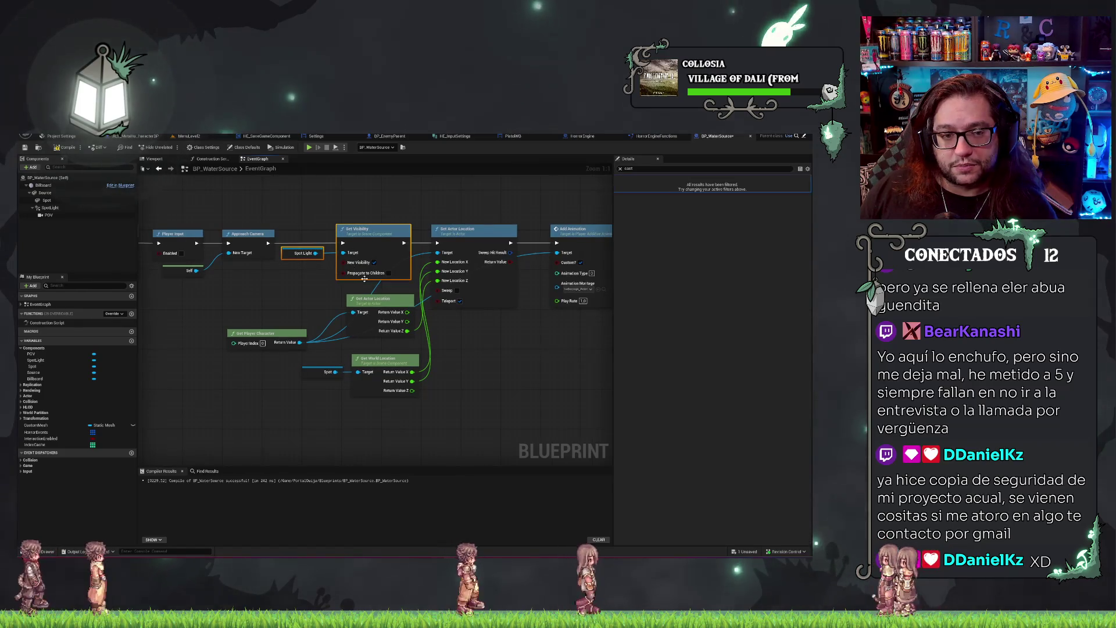
pyautogui.moveTo(331, 224); pyautogui.dragTo(208, 232)
pyautogui.moveTo(604, 334)
pyautogui.mouseDown()
pyautogui.moveTo(424, 348)
pyautogui.moveTo(403, 332)
pyautogui.mouseUp()
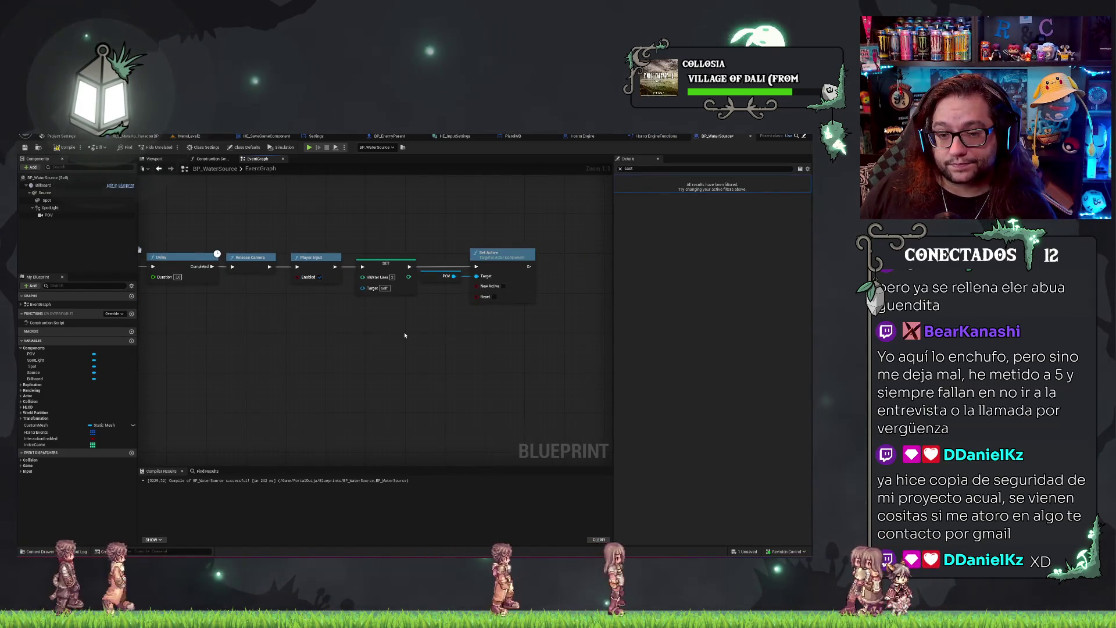
# Paste Set Visibility right after Set Active, with the Spot Light getter placed below the chain.
pyautogui.moveTo(367, 230)
pyautogui.mouseDown()
pyautogui.moveTo(531, 319)
pyautogui.moveTo(287, 349)
pyautogui.moveTo(530, 321)
pyautogui.moveTo(413, 341)
pyautogui.mouseUp()
pyautogui.hotkey('ctrl', 'v')
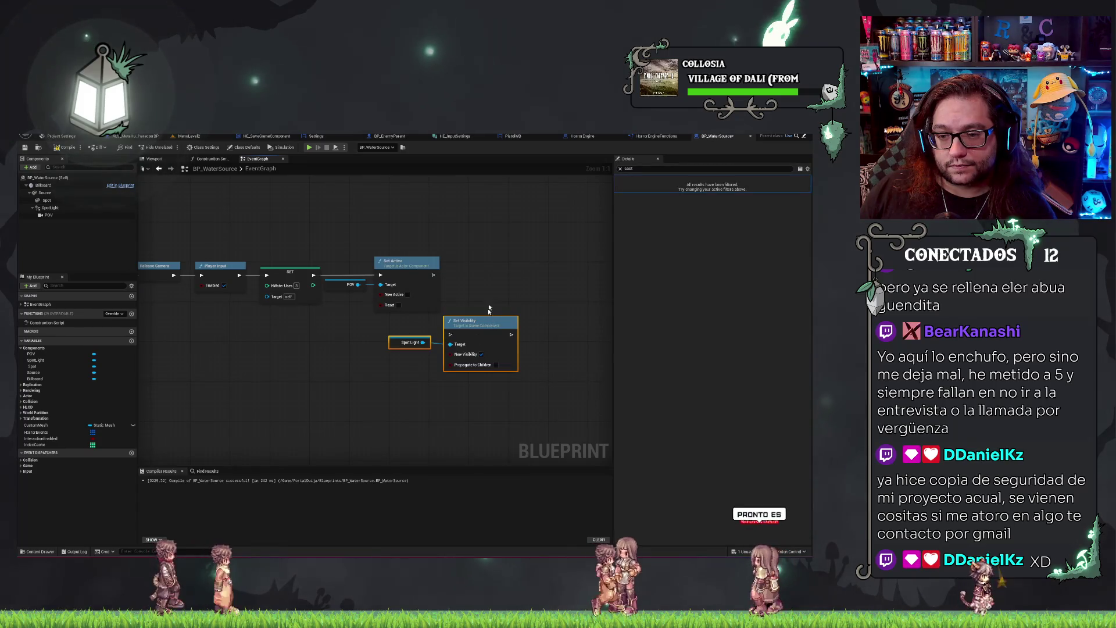
pyautogui.moveTo(483, 321); pyautogui.dragTo(493, 261)
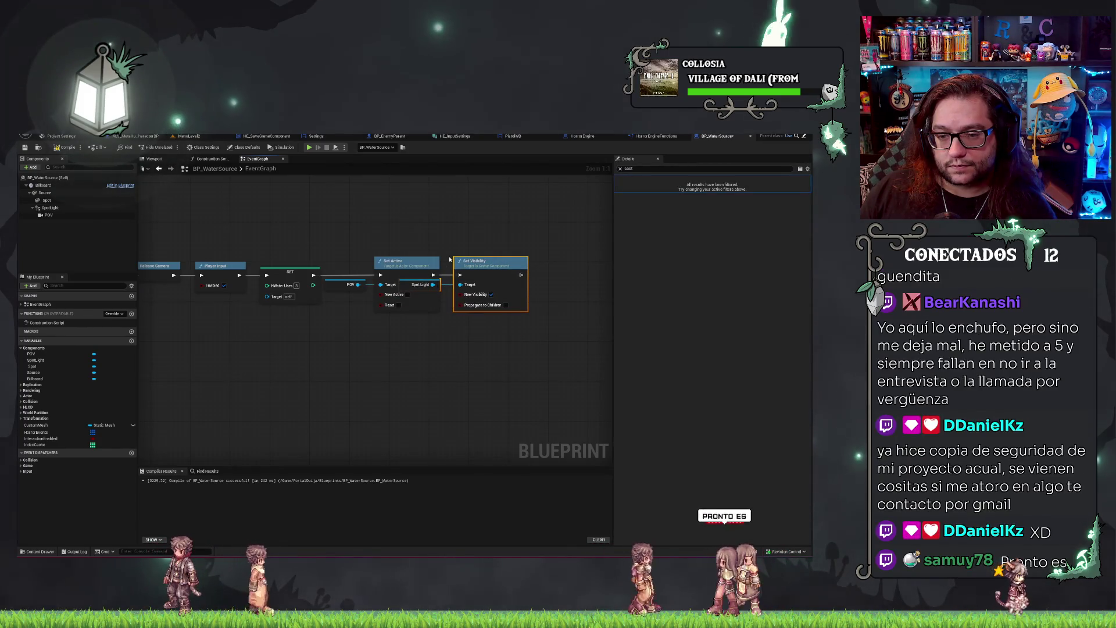
pyautogui.click(441, 274)
pyautogui.click(439, 290)
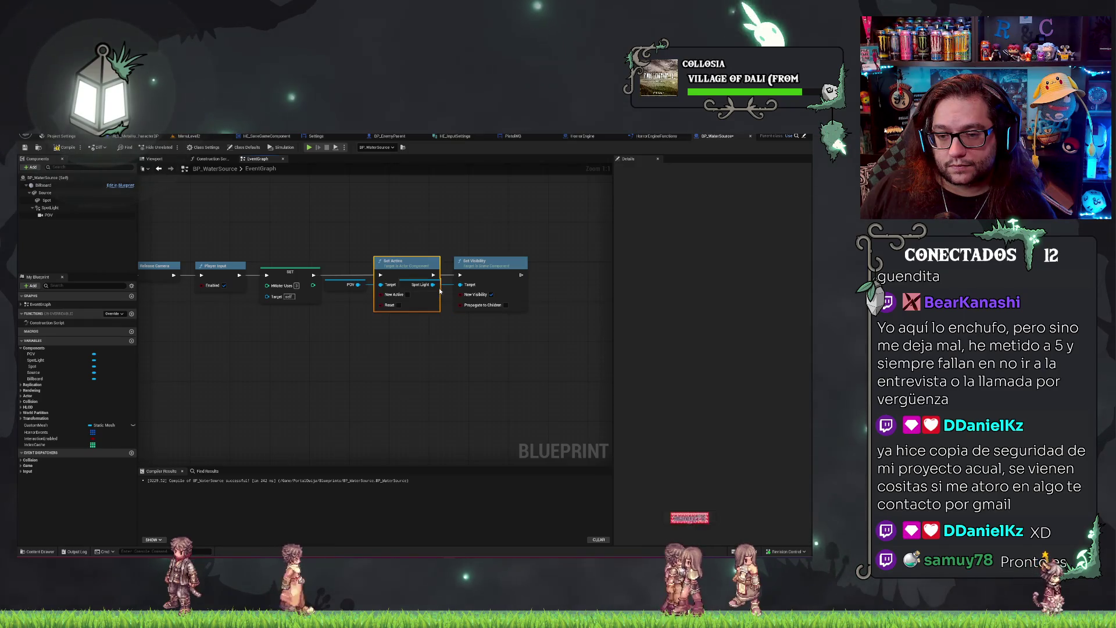
pyautogui.moveTo(440, 289); pyautogui.dragTo(442, 344)
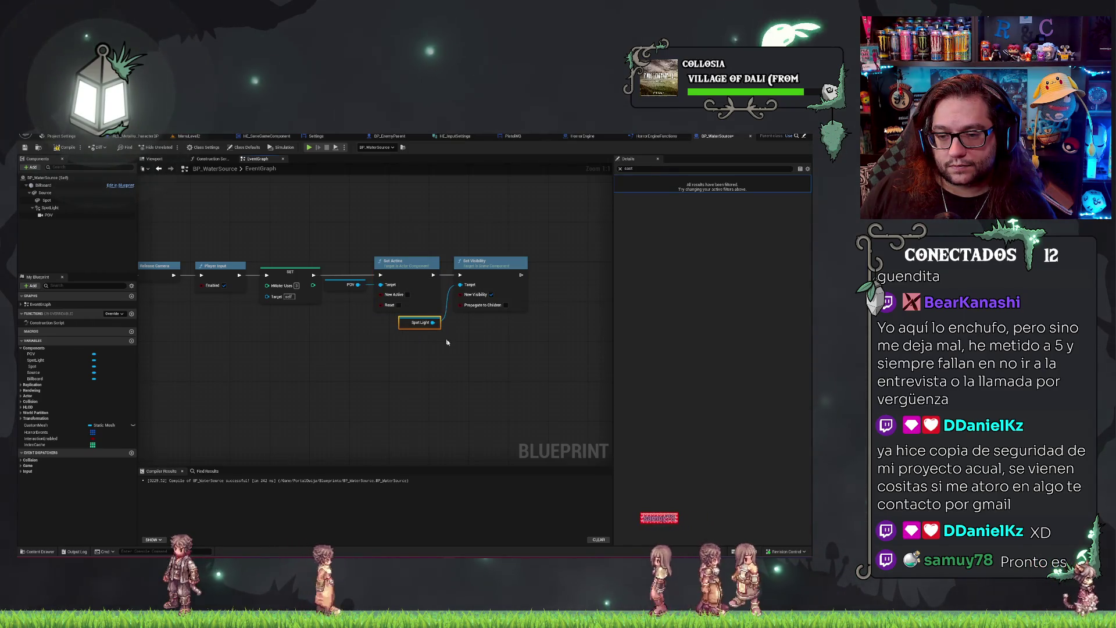
pyautogui.click(388, 357)
pyautogui.moveTo(491, 296); pyautogui.dragTo(543, 332)
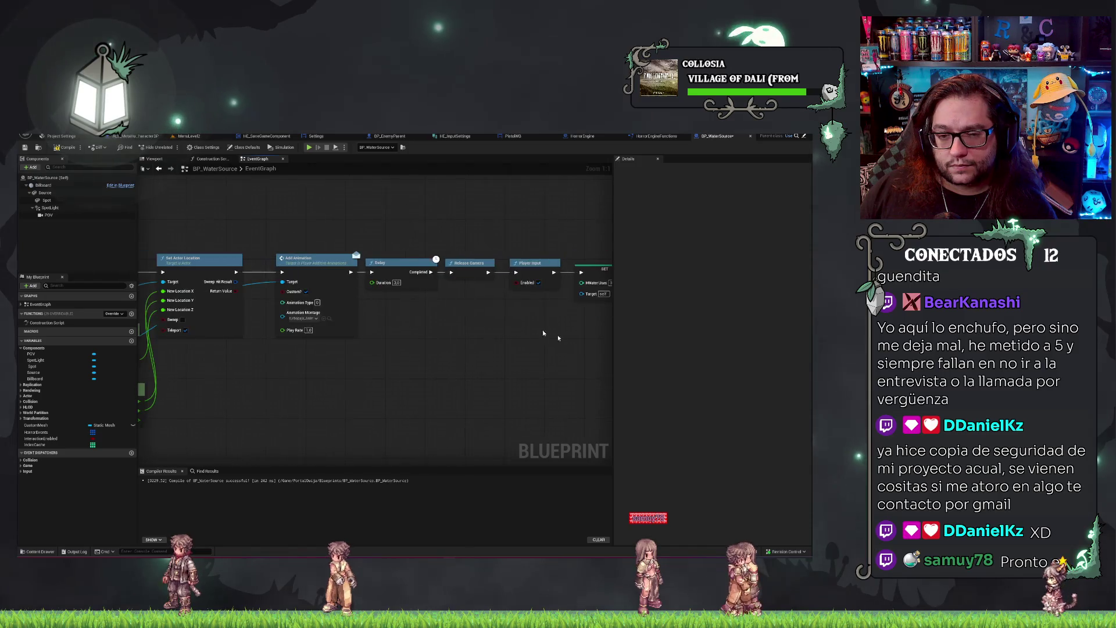
# Filter SpotLight properties by 'visi', compile, and inspect the SET node reporting an error.
pyautogui.click(71, 208)
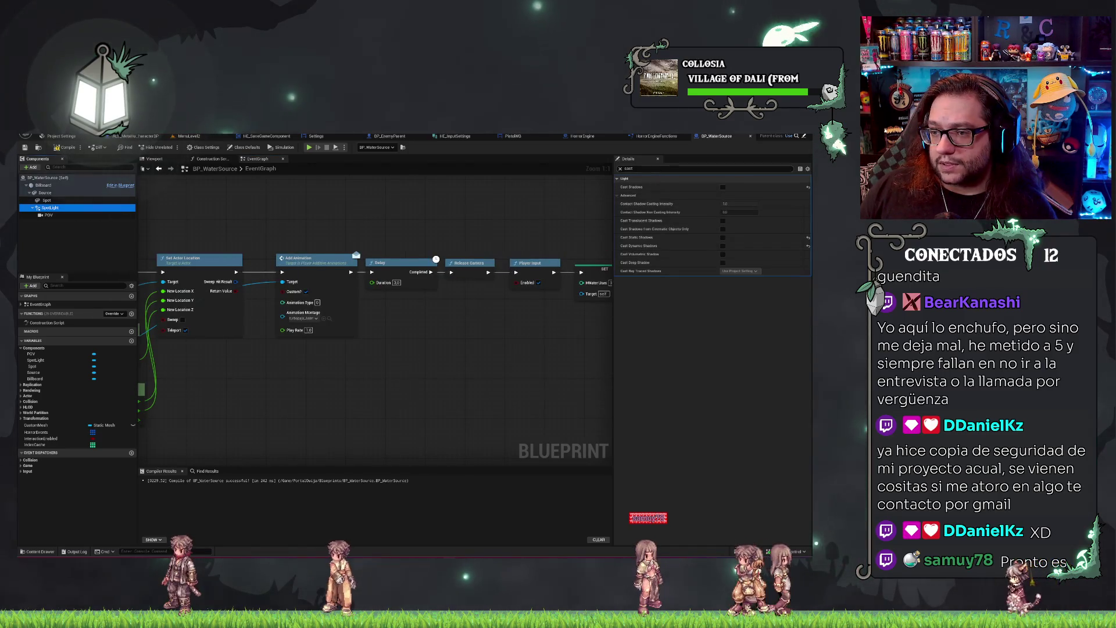
pyautogui.write('visi')
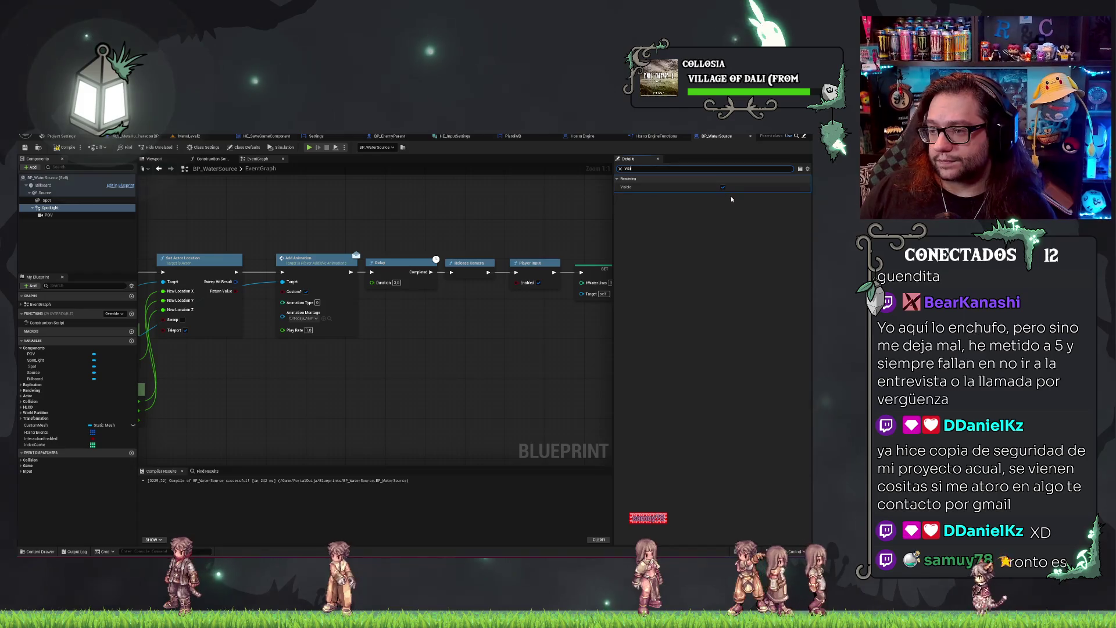
pyautogui.click(25, 148)
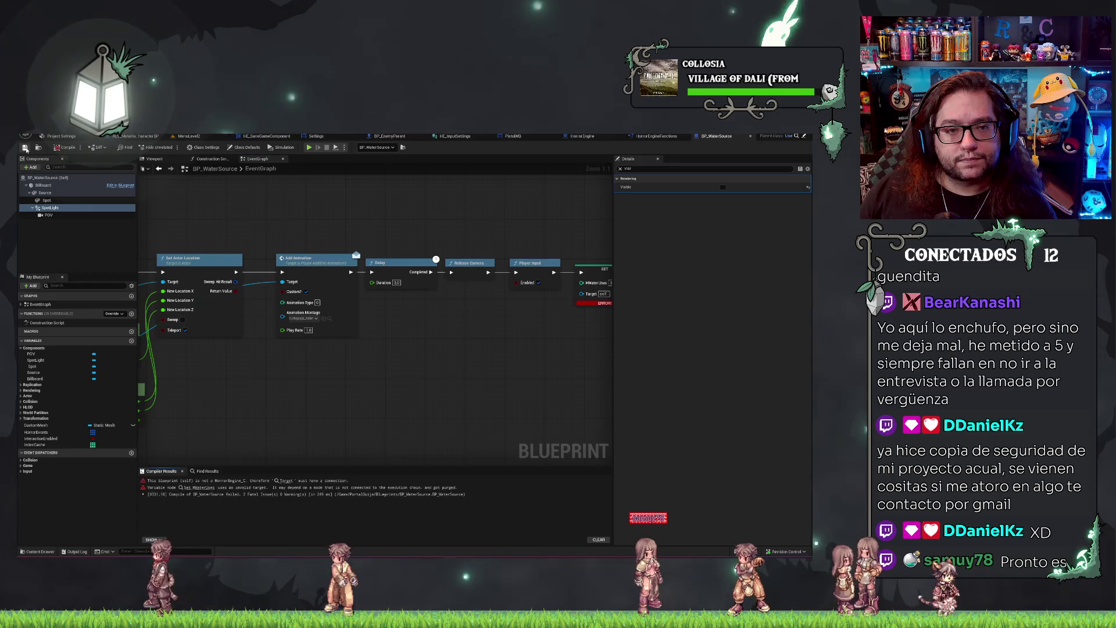
pyautogui.moveTo(413, 219); pyautogui.dragTo(329, 227)
pyautogui.click(392, 280)
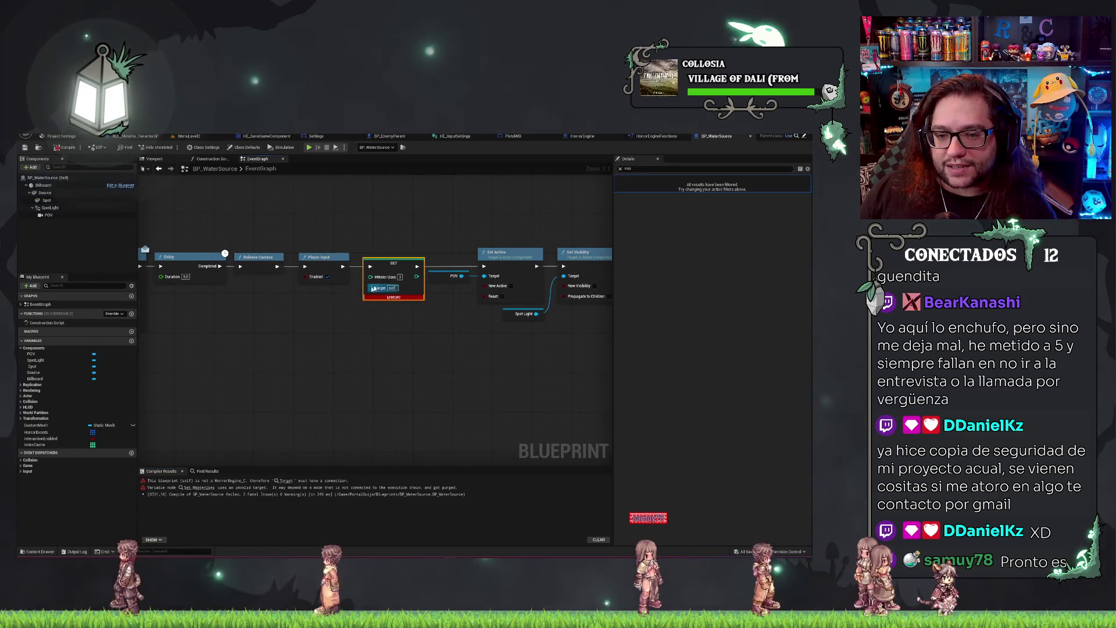
pyautogui.moveTo(377, 299); pyautogui.dragTo(530, 293)
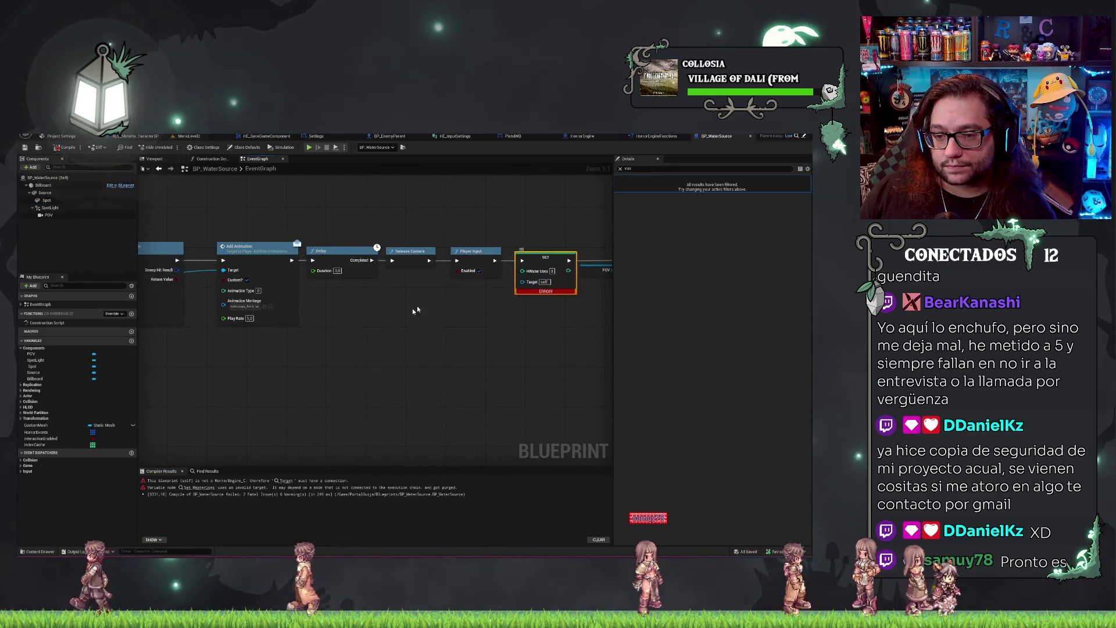
pyautogui.scroll(-2, 331, 300)
pyautogui.moveTo(331, 300)
pyautogui.mouseDown()
pyautogui.moveTo(100, 301)
pyautogui.moveTo(121, 302)
pyautogui.mouseUp()
pyautogui.scroll(2, 306, 335)
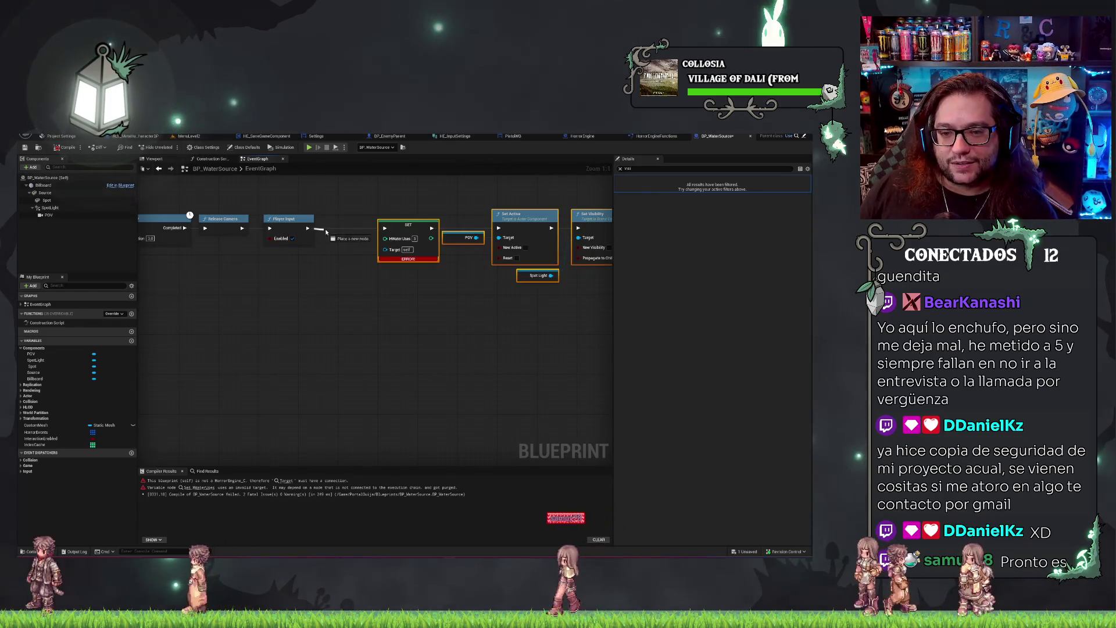
# Wire a Get Player node's As Master into the SET Target, compile and save, then play MenuLevel2.
pyautogui.moveTo(307, 228); pyautogui.dragTo(327, 231)
pyautogui.write('get pla')
pyautogui.press('Return')
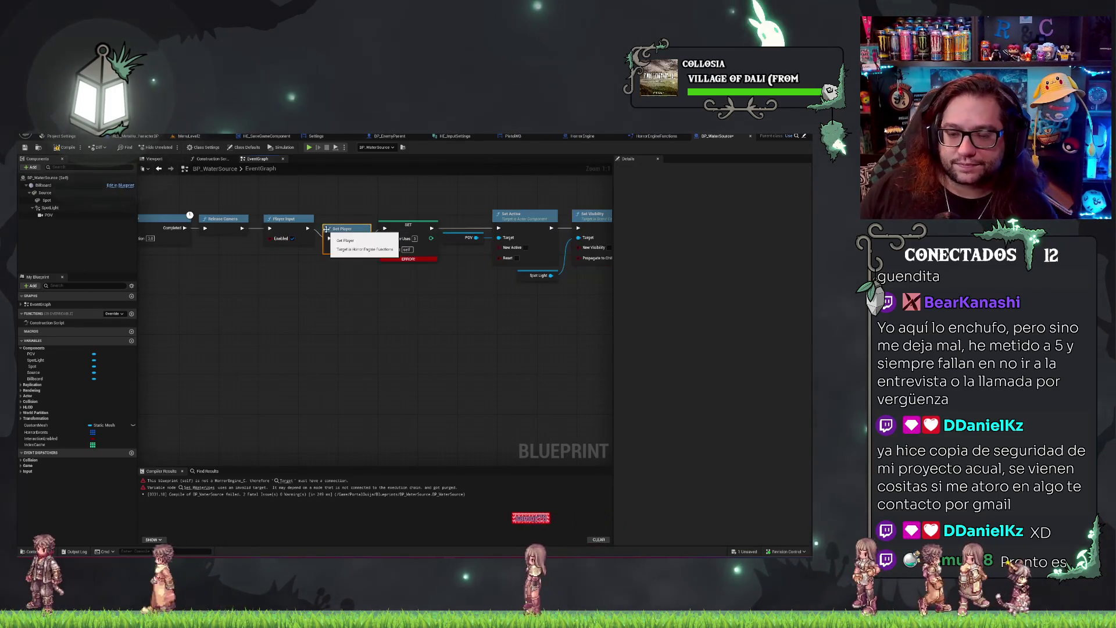
pyautogui.moveTo(364, 248); pyautogui.dragTo(385, 249)
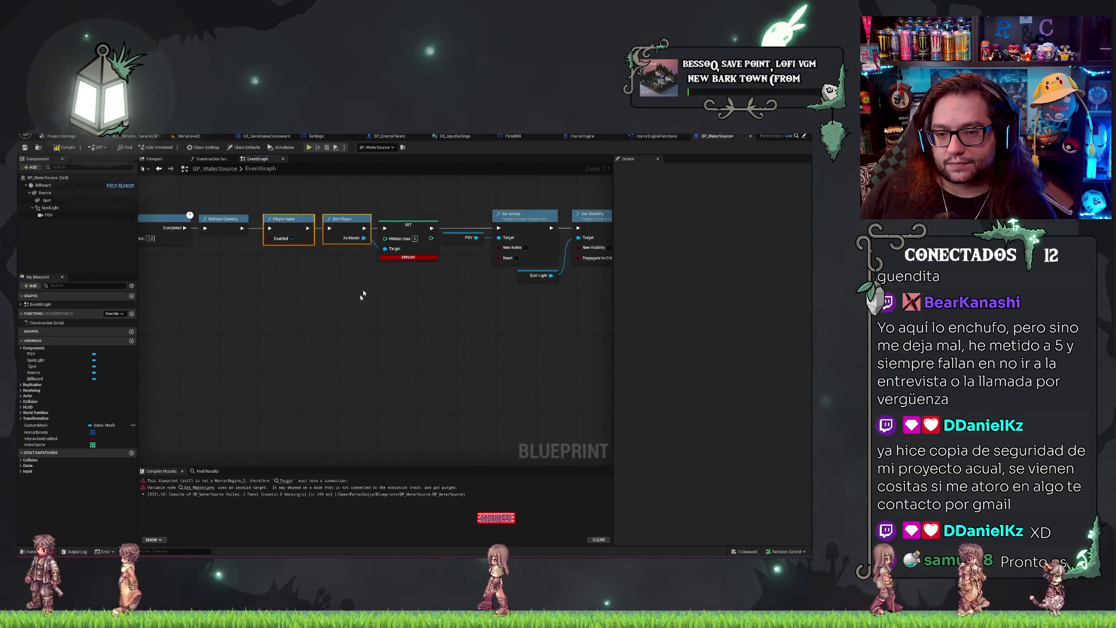
pyautogui.click(24, 148)
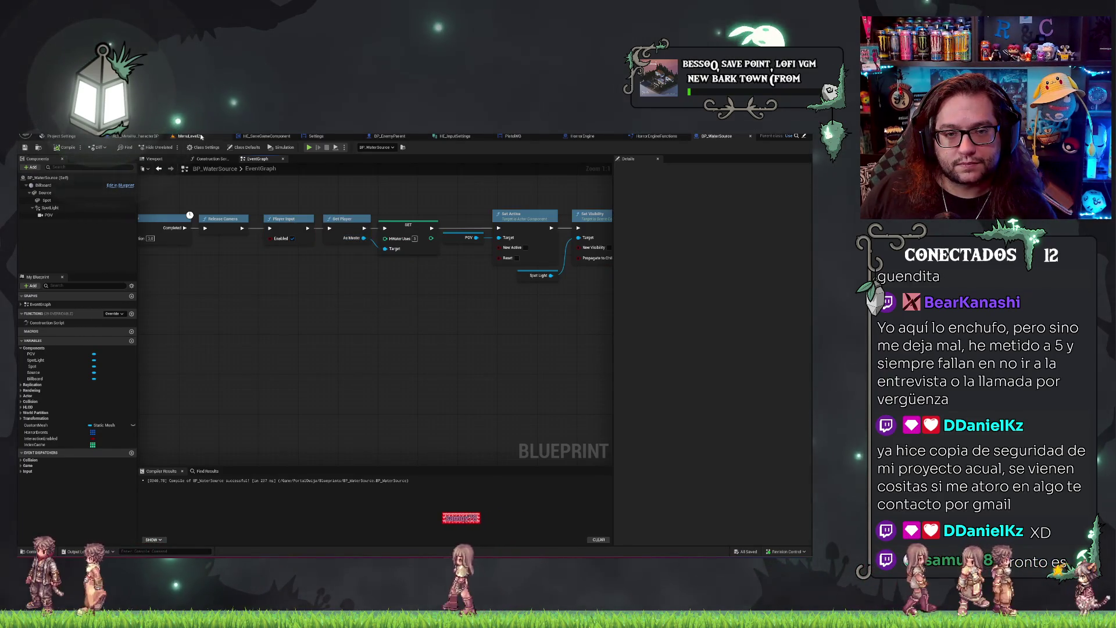
pyautogui.click(201, 137)
pyautogui.click(187, 148)
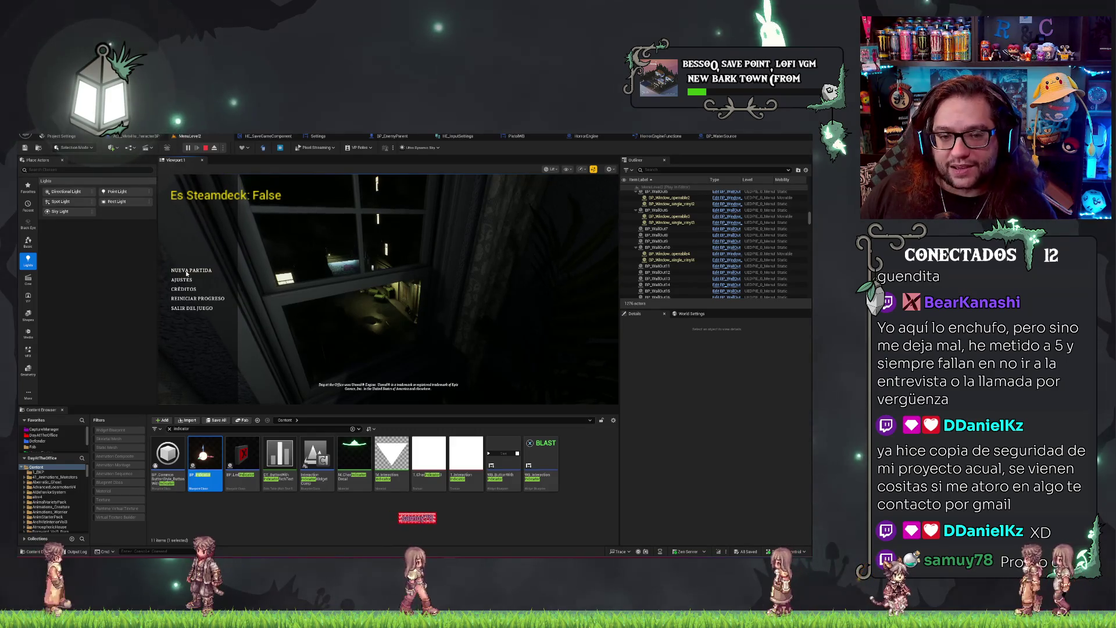
# Start a new game from the main menu, play through, then stop the session with Escape.
pyautogui.click(186, 271)
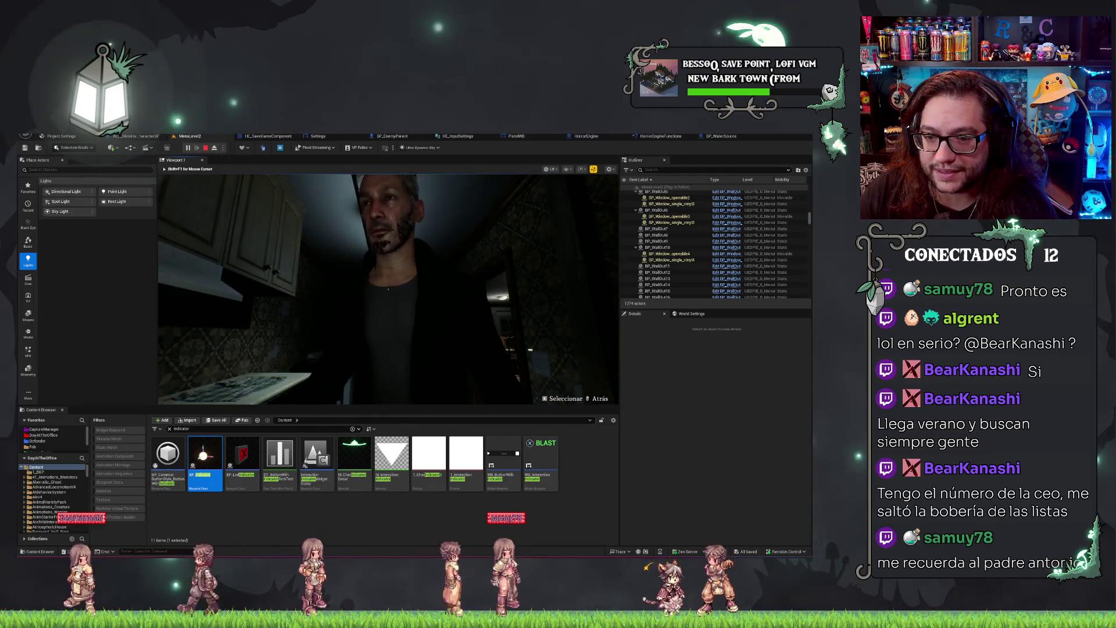
pyautogui.press('Escape')
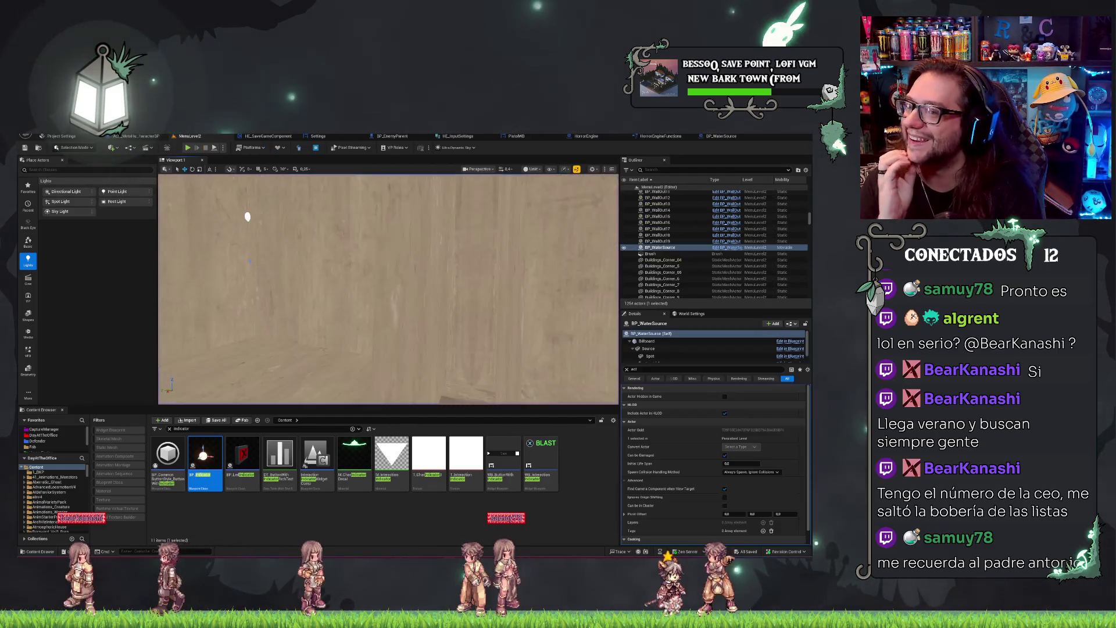
pyautogui.moveTo(388, 289)
pyautogui.mouseDown()
pyautogui.moveTo(337, 273)
pyautogui.moveTo(407, 245)
pyautogui.moveTo(606, 200)
pyautogui.mouseUp()
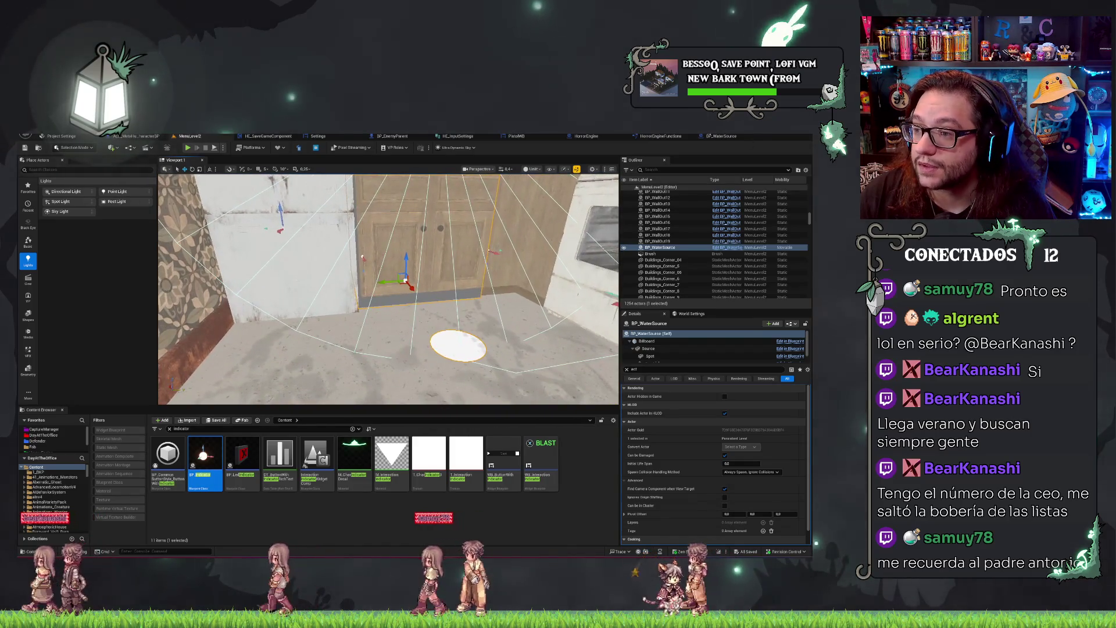
pyautogui.click(721, 136)
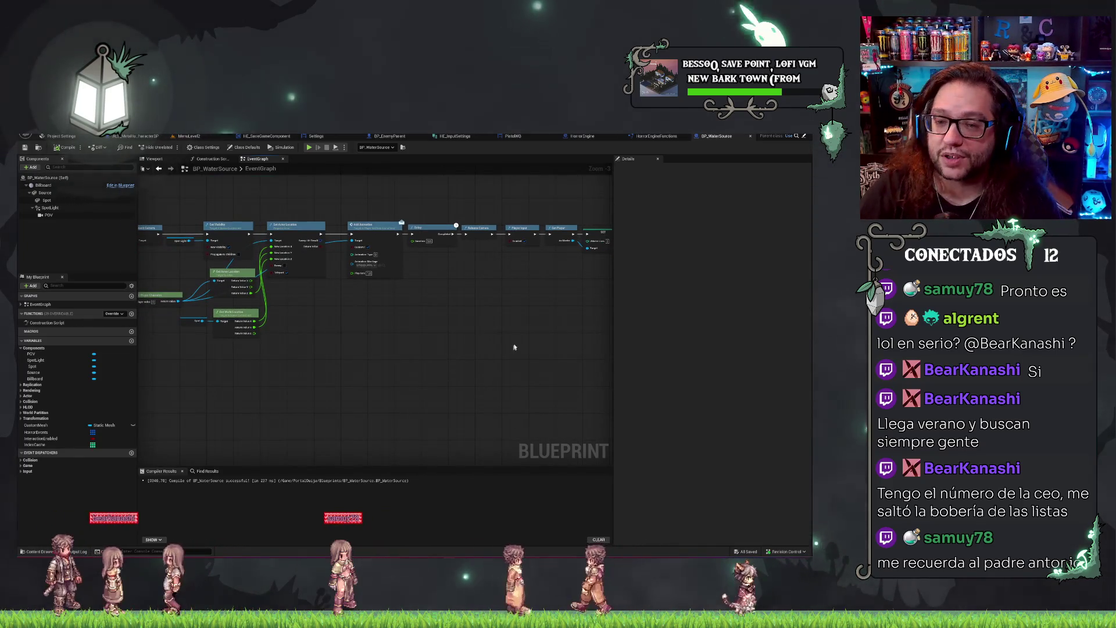
pyautogui.moveTo(462, 289)
pyautogui.mouseDown()
pyautogui.moveTo(452, 286)
pyautogui.moveTo(484, 372)
pyautogui.mouseUp()
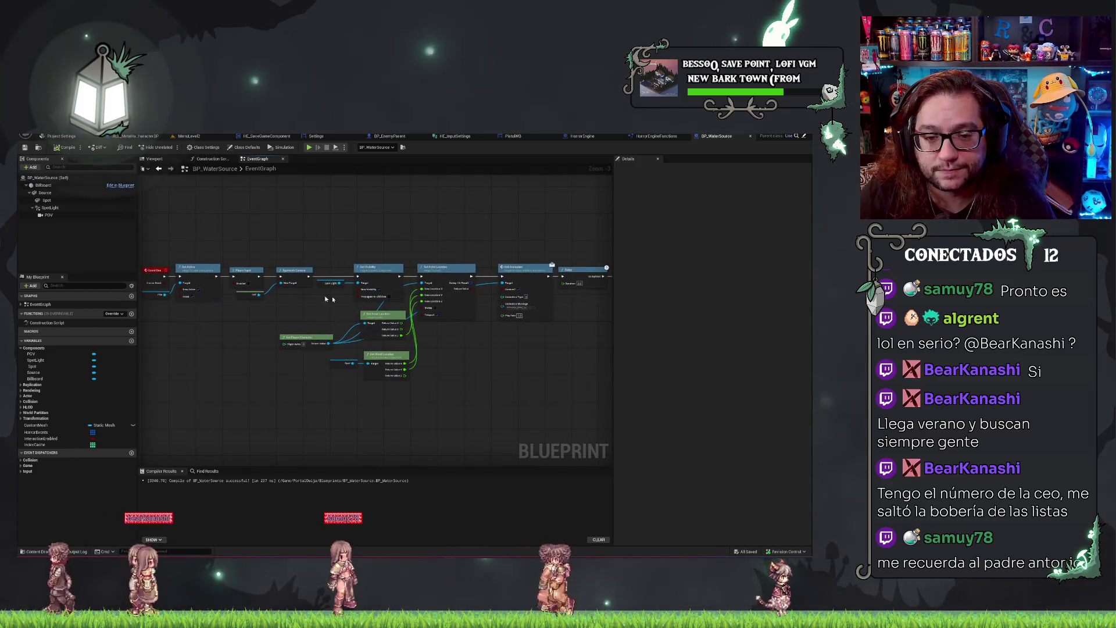
pyautogui.moveTo(222, 333)
pyautogui.mouseDown()
pyautogui.moveTo(97, 319)
pyautogui.moveTo(87, 279)
pyautogui.moveTo(88, 319)
pyautogui.mouseUp()
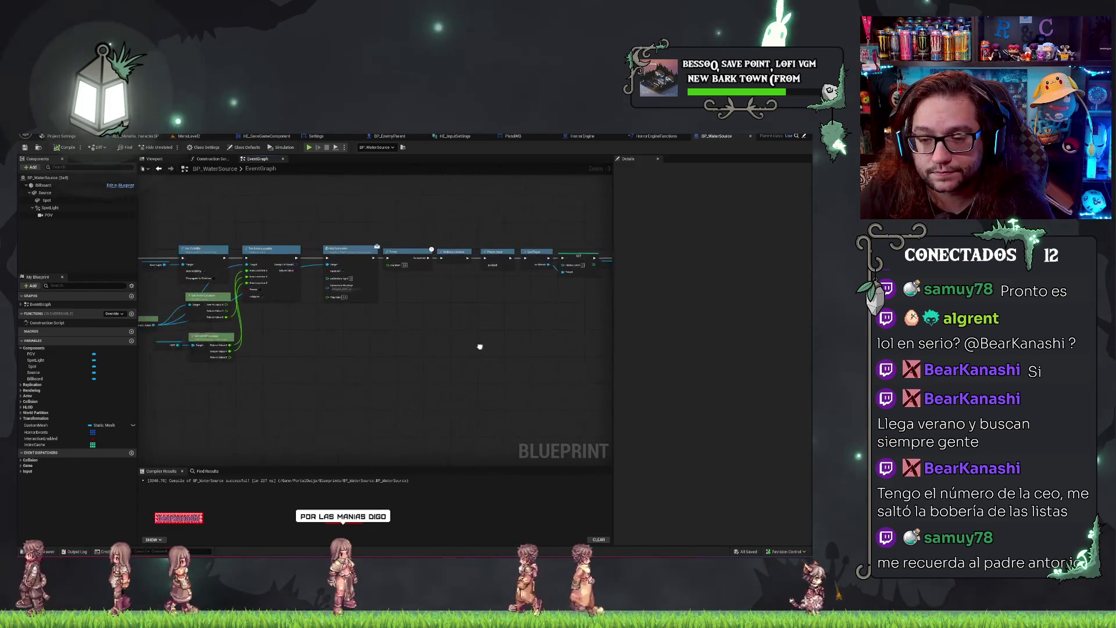
pyautogui.click(190, 136)
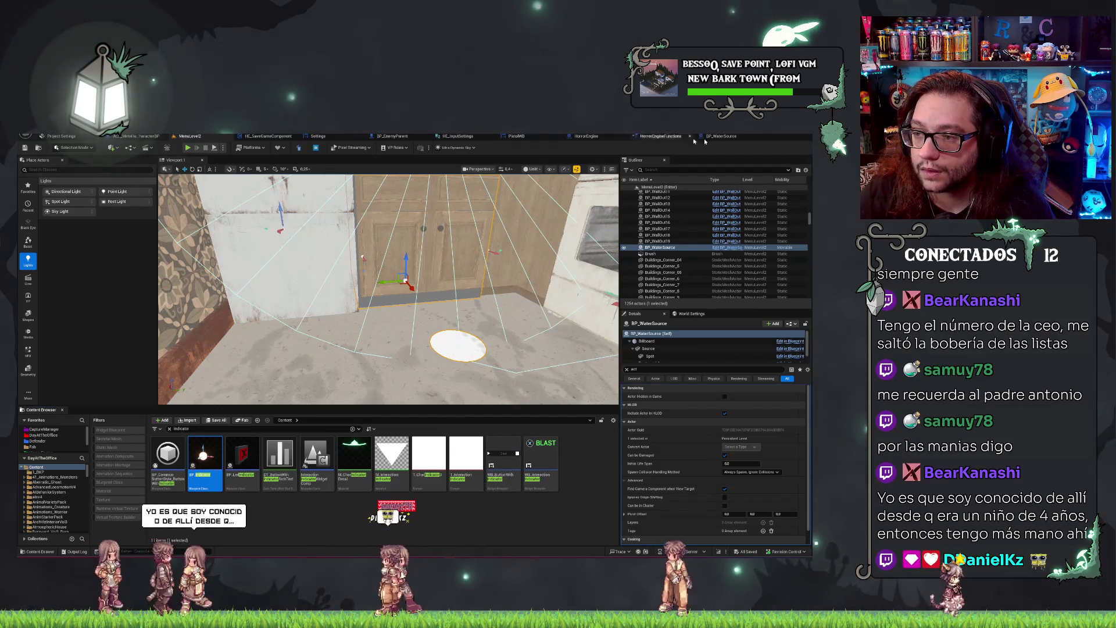
# Navigate the Content Browser to PortalOuija > CharacterDesign > MainCharacter > Animations > Procesadas.
pyautogui.click(325, 511)
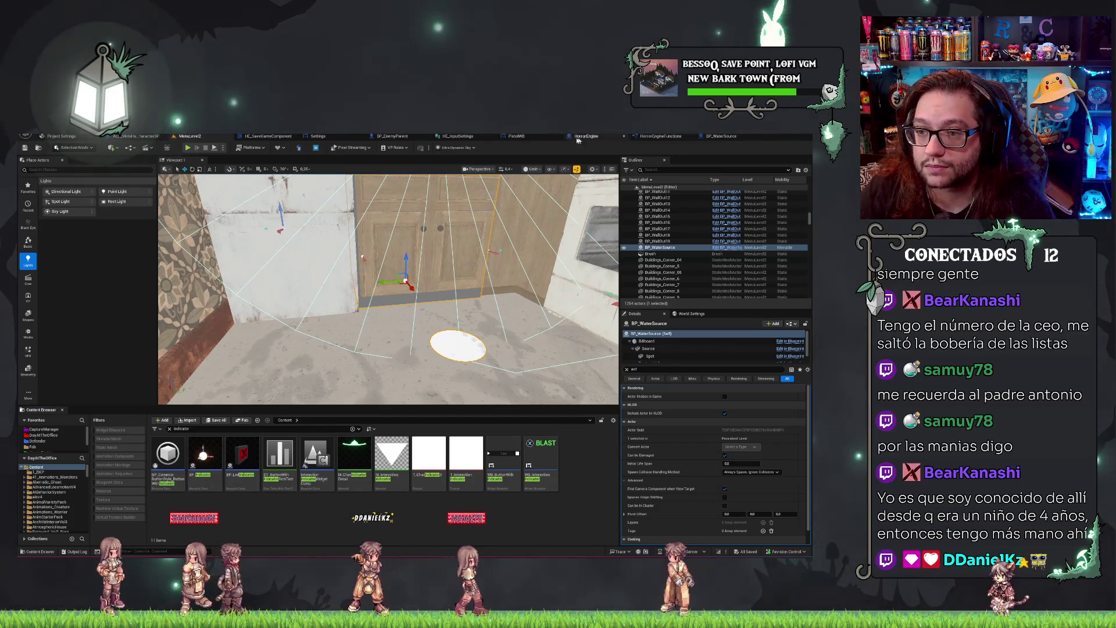
pyautogui.scroll(-2, 58, 439)
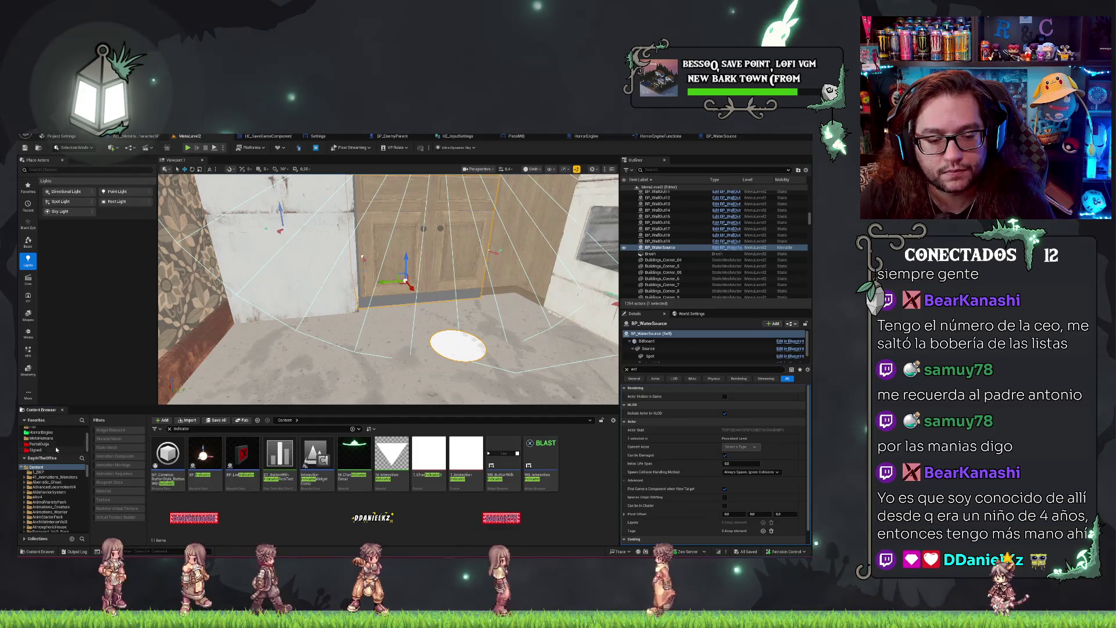
pyautogui.click(58, 450)
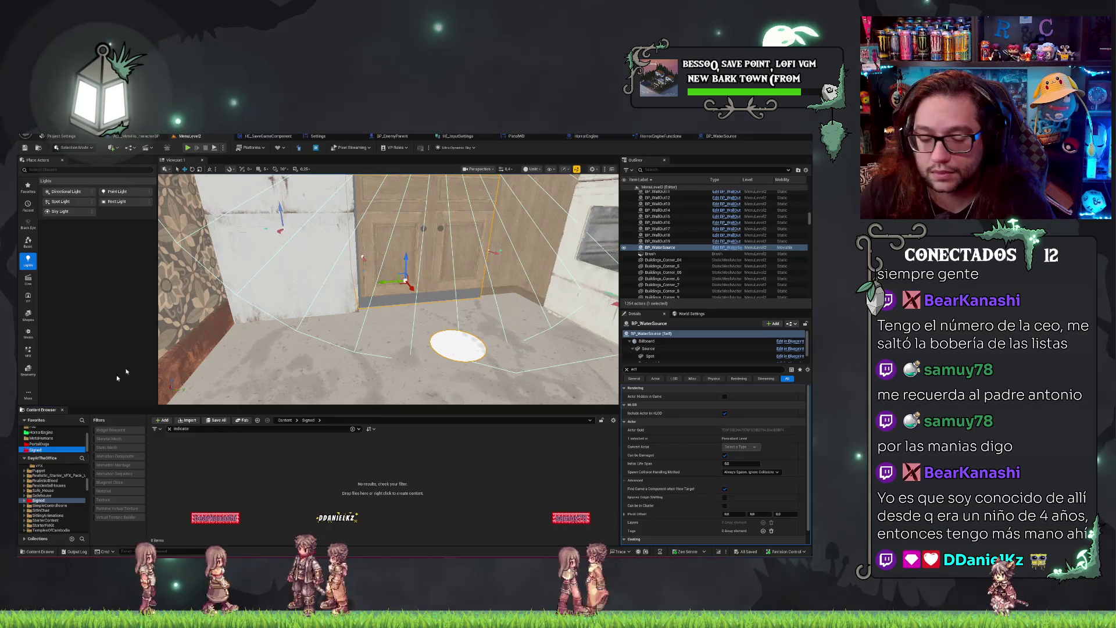
pyautogui.click(170, 428)
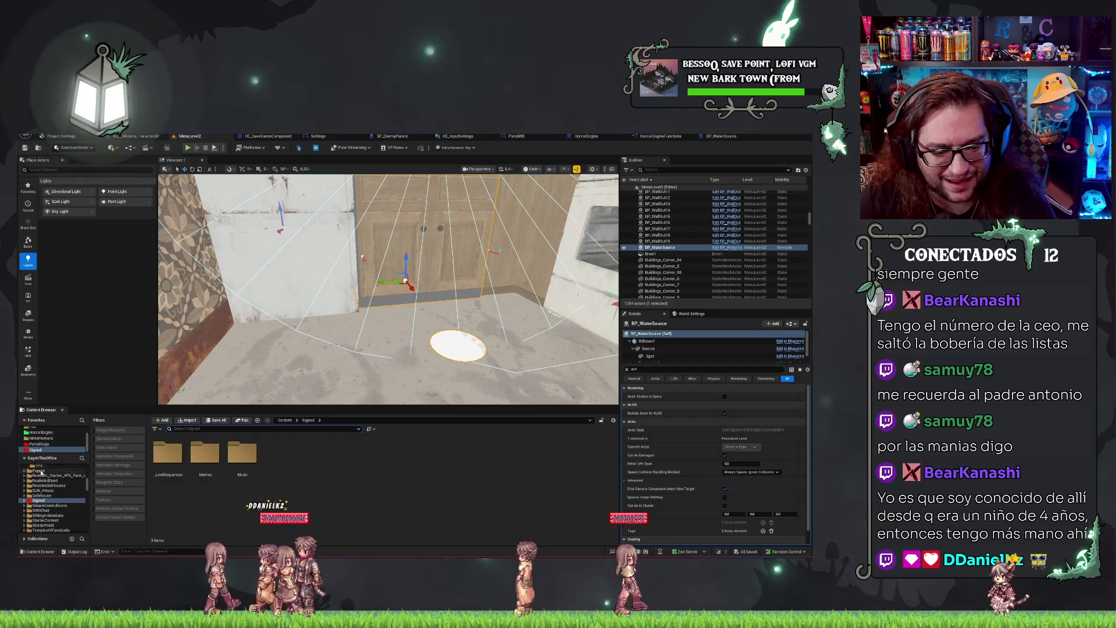
pyautogui.click(52, 444)
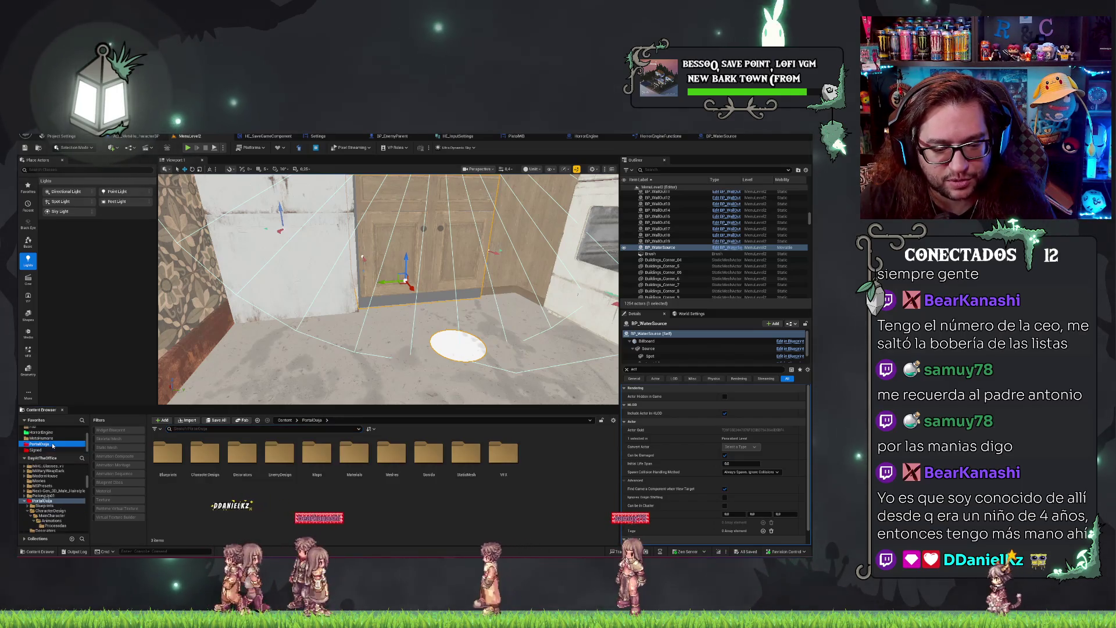
pyautogui.doubleClick(208, 461)
pyautogui.click(180, 459)
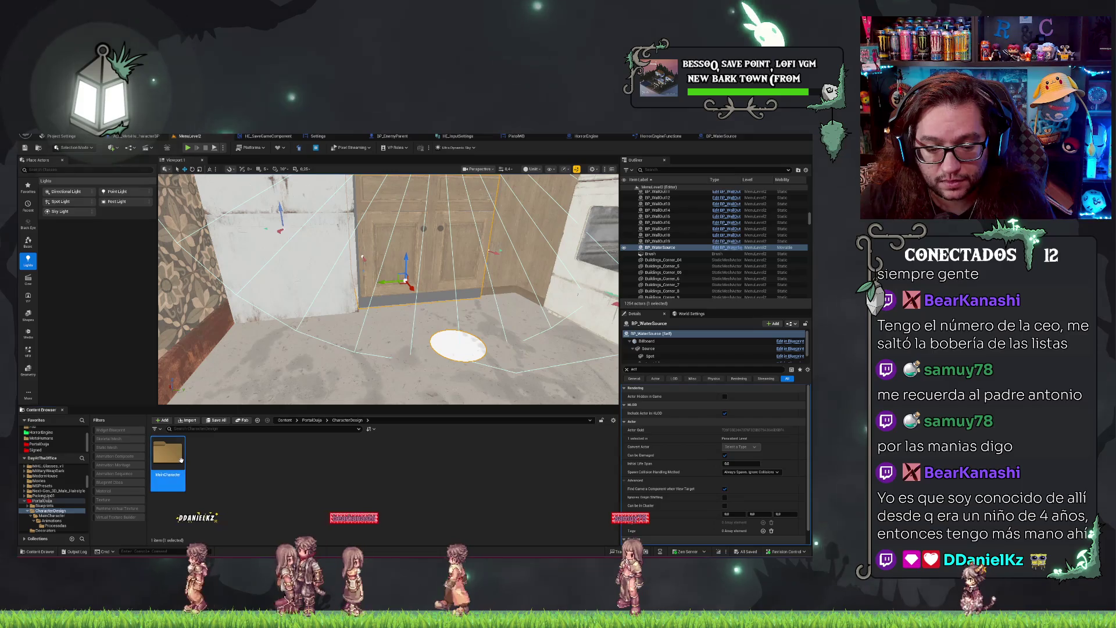
pyautogui.doubleClick(168, 454)
pyautogui.doubleClick(167, 455)
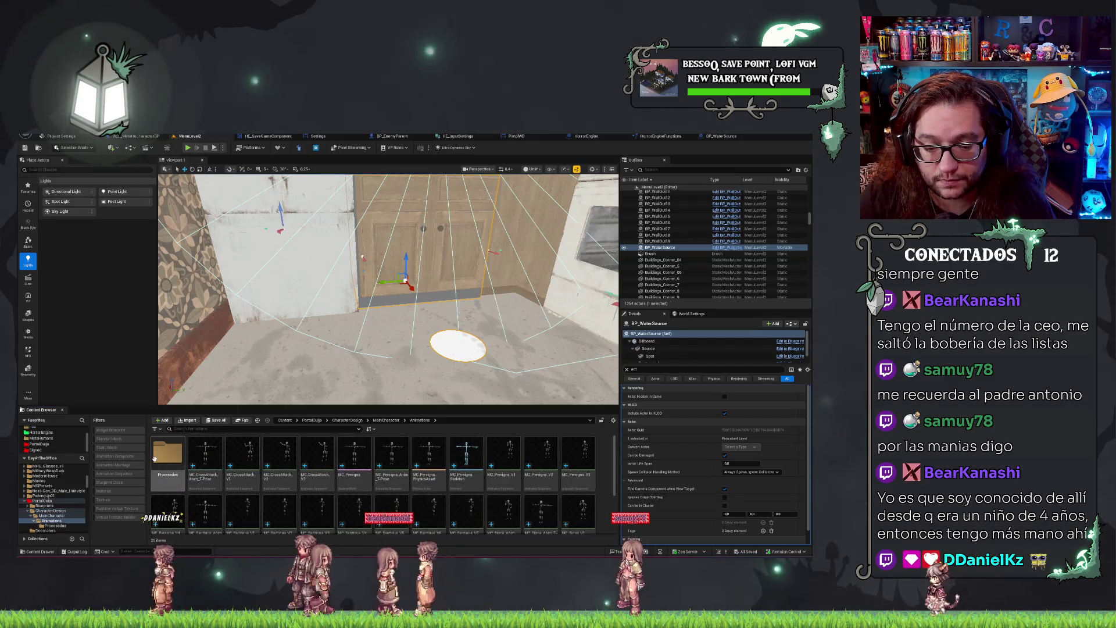
pyautogui.doubleClick(168, 455)
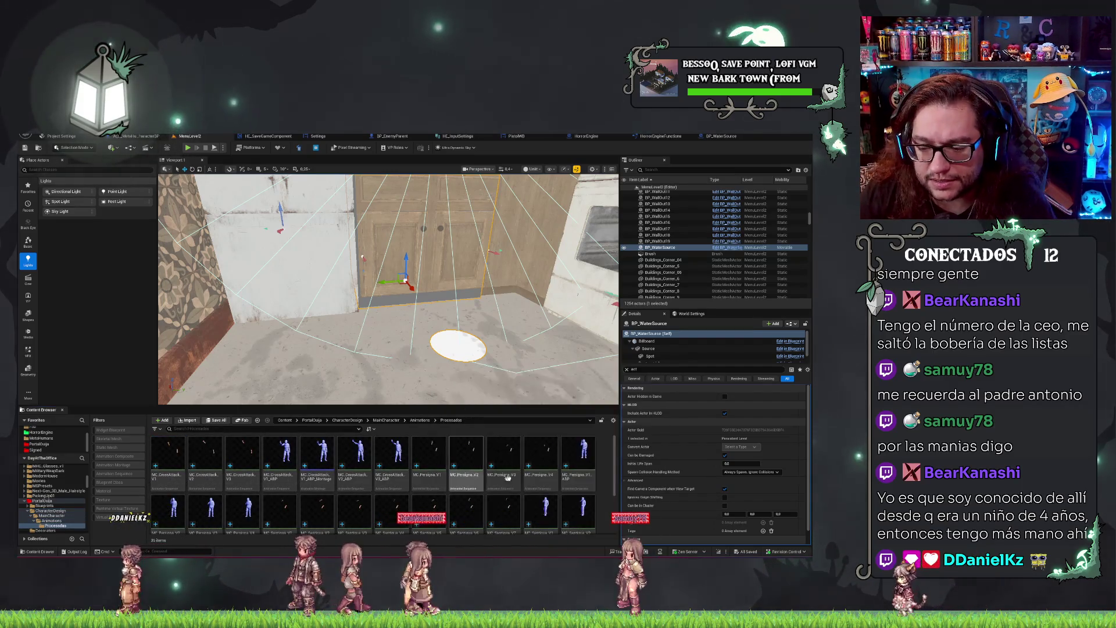
pyautogui.scroll(-1, 553, 480)
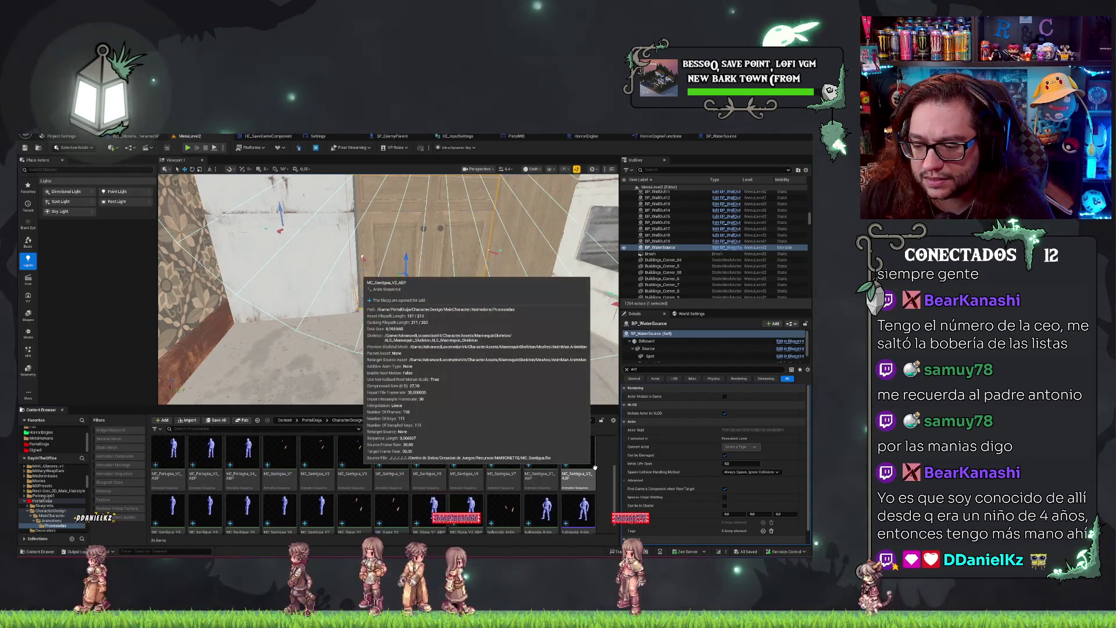
pyautogui.scroll(-1, 573, 496)
pyautogui.scroll(-1, 574, 495)
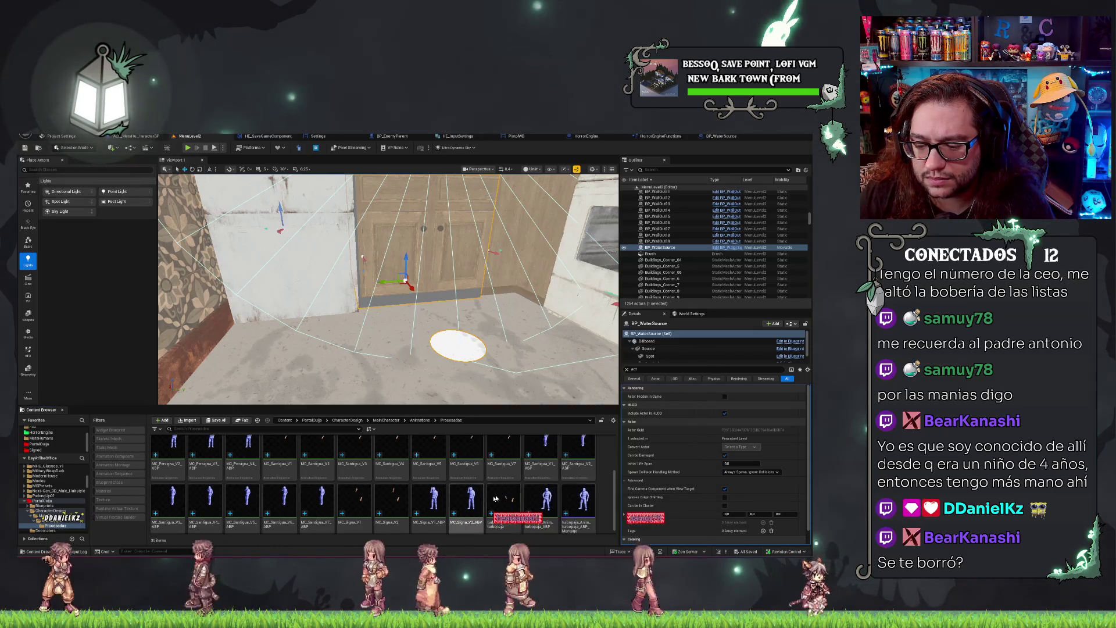
pyautogui.scroll(-1, 501, 485)
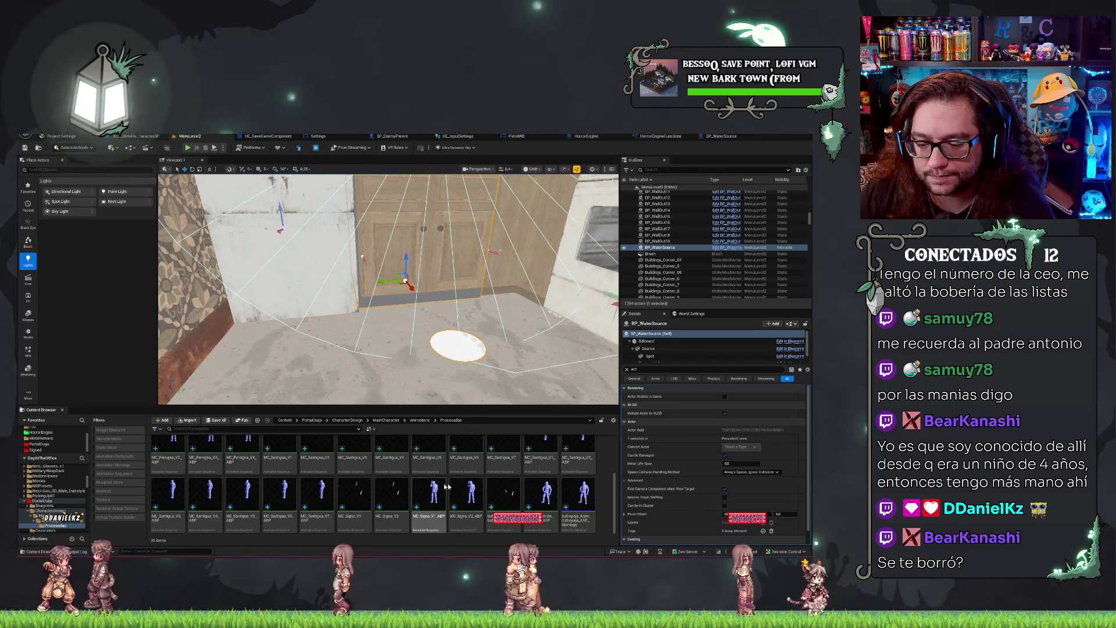
# Create an AnimMontage from MC_Signa_V1_ABP with the default name and open it.
pyautogui.click(443, 491)
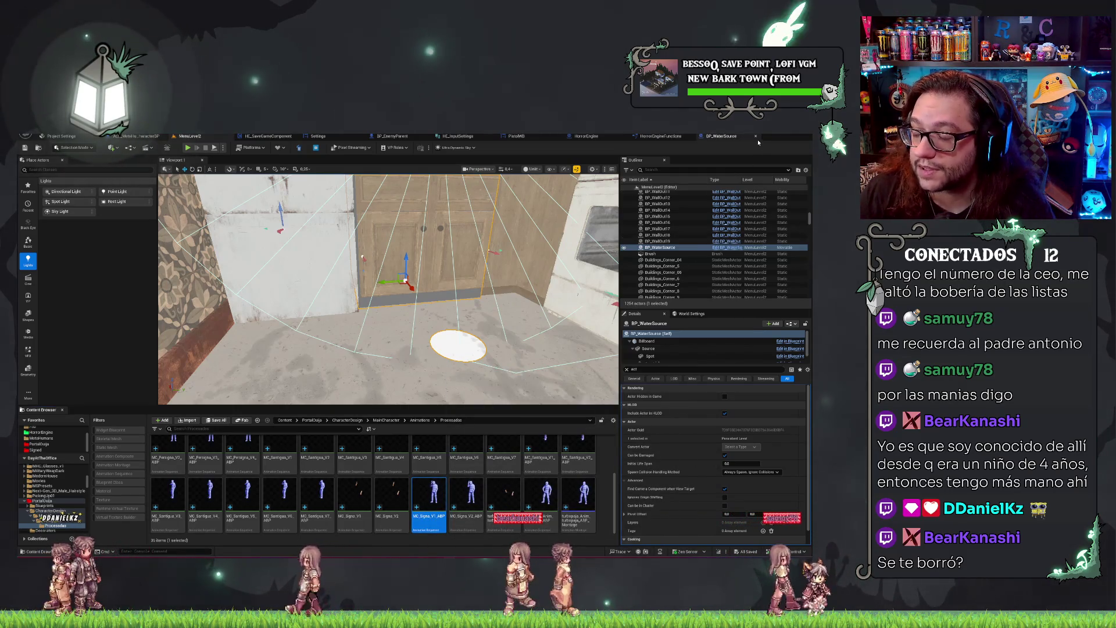
pyautogui.rightClick(442, 493)
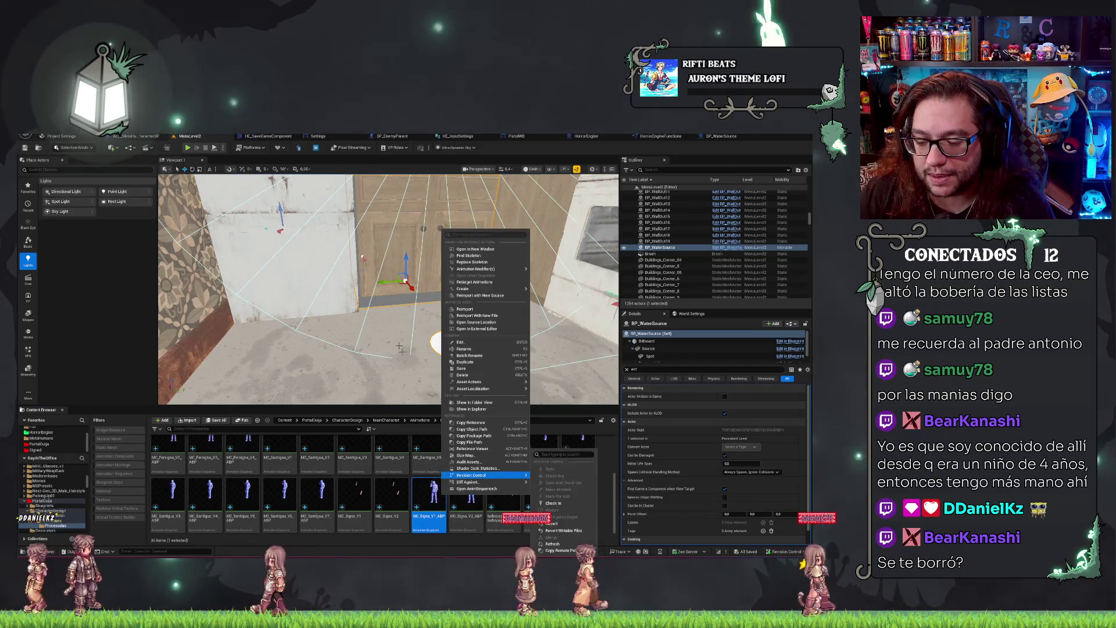
pyautogui.moveTo(474, 288)
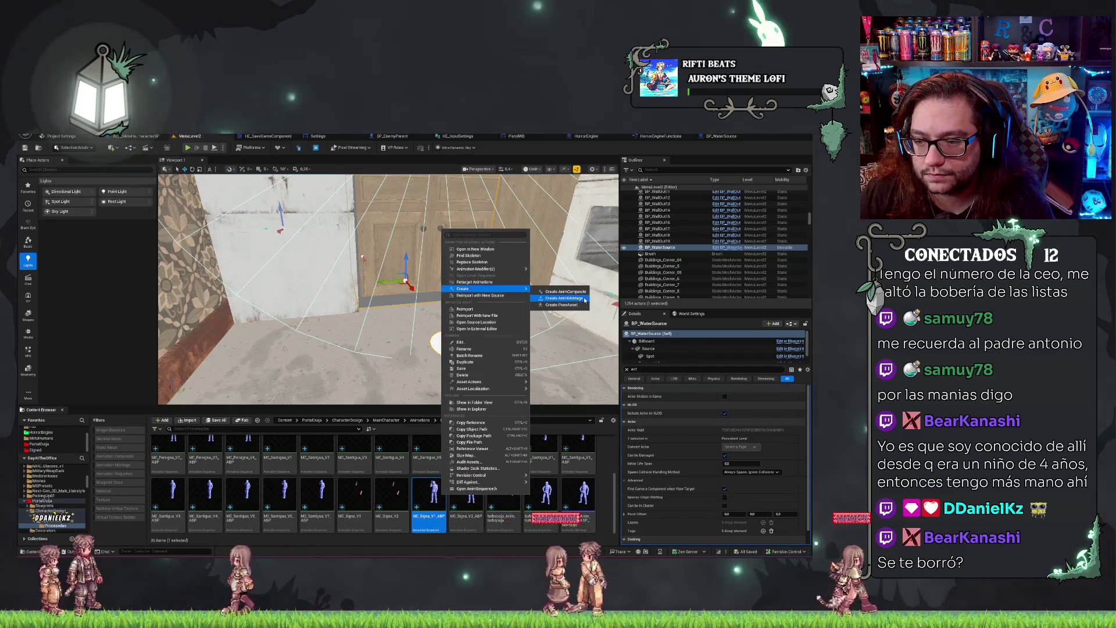
pyautogui.click(558, 291)
pyautogui.press('Return')
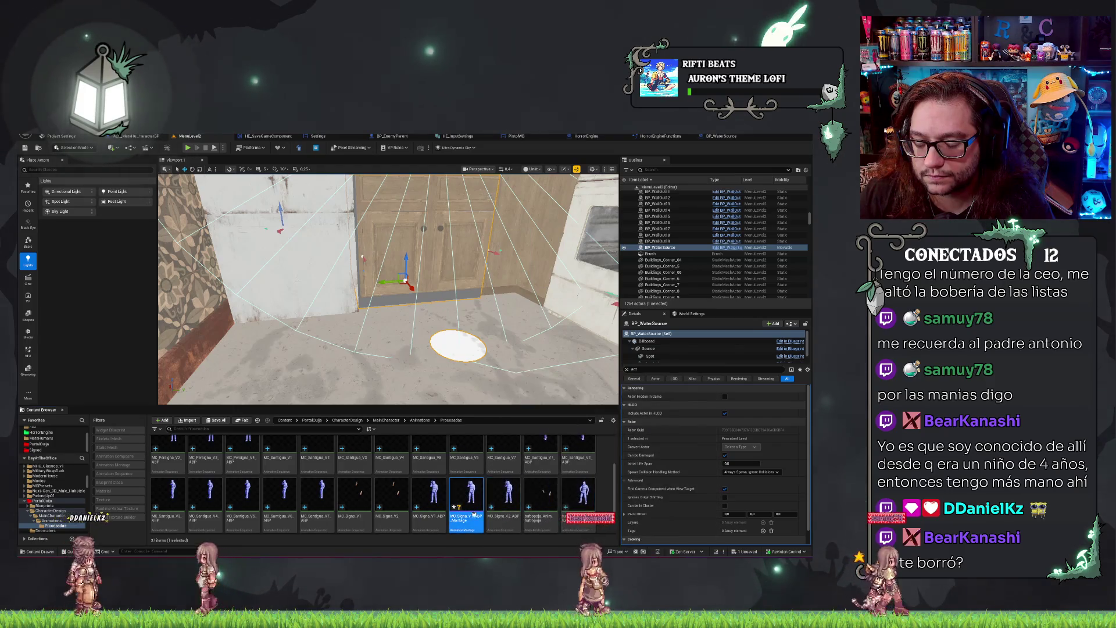
pyautogui.doubleClick(473, 516)
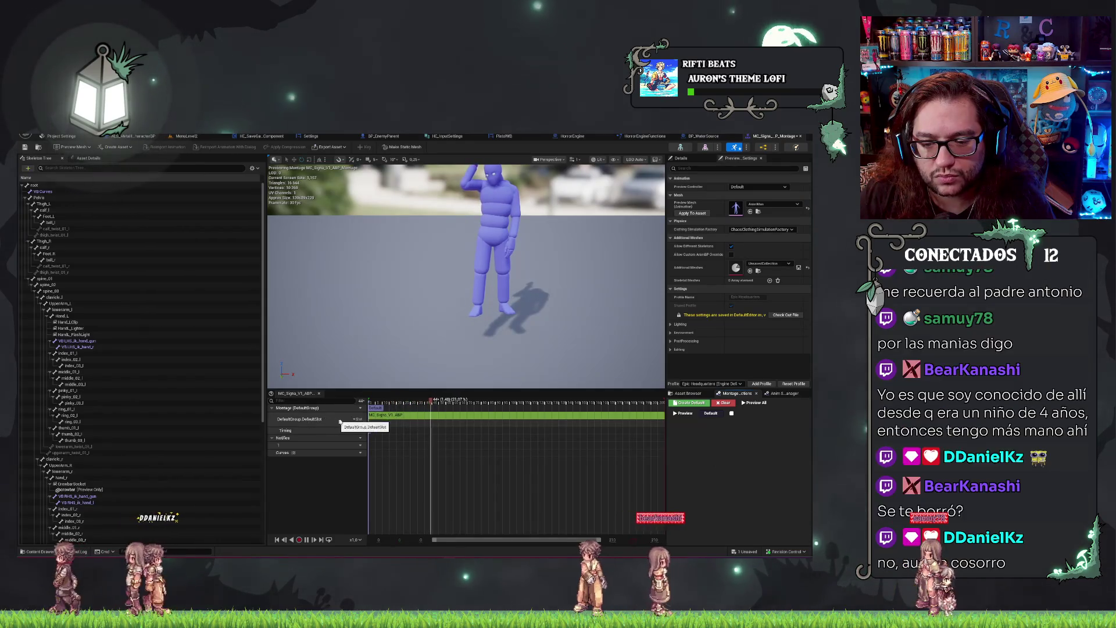
# Check the montage's slot name list, save MC_Signa_V1_ABP_Montage, and return to BP_WaterSource's graph.
pyautogui.click(355, 419)
pyautogui.moveTo(369, 435)
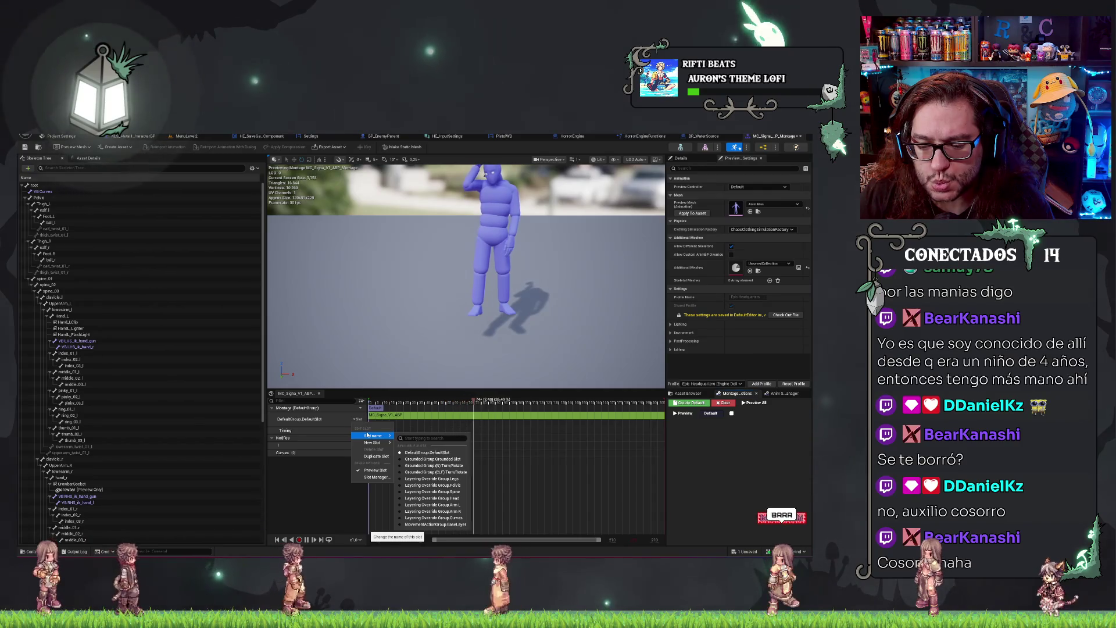
pyautogui.click(318, 510)
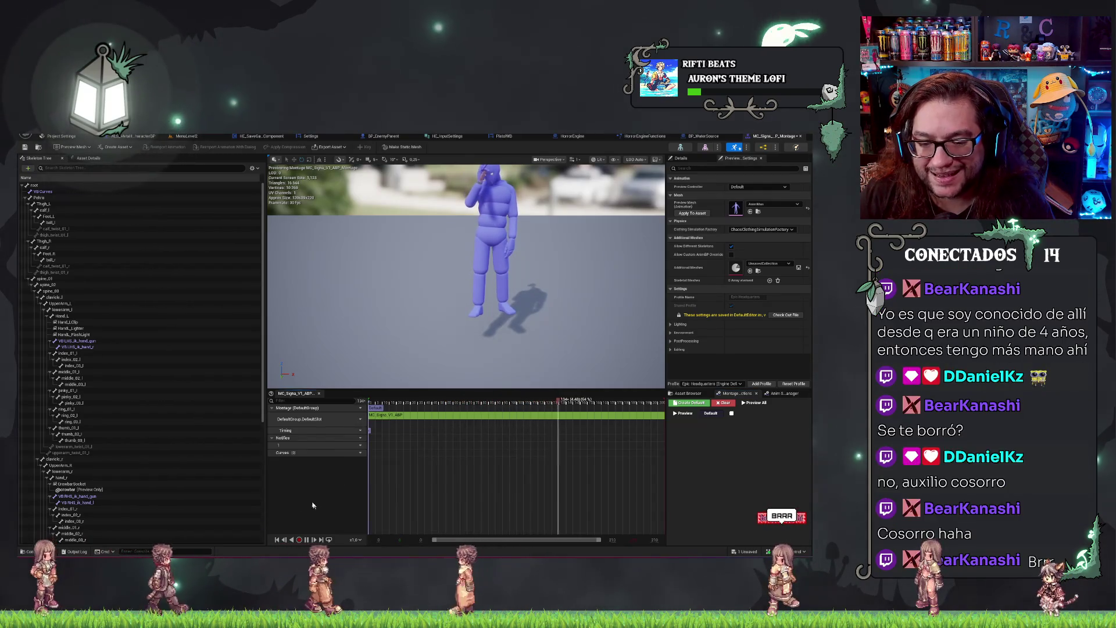
pyautogui.hotkey('ctrl', 's')
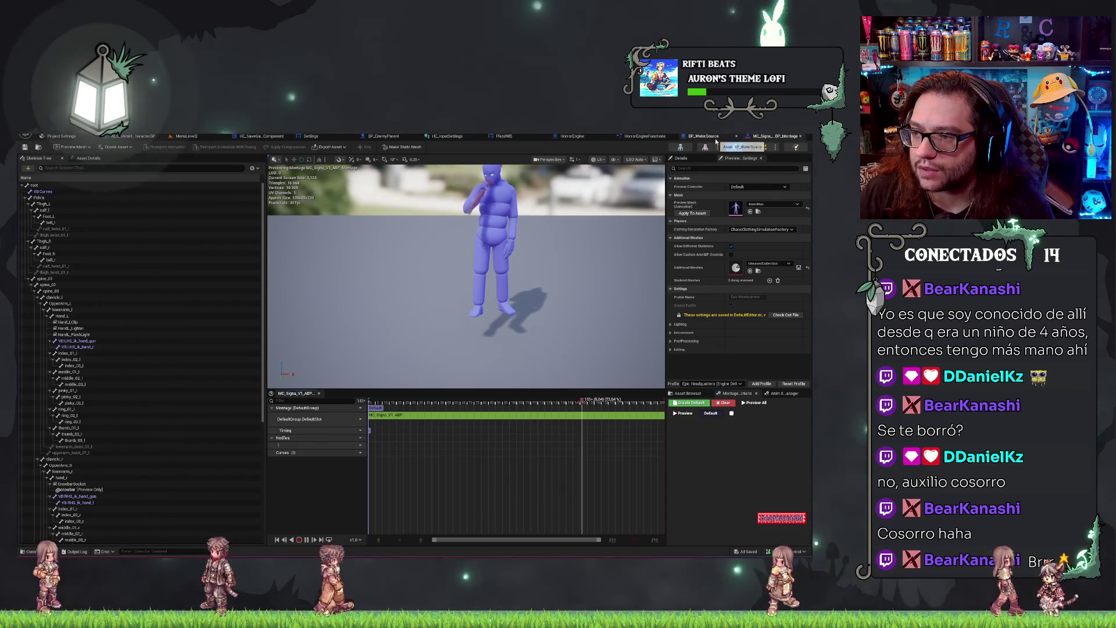
pyautogui.click(701, 137)
pyautogui.scroll(1, 445, 211)
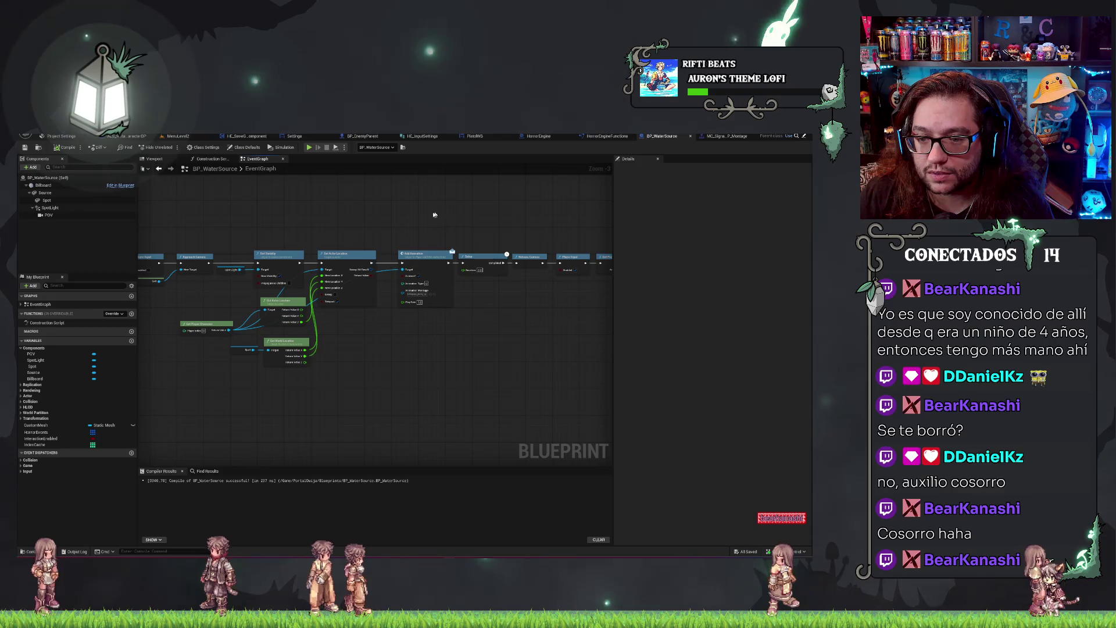
# Duplicate the Add Animation node and connect Get Player Character to its target.
pyautogui.scroll(1, 386, 209)
pyautogui.scroll(-2, 401, 236)
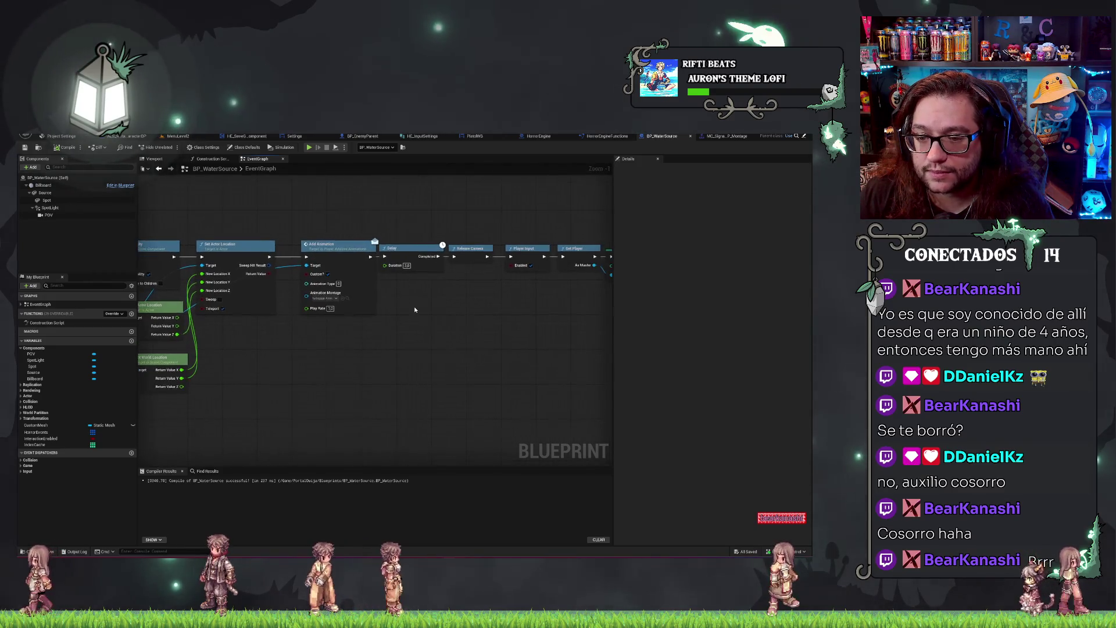
pyautogui.moveTo(396, 227)
pyautogui.mouseDown()
pyautogui.moveTo(669, 340)
pyautogui.moveTo(584, 330)
pyautogui.mouseUp()
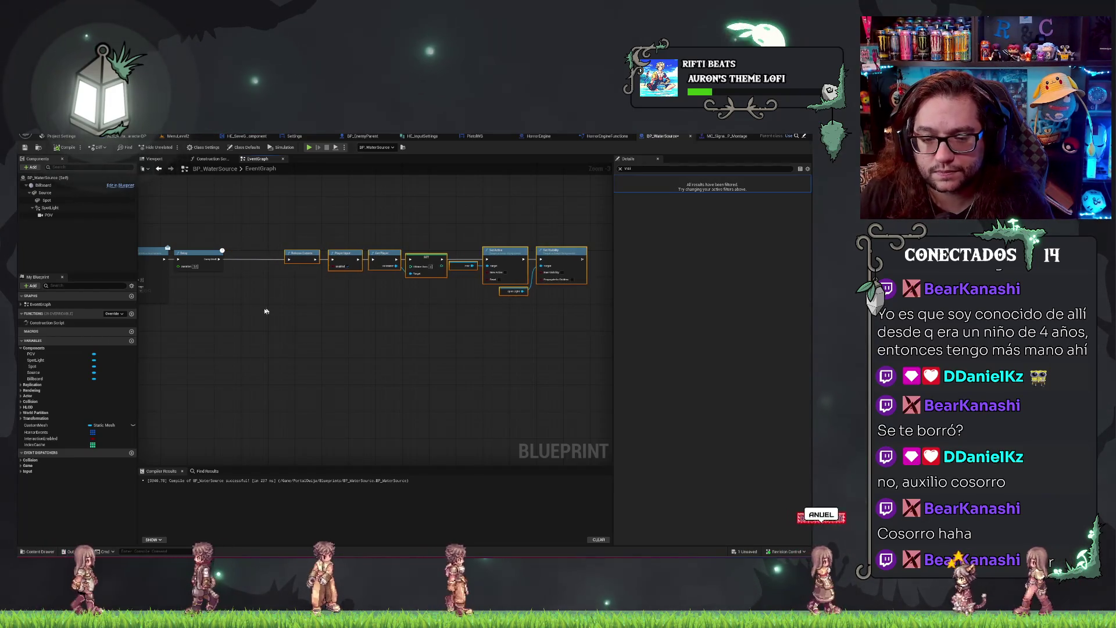
pyautogui.hotkey('ctrl', 'z')
pyautogui.scroll(2, 463, 236)
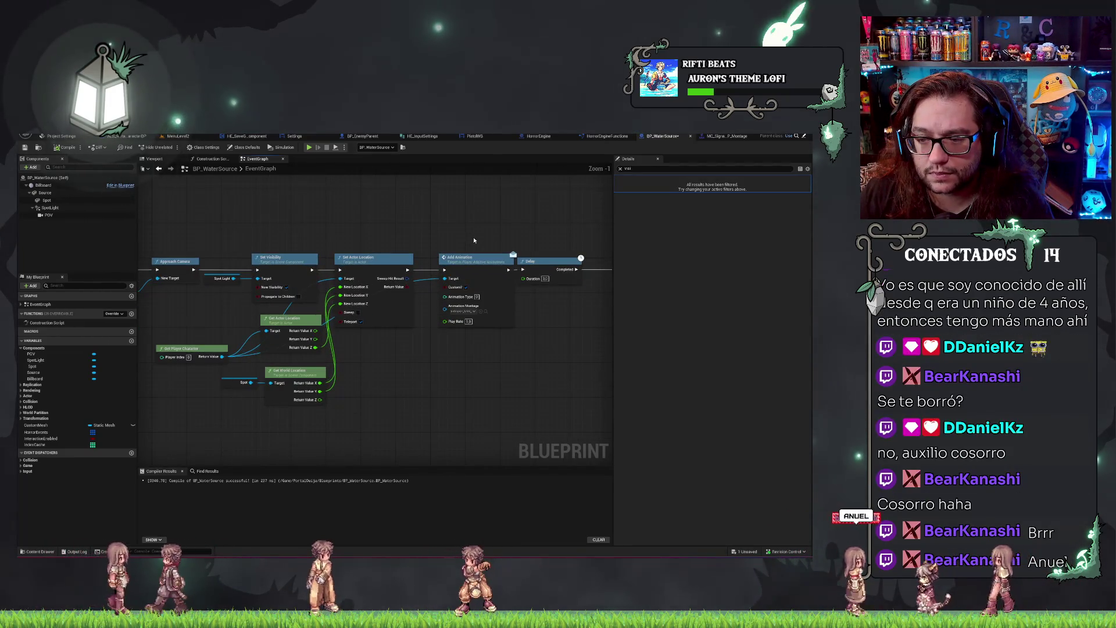
pyautogui.moveTo(370, 225)
pyautogui.mouseDown()
pyautogui.moveTo(413, 233)
pyautogui.moveTo(449, 371)
pyautogui.mouseUp()
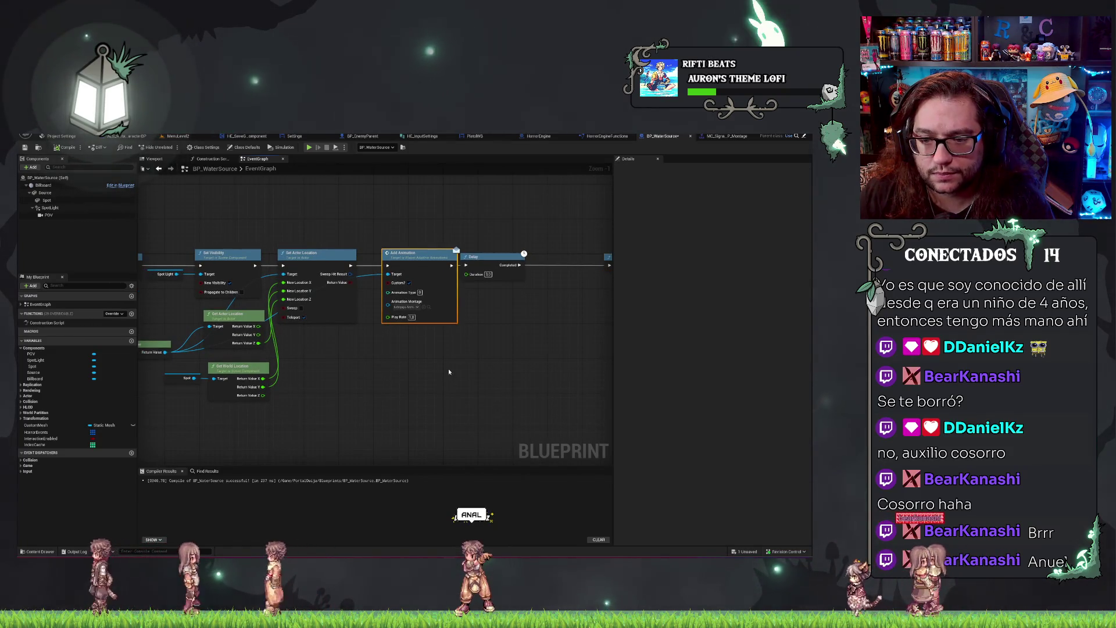
pyautogui.hotkey('ctrl', 'd')
pyautogui.moveTo(212, 341); pyautogui.dragTo(283, 340)
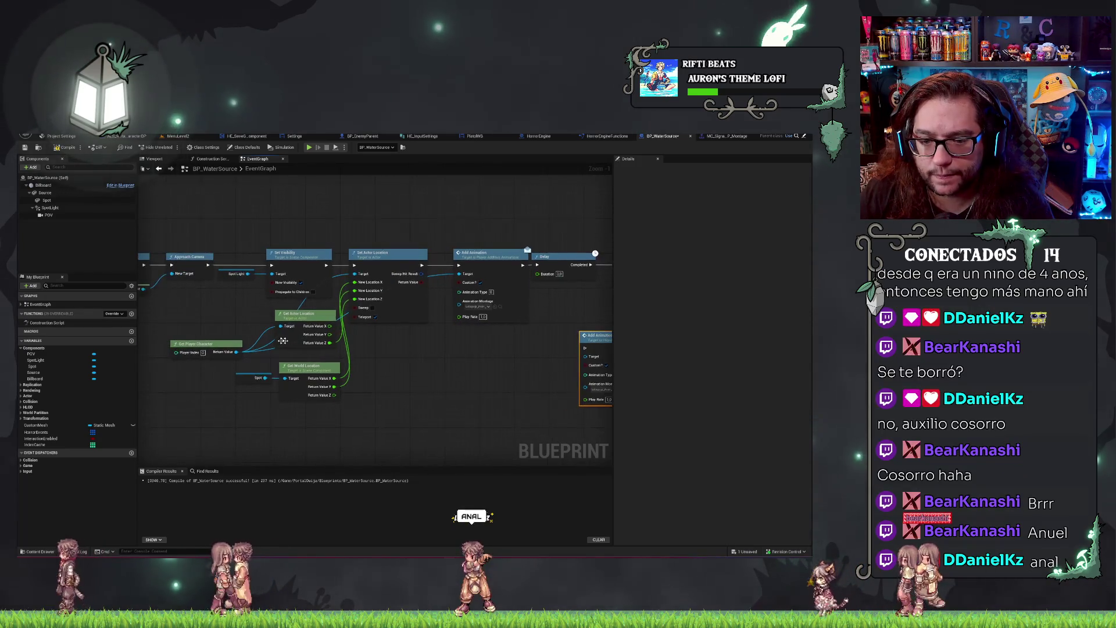
pyautogui.moveTo(590, 363)
pyautogui.mouseDown()
pyautogui.moveTo(379, 357)
pyautogui.moveTo(426, 248)
pyautogui.moveTo(198, 253)
pyautogui.mouseUp()
pyautogui.scroll(-2, 426, 248)
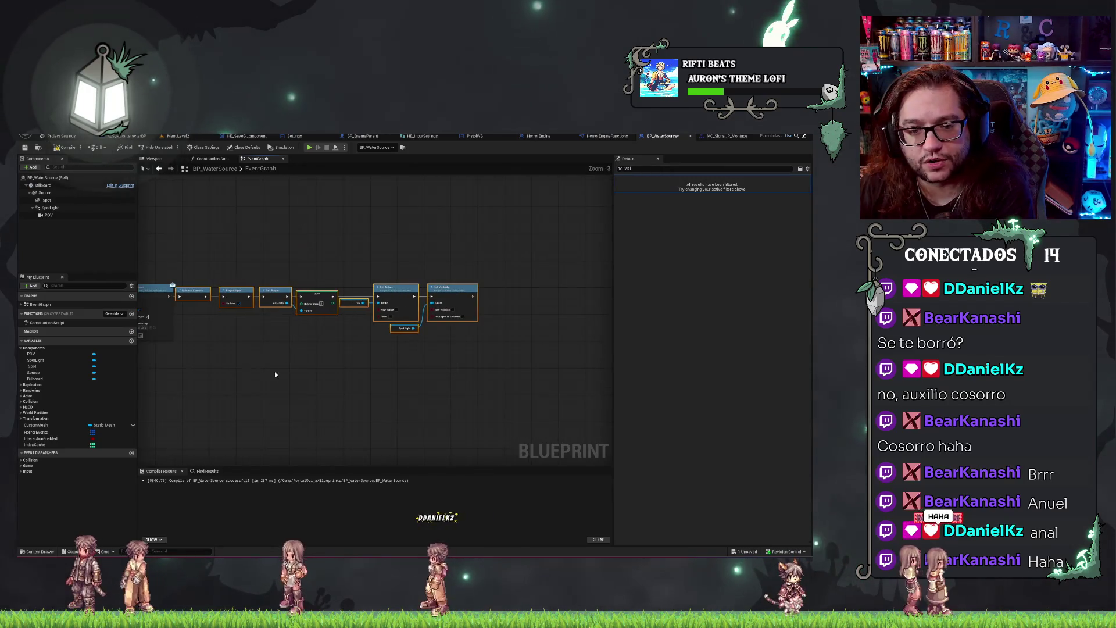
pyautogui.scroll(3, 273, 373)
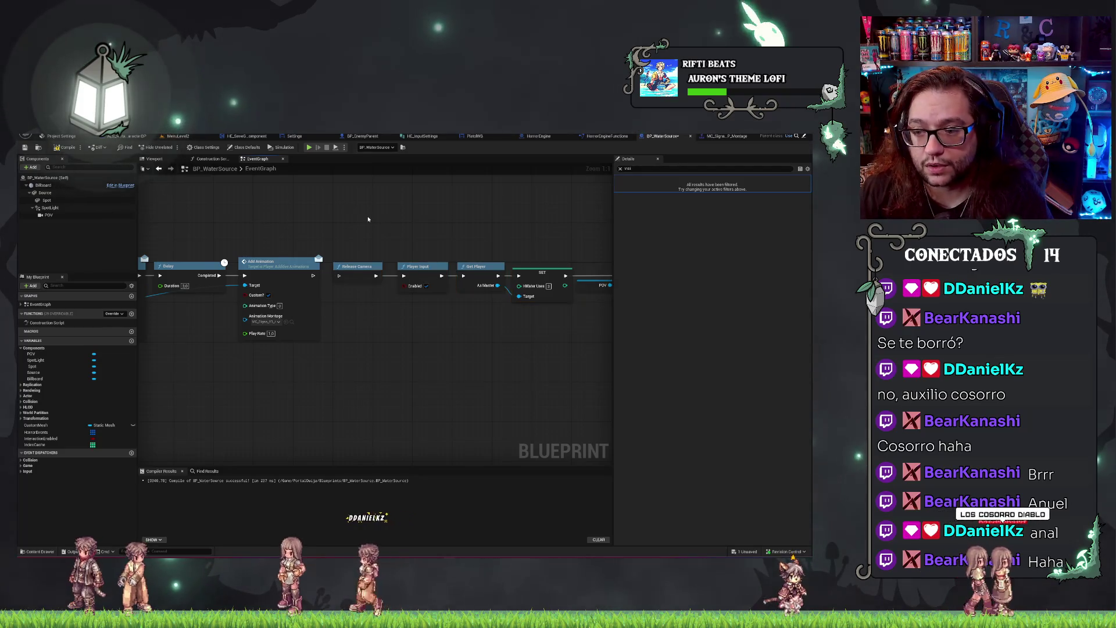
pyautogui.moveTo(332, 294)
pyautogui.mouseDown()
pyautogui.moveTo(505, 216)
pyautogui.moveTo(507, 230)
pyautogui.mouseUp()
pyautogui.press('Delete')
pyautogui.hotkey('ctrl', 'z')
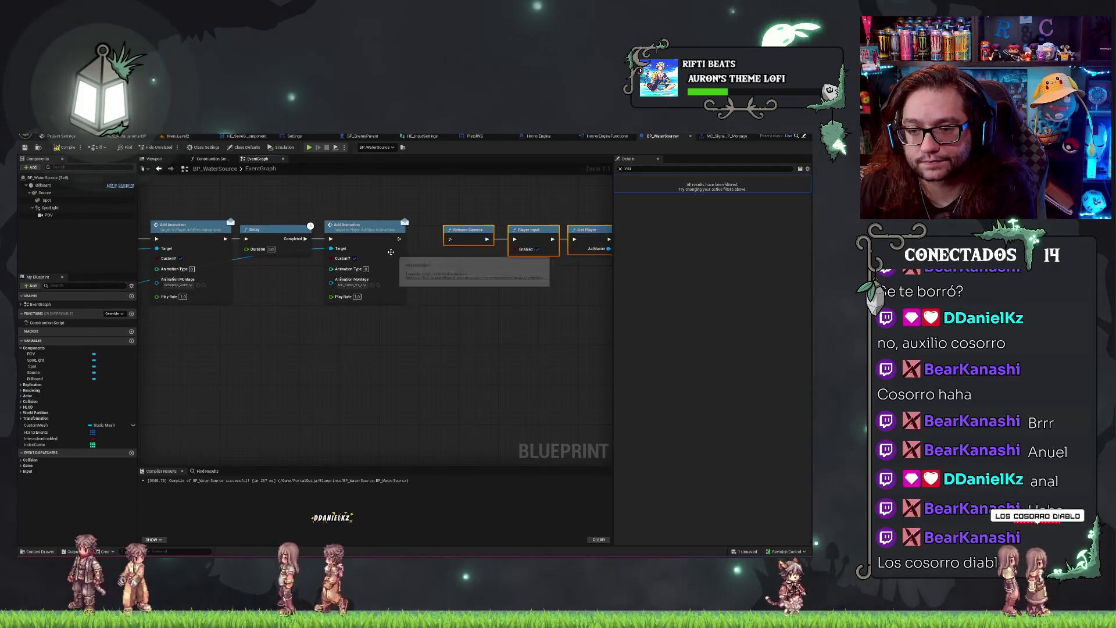
# Add a Delay node after the new Add Animation and wire it into Release Camera.
pyautogui.moveTo(398, 238); pyautogui.dragTo(427, 242)
pyautogui.write('delay')
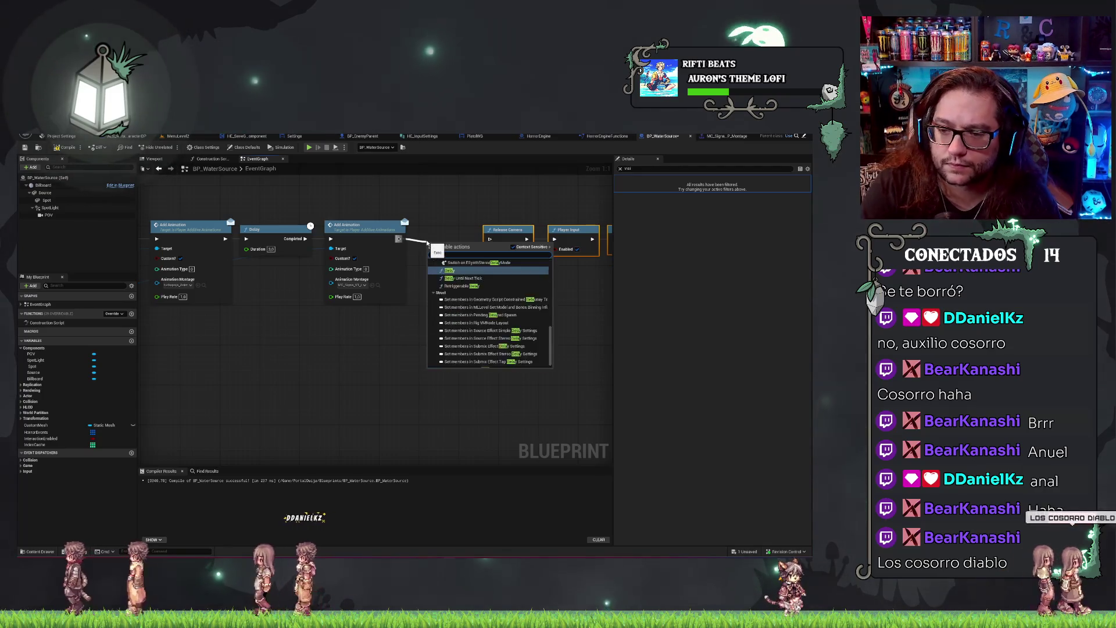
pyautogui.press('Return')
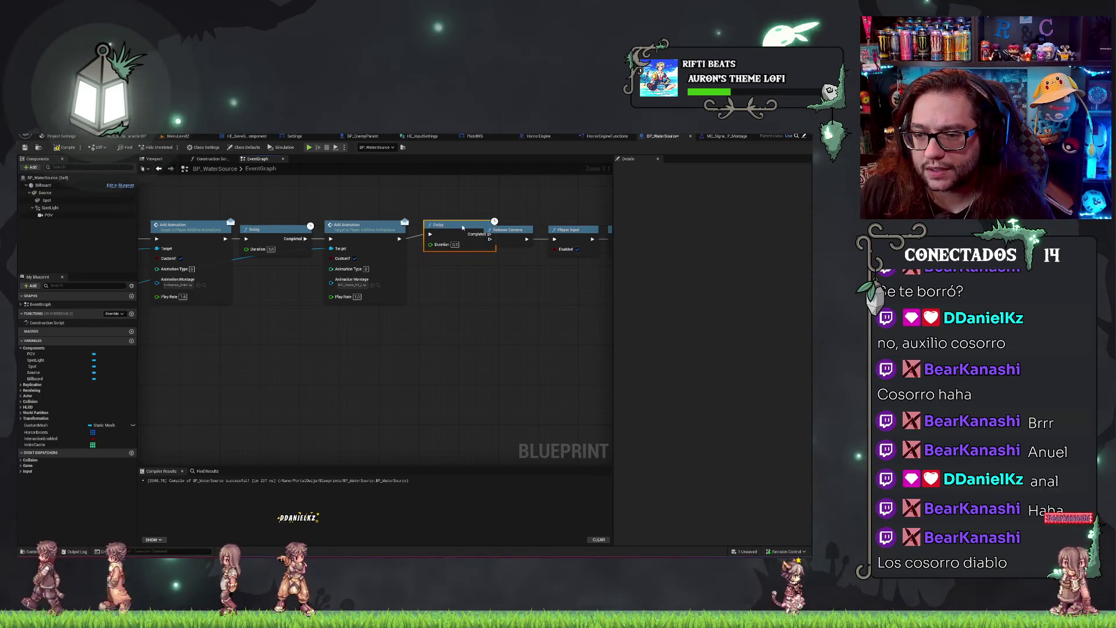
pyautogui.moveTo(346, 213); pyautogui.dragTo(592, 297)
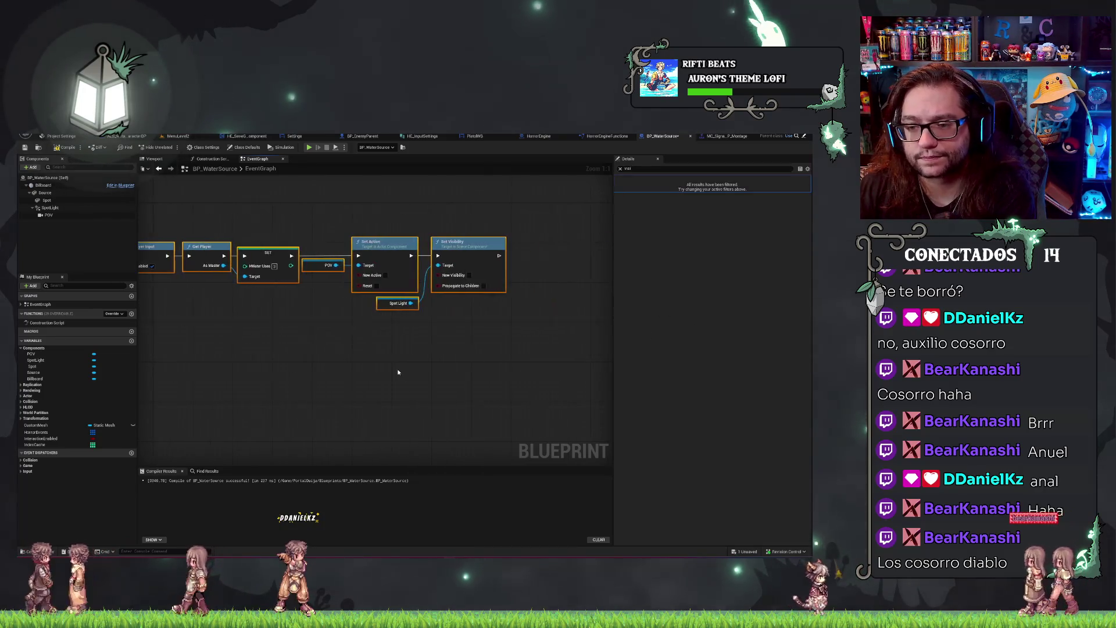
pyautogui.moveTo(290, 313); pyautogui.dragTo(370, 278)
pyautogui.moveTo(434, 223); pyautogui.dragTo(430, 221)
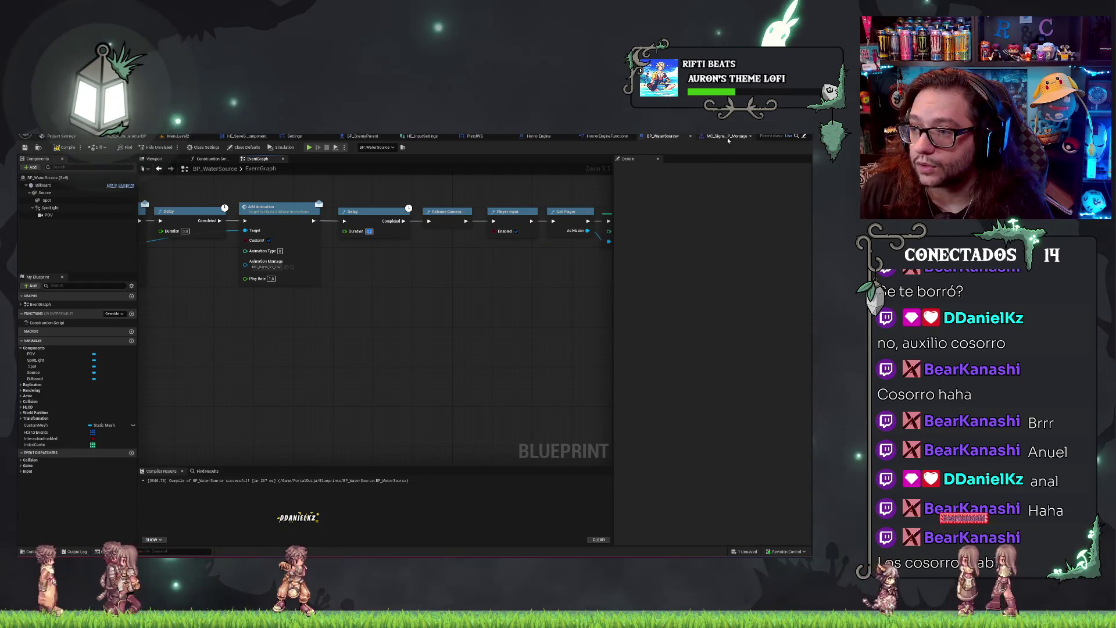
# Open MC_Signa_V1_ABP_Montage from the MenuLevel2 Content Browser, play and pause it, then return to BP_WaterSource.
pyautogui.click(181, 136)
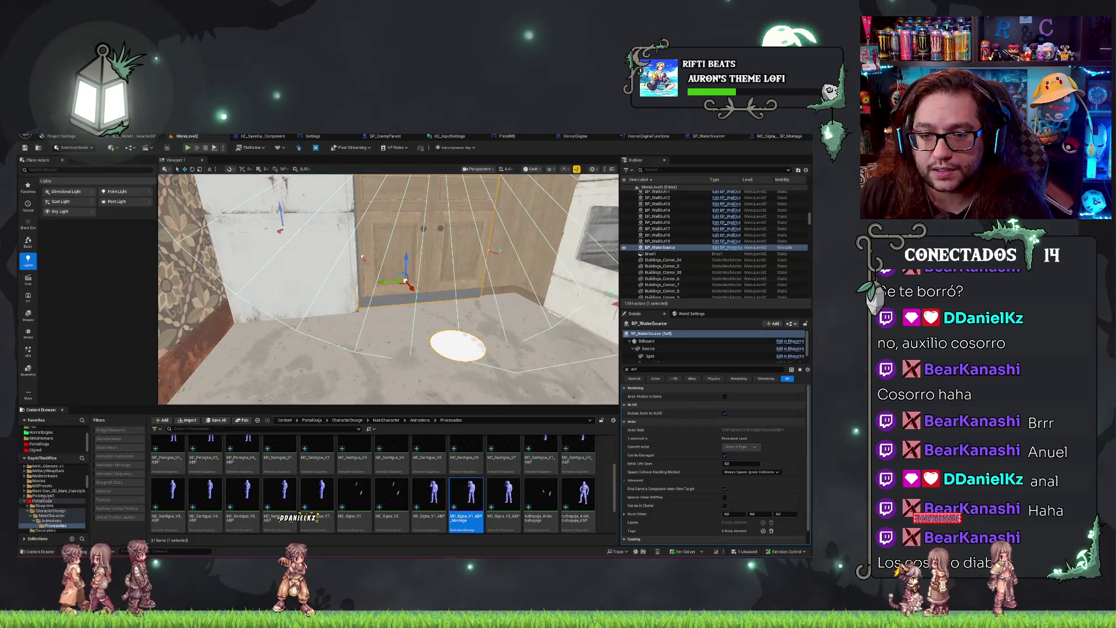
pyautogui.doubleClick(473, 514)
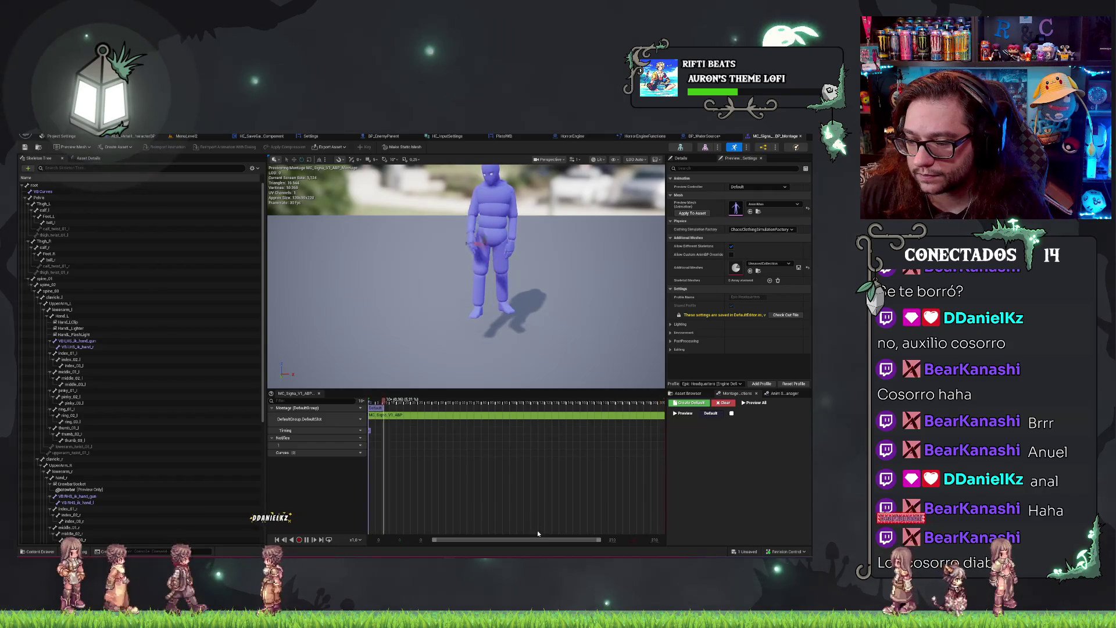
pyautogui.press('space')
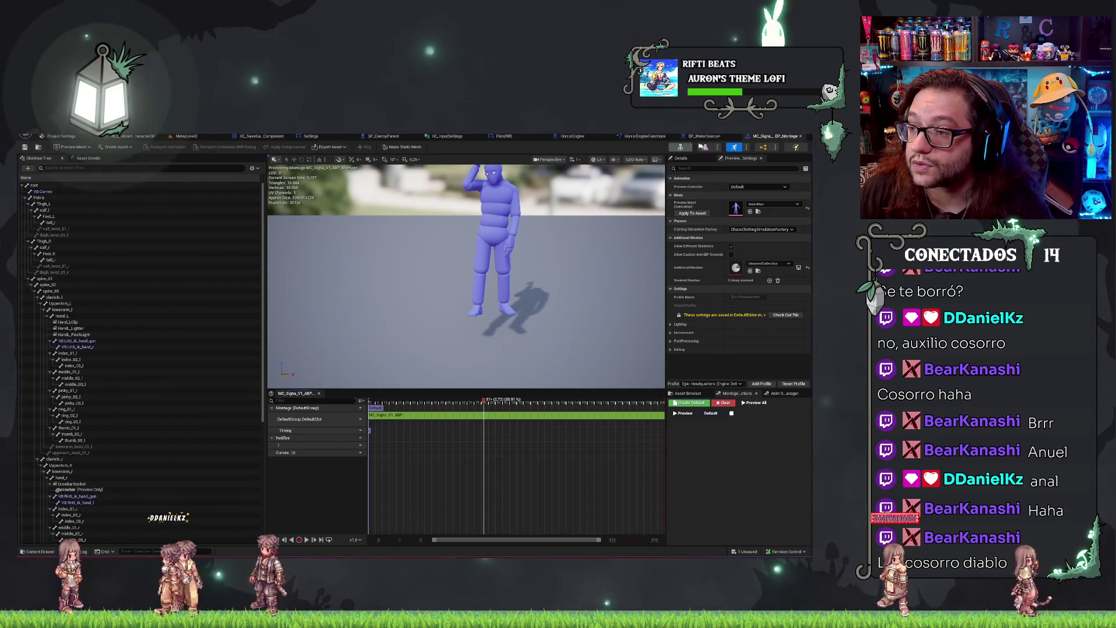
pyautogui.click(187, 137)
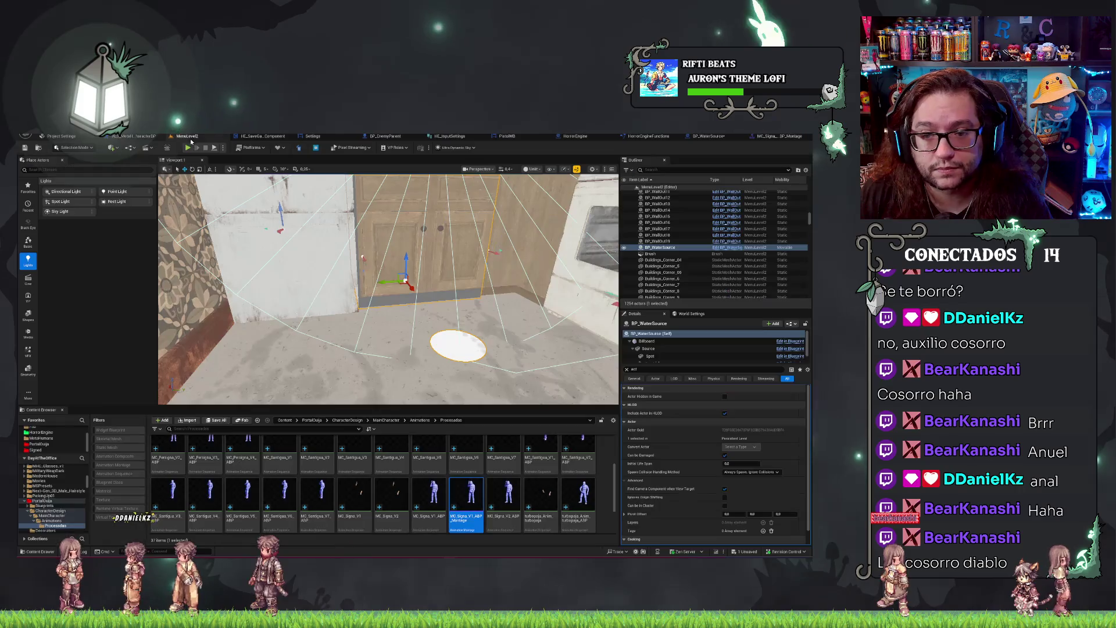
pyautogui.click(719, 137)
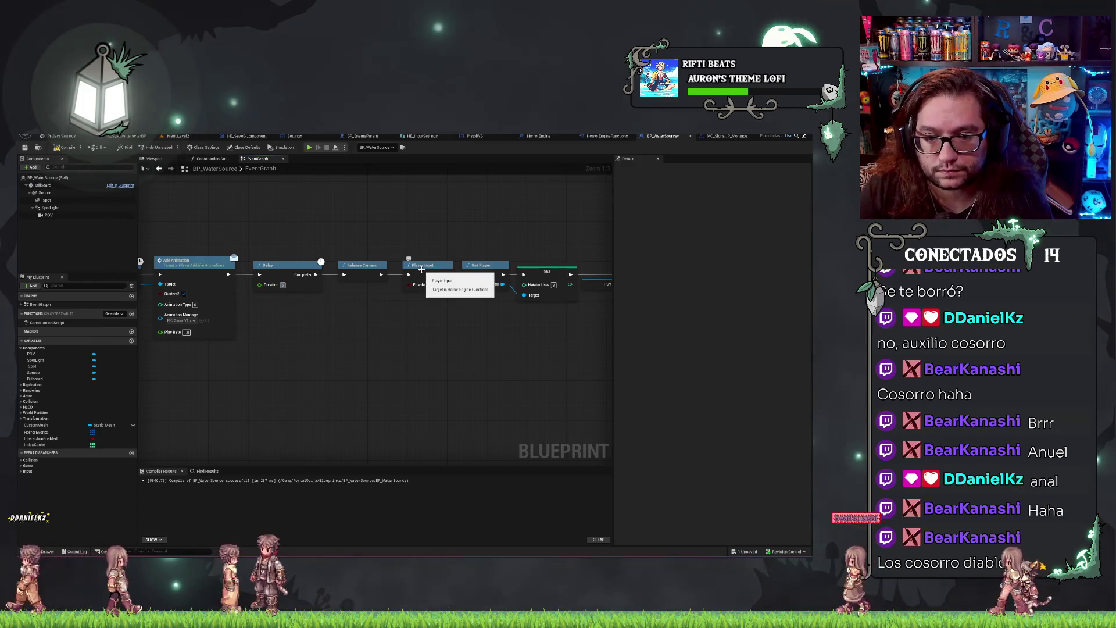
# Add a Play Sound 2D node branching off Add Animation and tidy the downstream nodes.
pyautogui.moveTo(605, 360)
pyautogui.mouseDown()
pyautogui.moveTo(401, 255)
pyautogui.moveTo(501, 271)
pyautogui.mouseUp()
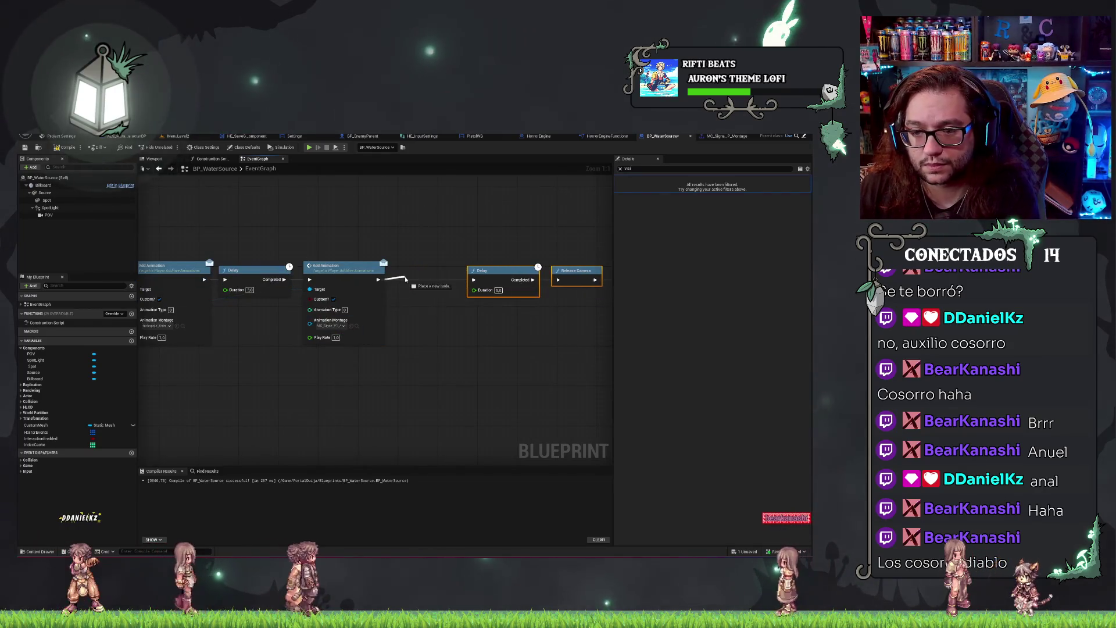
pyautogui.moveTo(378, 280); pyautogui.dragTo(407, 280)
pyautogui.write('sound')
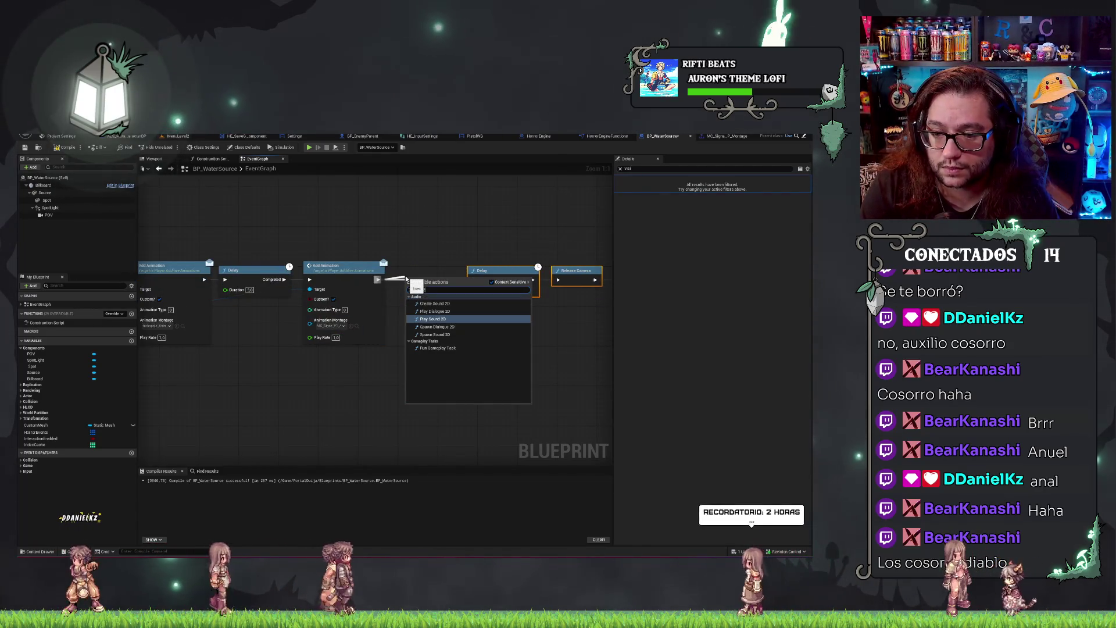
pyautogui.press('Return')
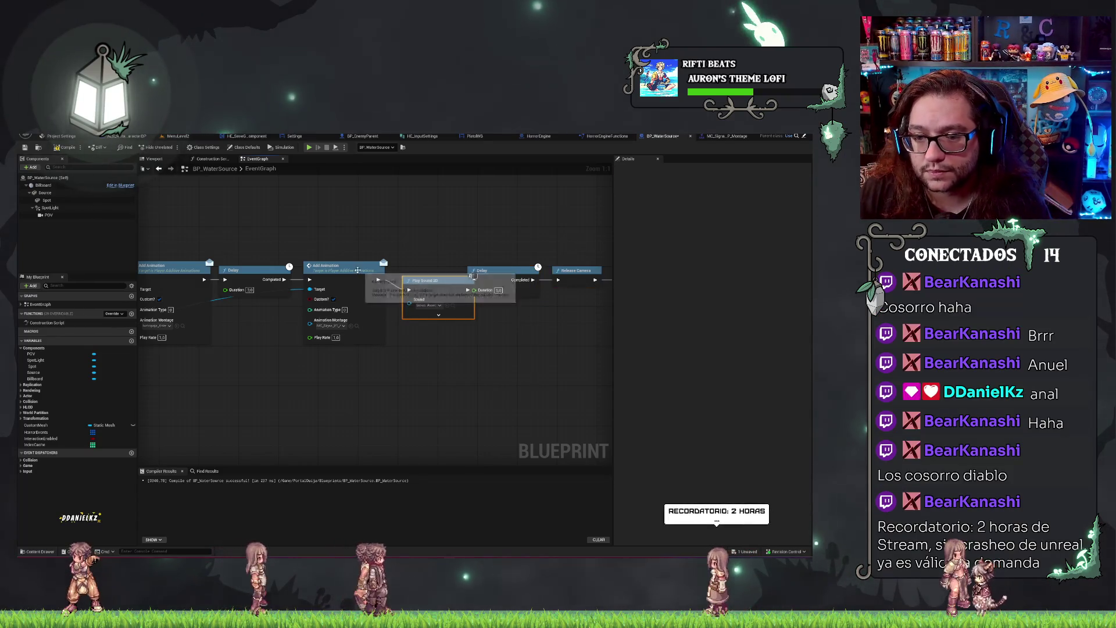
pyautogui.moveTo(527, 241); pyautogui.dragTo(472, 240)
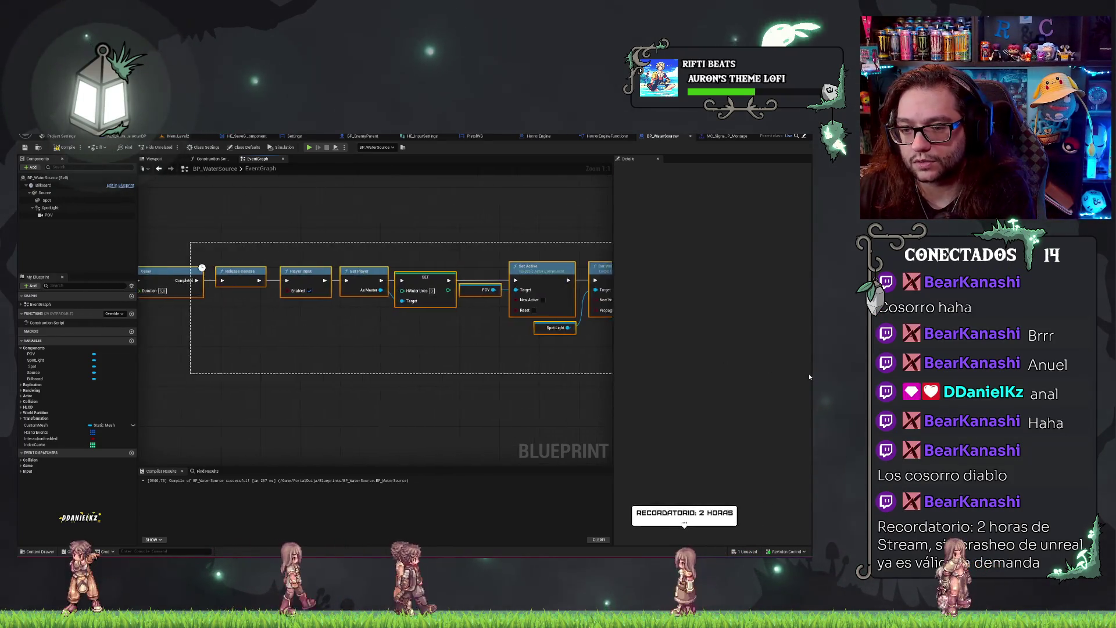
pyautogui.moveTo(608, 259); pyautogui.dragTo(419, 349)
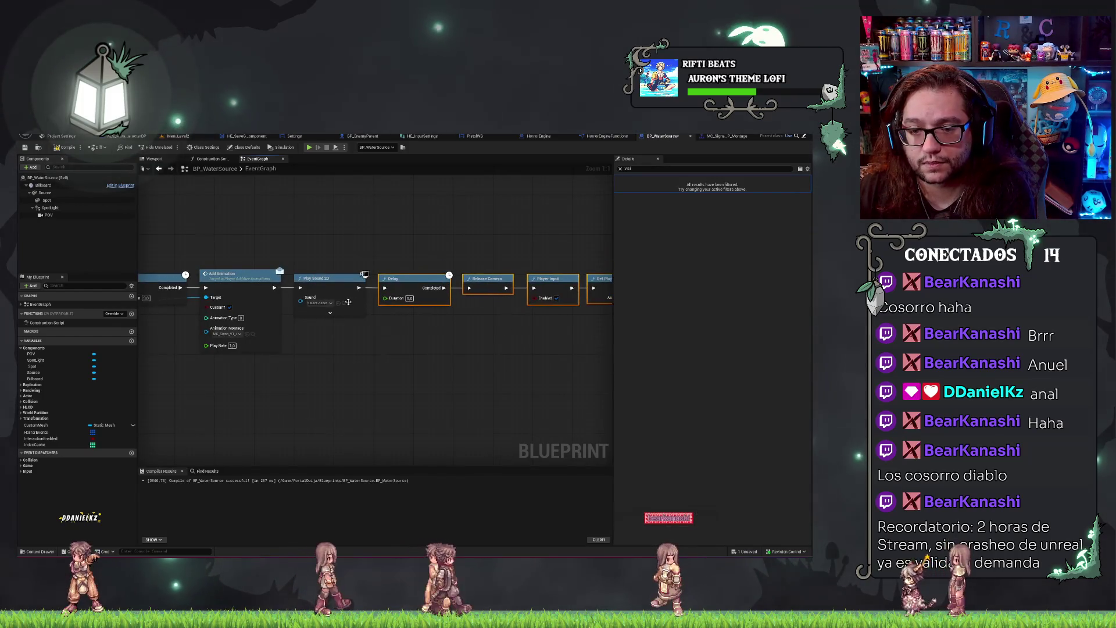
# Audition Signa_1 and Signa_2, then assign Signa_2 as the Play Sound 2D sound.
pyautogui.click(319, 303)
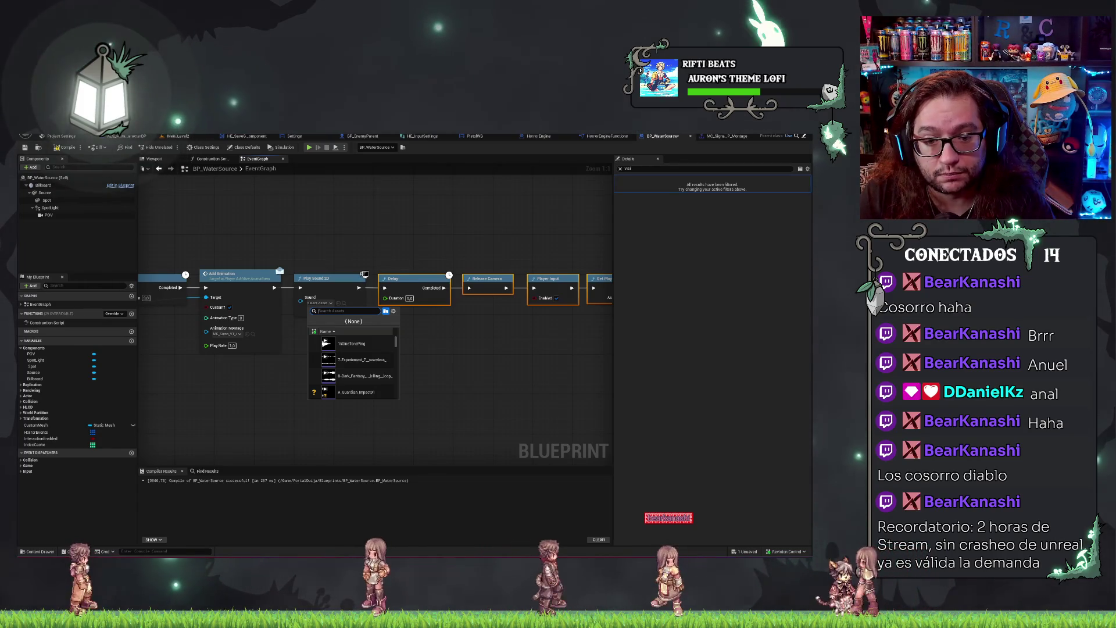
pyautogui.write('signa')
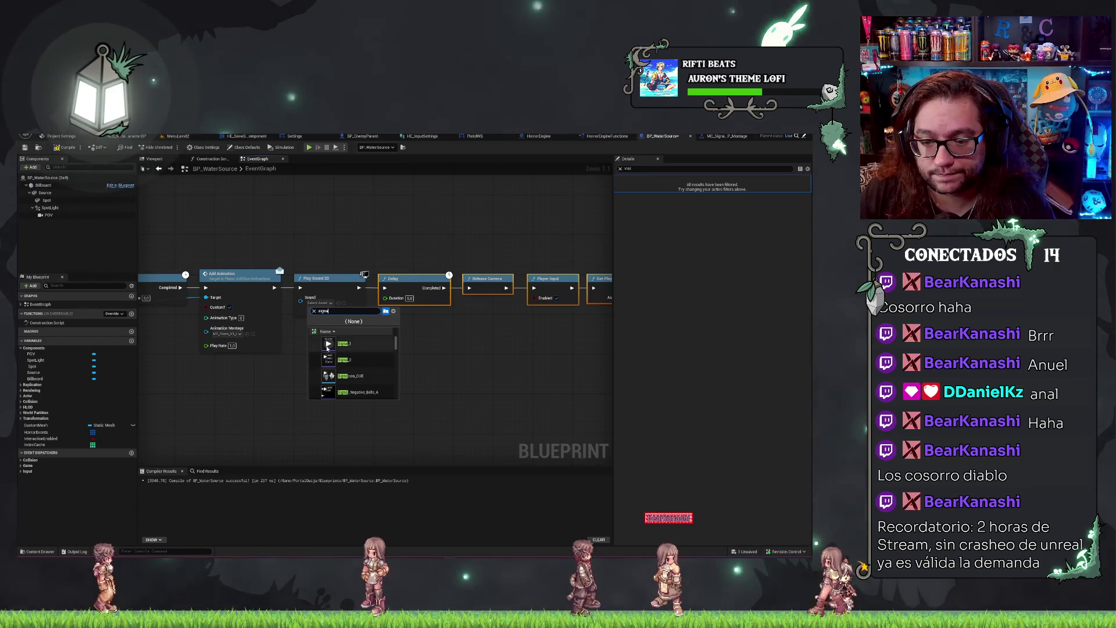
pyautogui.click(328, 344)
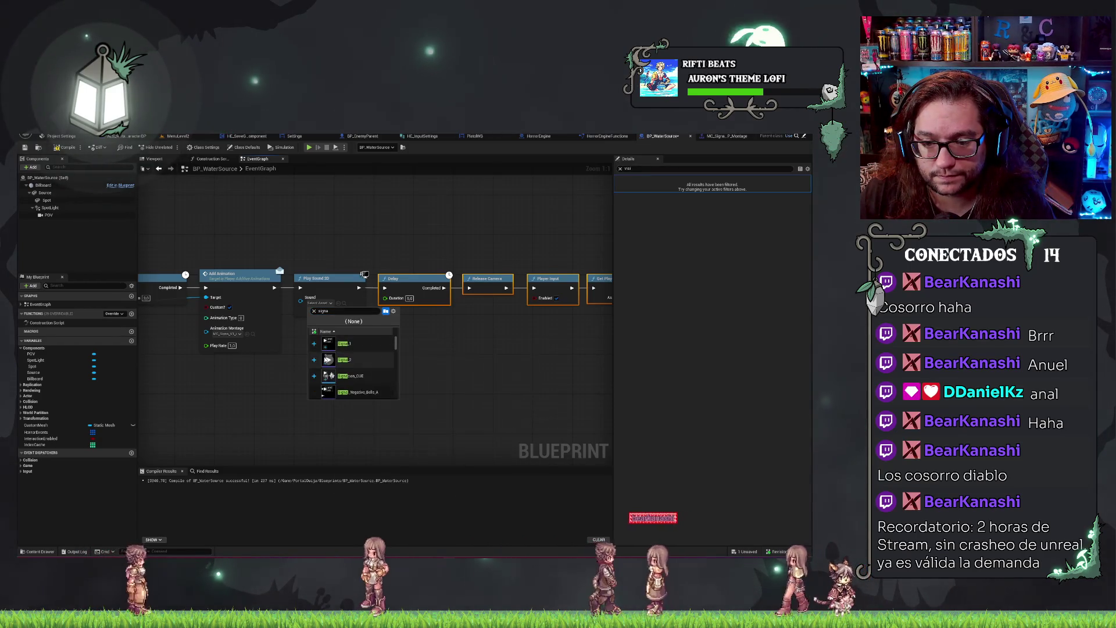
pyautogui.click(329, 360)
pyautogui.click(331, 361)
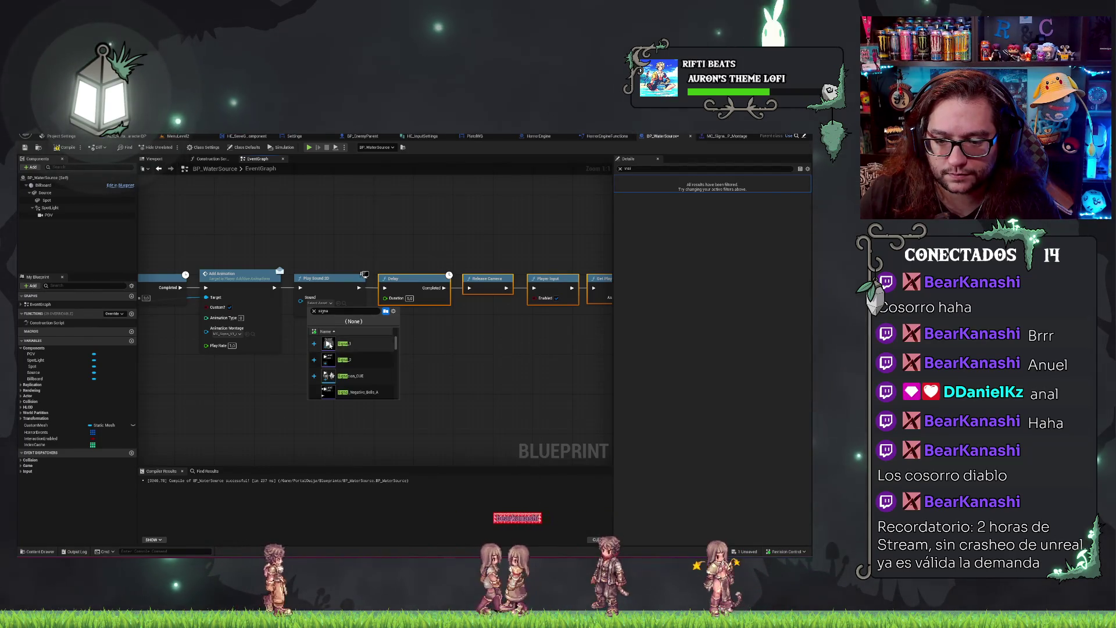
pyautogui.click(345, 359)
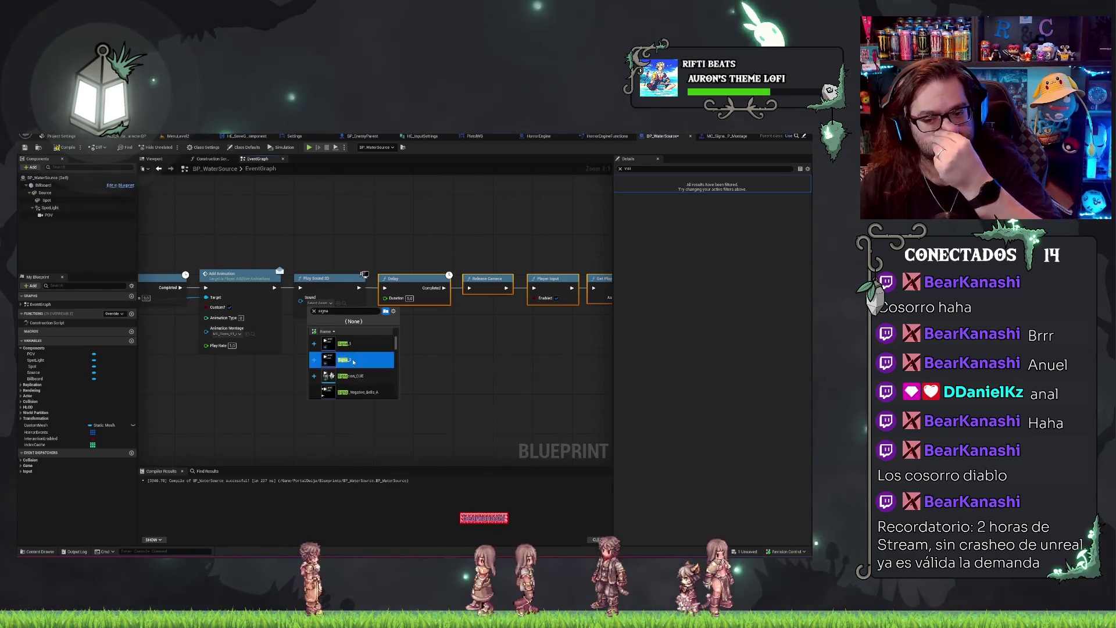
# Save the BP_WaterSource blueprint and go back to the MenuLevel2 level.
pyautogui.hotkey('ctrl', 's')
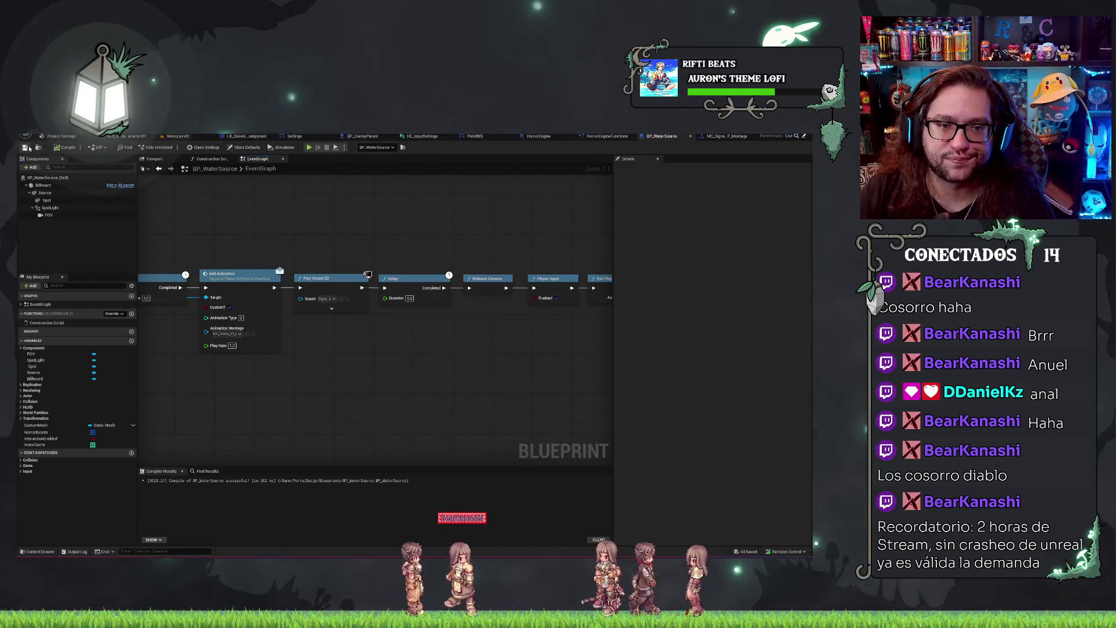
pyautogui.scroll(-2, 268, 217)
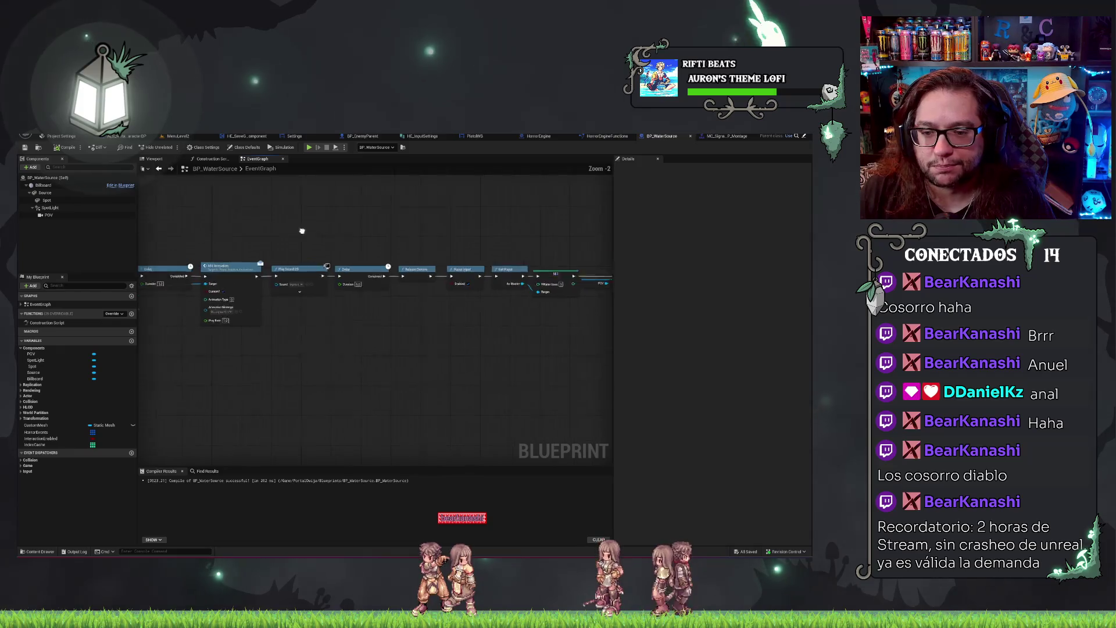
pyautogui.click(182, 136)
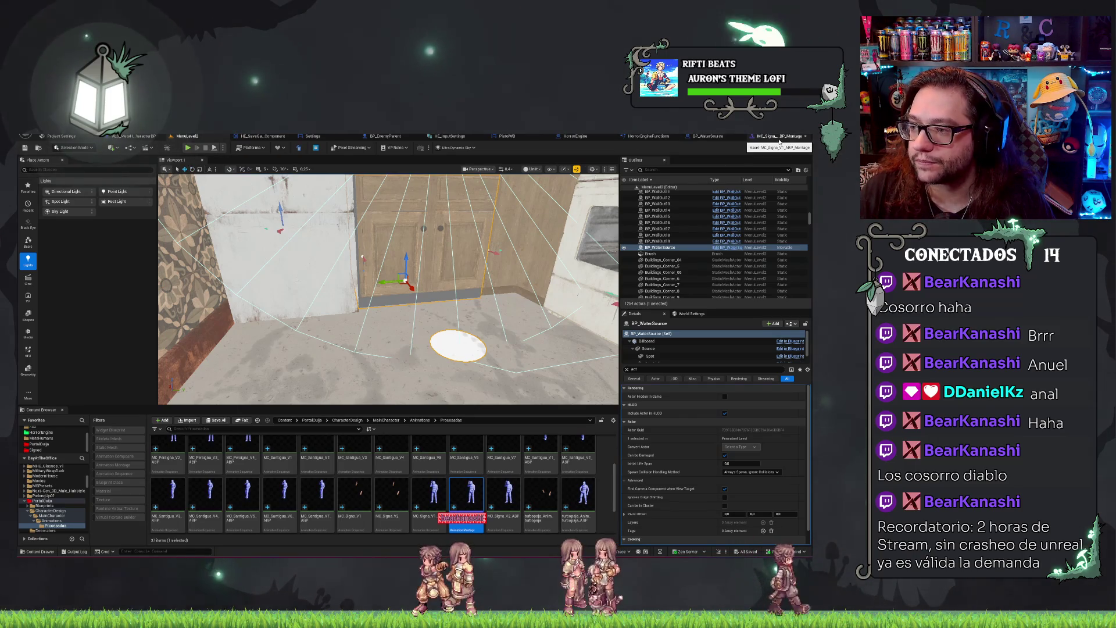
# Close the montage editor and bring BP_WaterSource's Event Use and Set Active nodes into view.
pyautogui.middleClick(778, 139)
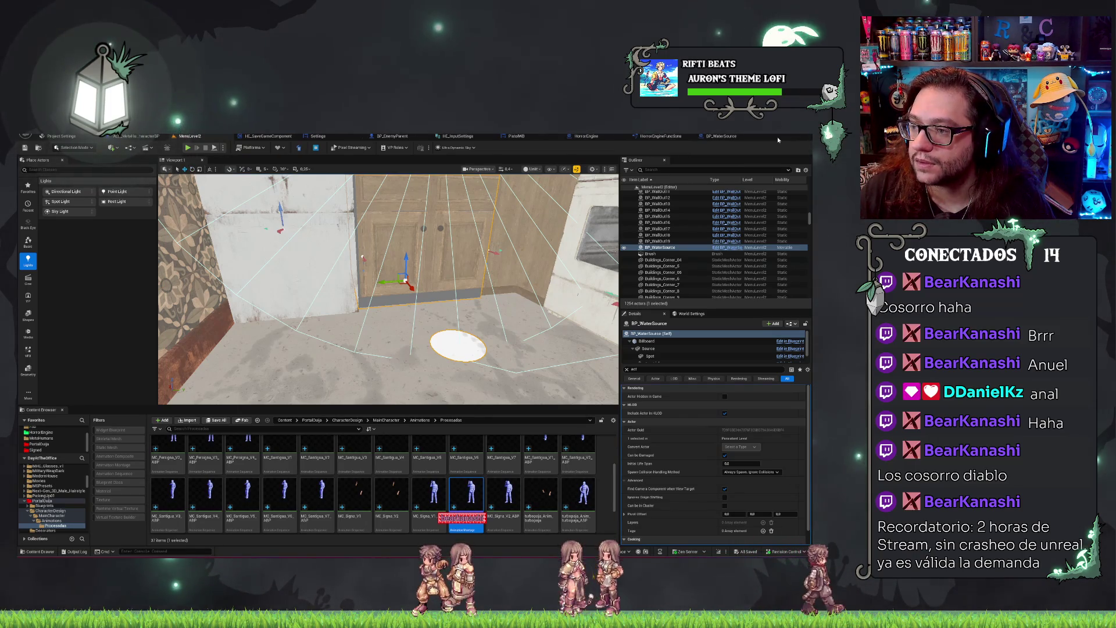
pyautogui.click(721, 138)
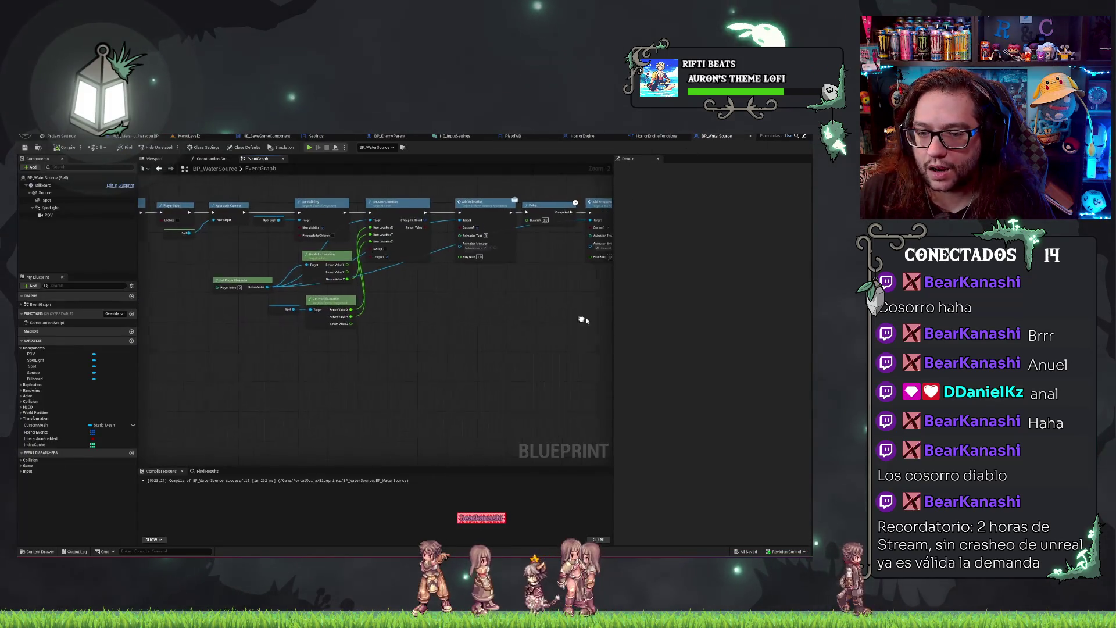
pyautogui.moveTo(535, 360); pyautogui.dragTo(273, 286)
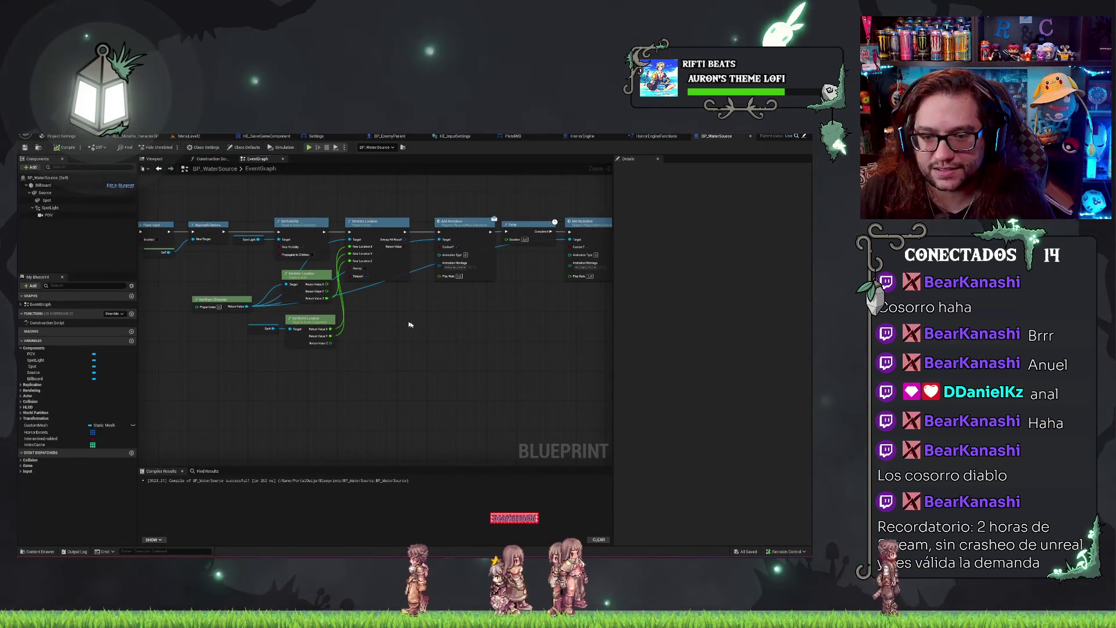
pyautogui.moveTo(408, 325)
pyautogui.mouseDown()
pyautogui.moveTo(451, 357)
pyautogui.moveTo(597, 398)
pyautogui.mouseUp()
pyautogui.scroll(1, 598, 399)
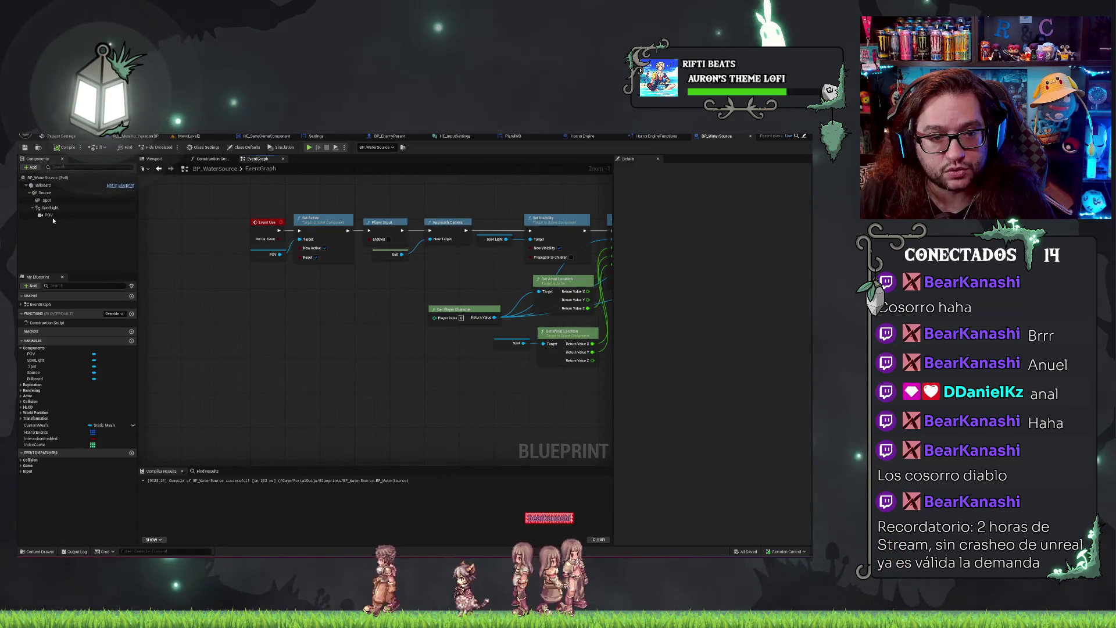
# Add a Get World Rotation node reading from the Spot component and delete the stray Spot getter.
pyautogui.moveTo(47, 201); pyautogui.dragTo(380, 396)
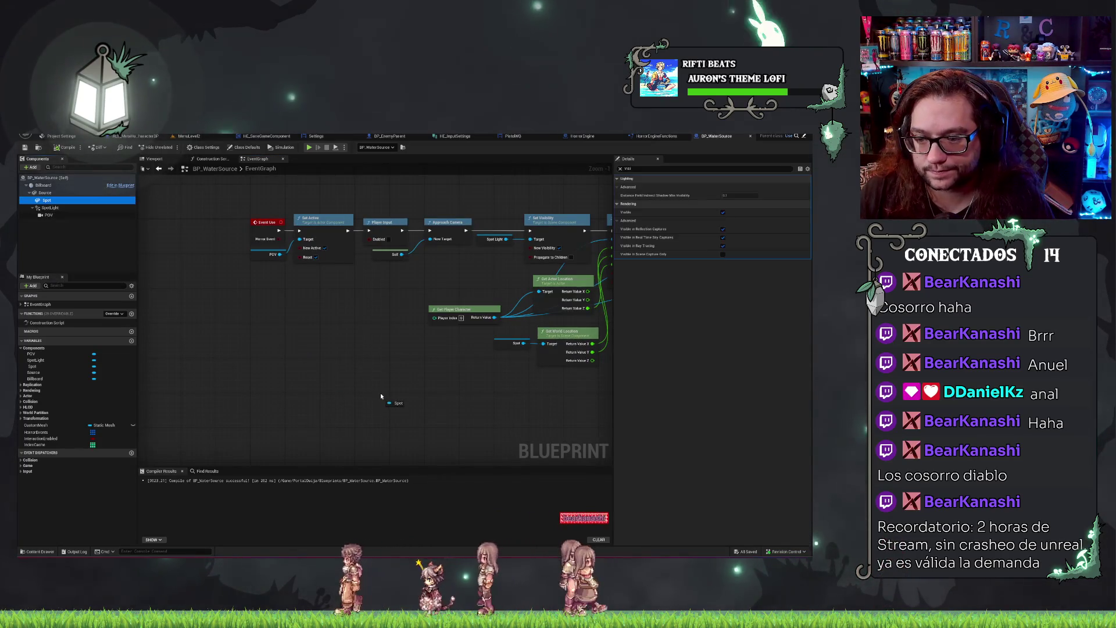
pyautogui.moveTo(532, 349); pyautogui.dragTo(507, 343)
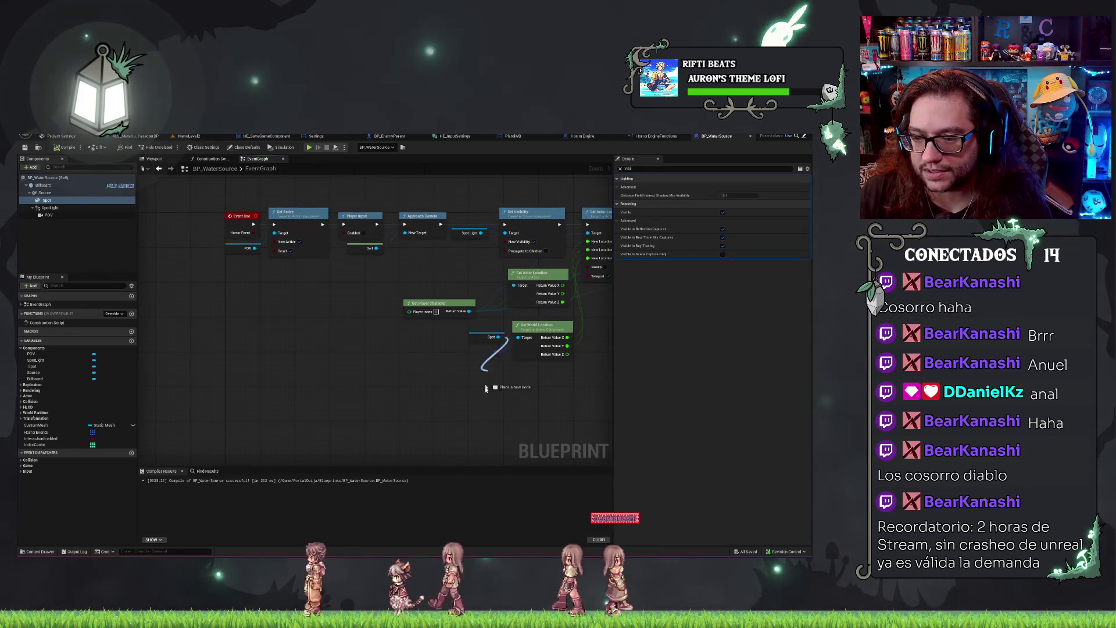
pyautogui.moveTo(486, 388); pyautogui.dragTo(485, 397)
pyautogui.write('get world r')
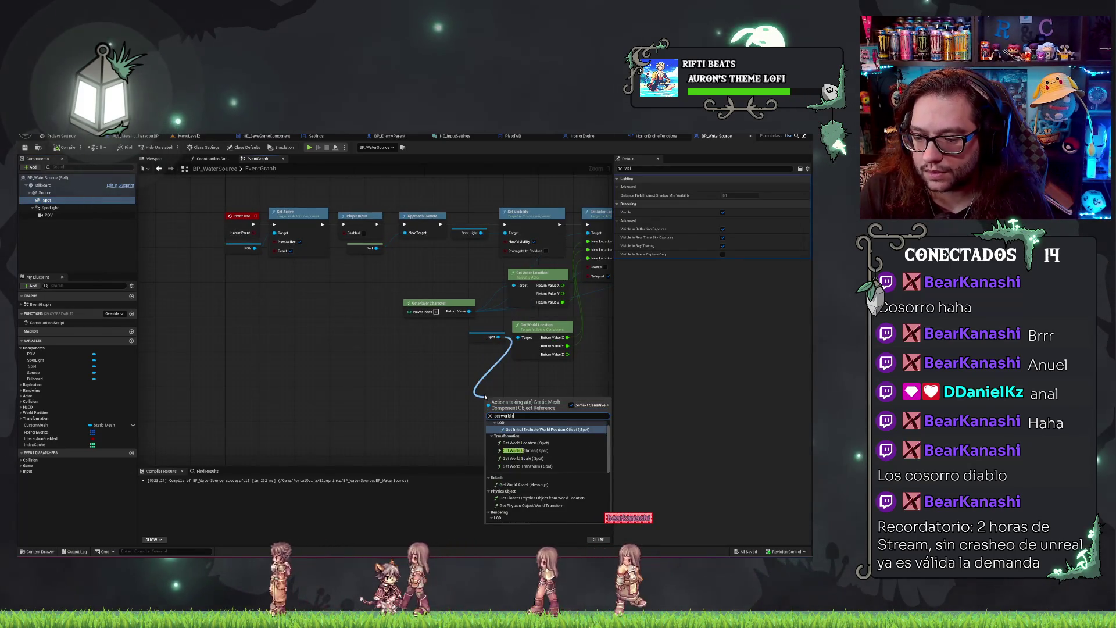
pyautogui.write('ot')
pyautogui.press('Return')
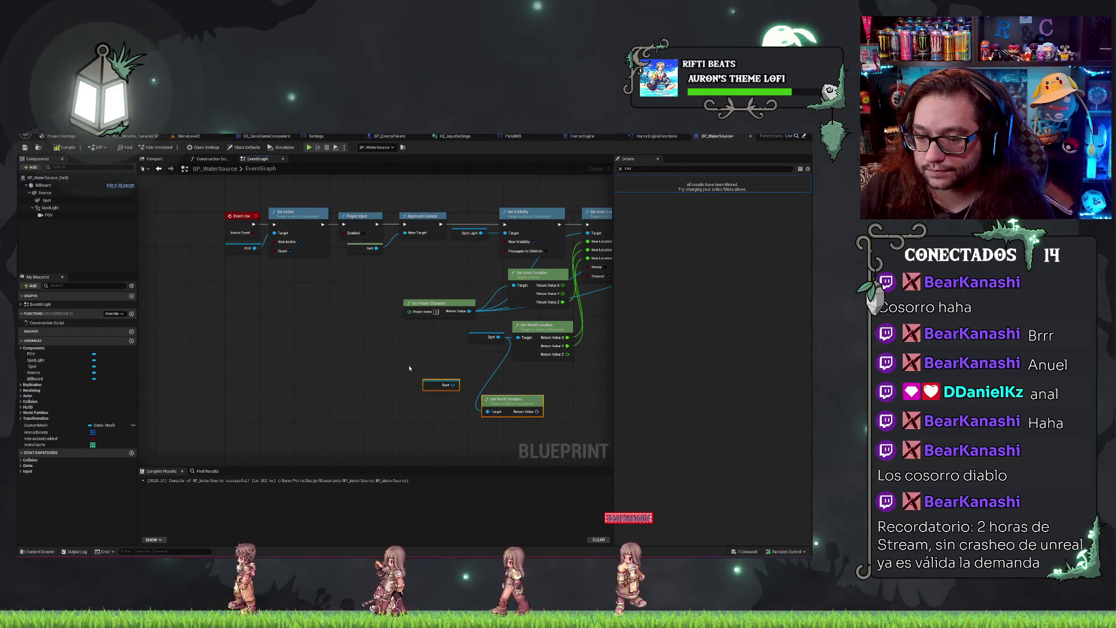
pyautogui.press('Delete')
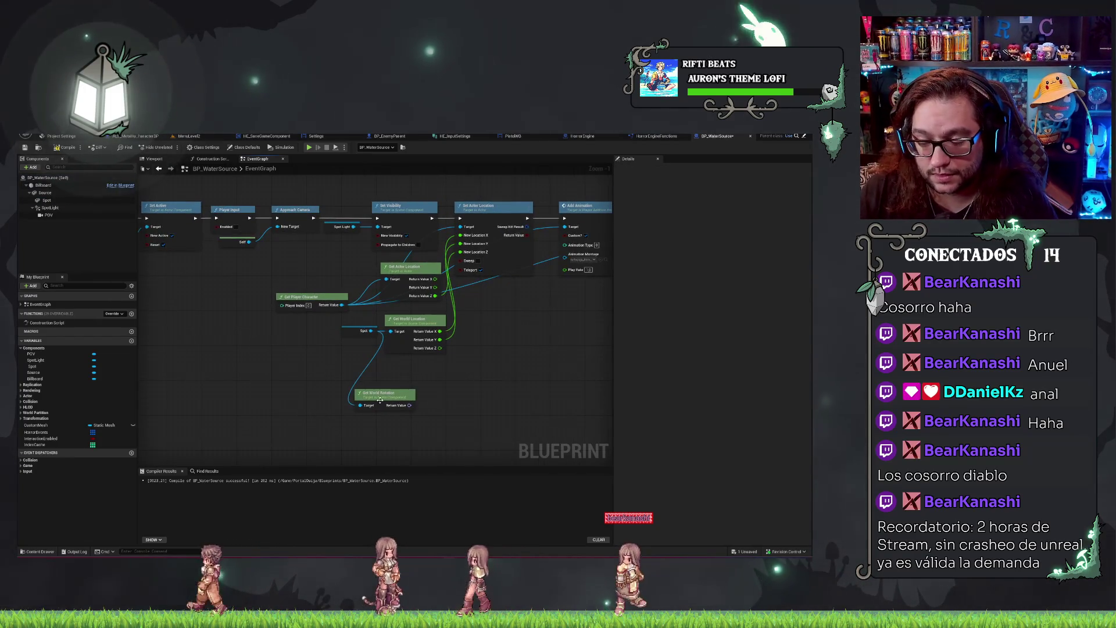
pyautogui.moveTo(379, 400); pyautogui.dragTo(410, 382)
# Review the Set Actor Location and Add Animation section and search for 'set actor loca'.
pyautogui.moveTo(500, 357)
pyautogui.mouseDown()
pyautogui.moveTo(495, 190)
pyautogui.moveTo(253, 208)
pyautogui.mouseUp()
pyautogui.moveTo(450, 284)
pyautogui.mouseDown()
pyautogui.moveTo(361, 390)
pyautogui.moveTo(604, 392)
pyautogui.moveTo(437, 336)
pyautogui.mouseUp()
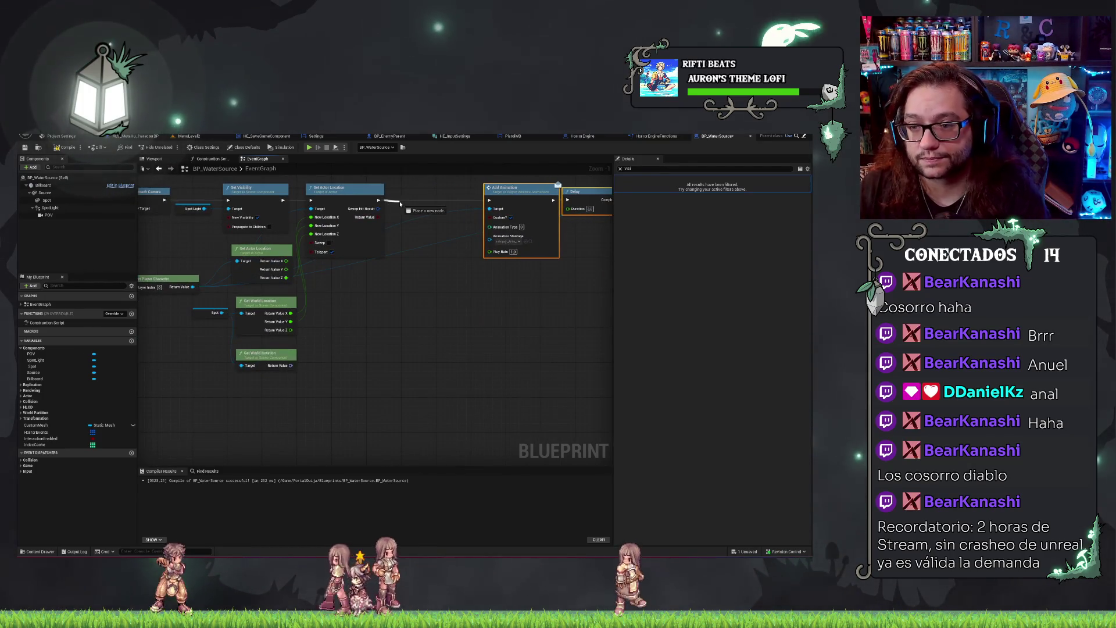
pyautogui.moveTo(379, 200); pyautogui.dragTo(389, 206)
pyautogui.click(419, 386)
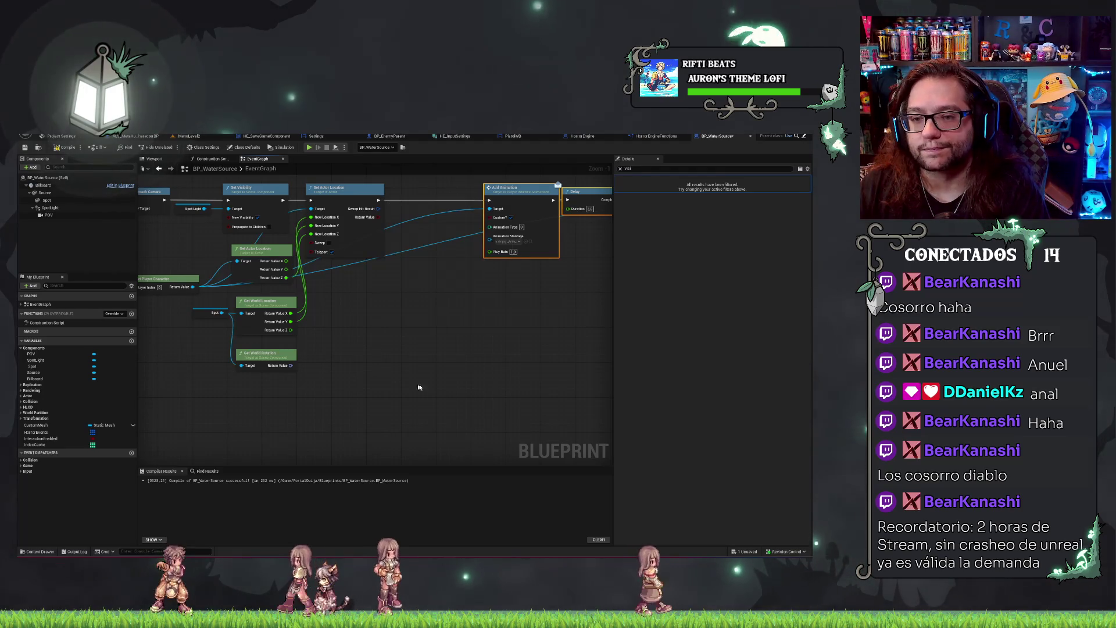
pyautogui.hotkey('ctrl', 'z')
pyautogui.moveTo(461, 366); pyautogui.dragTo(264, 321)
pyautogui.scroll(-4, 264, 321)
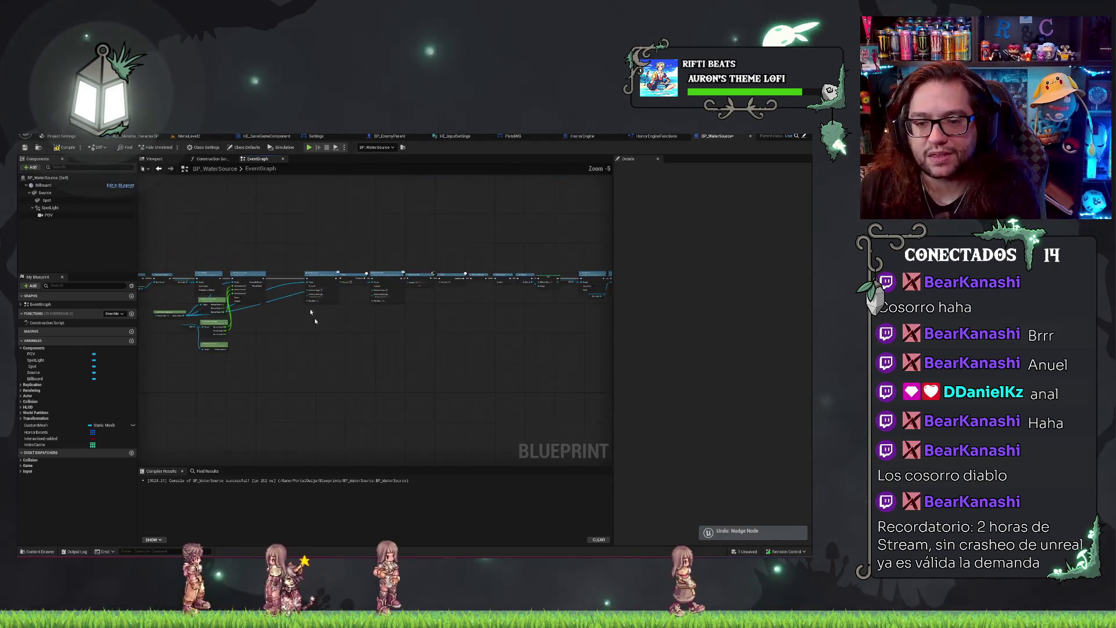
pyautogui.moveTo(607, 235); pyautogui.dragTo(463, 361)
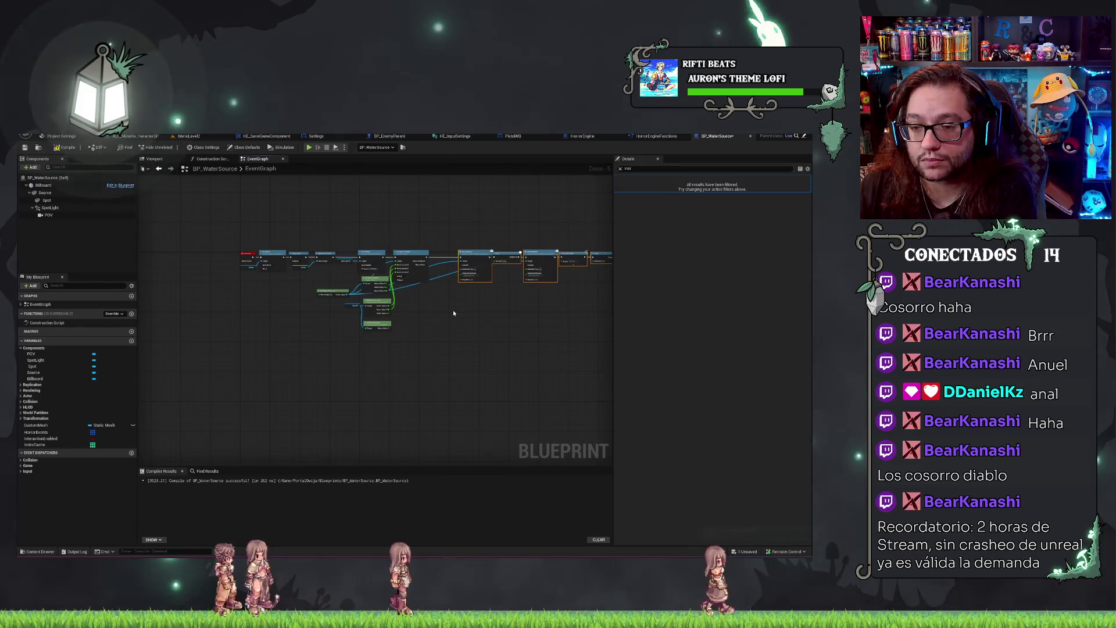
pyautogui.scroll(5, 452, 310)
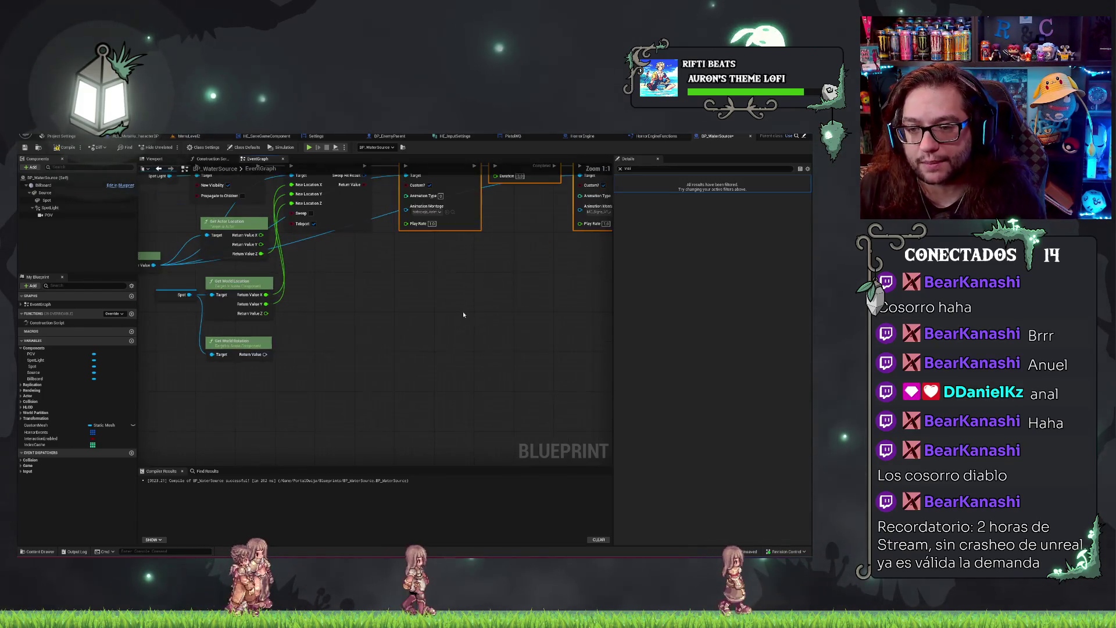
pyautogui.rightClick(383, 347)
pyautogui.write('set actor loca')
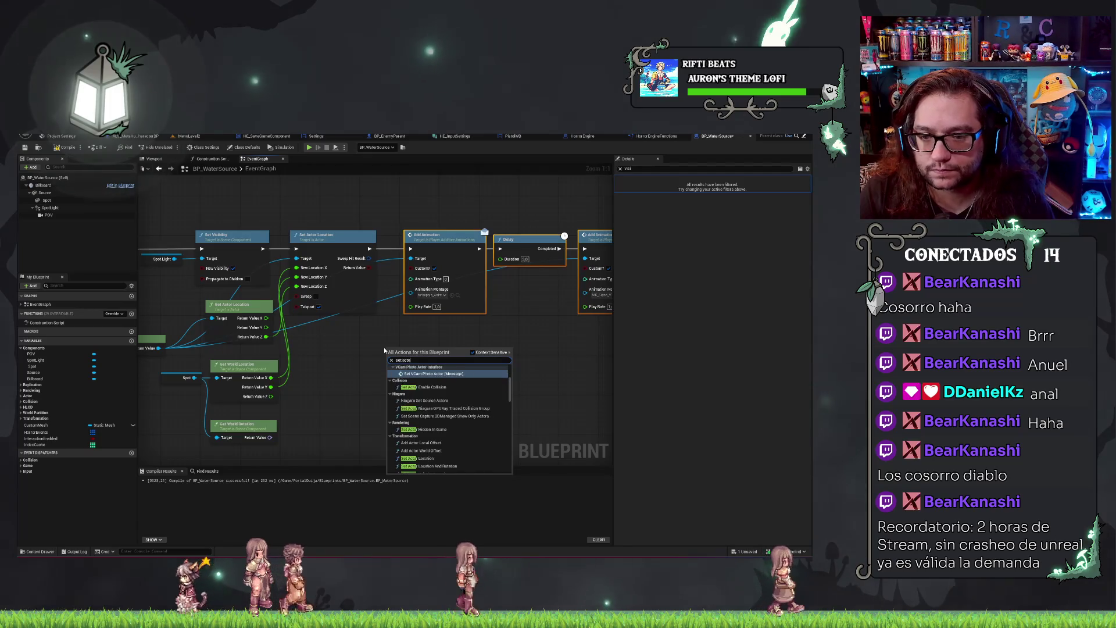
# Place a Set Actor Location And Rotation node and split its New Location pin into X, Y, Z.
pyautogui.press('Down')
pyautogui.press('Down')
pyautogui.press('Down')
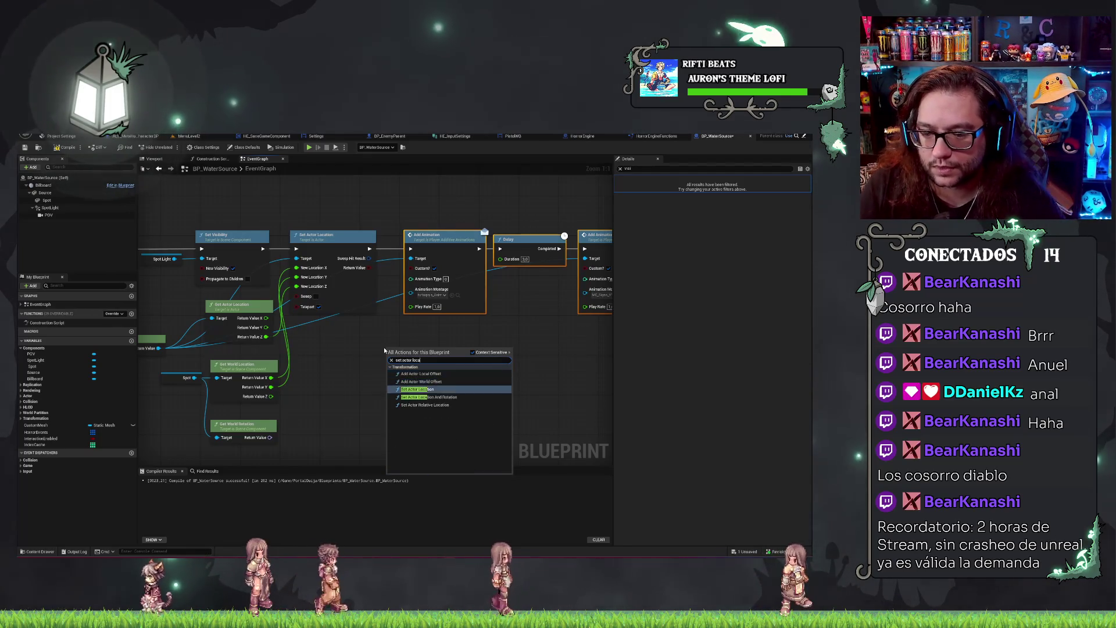
pyautogui.press('Return')
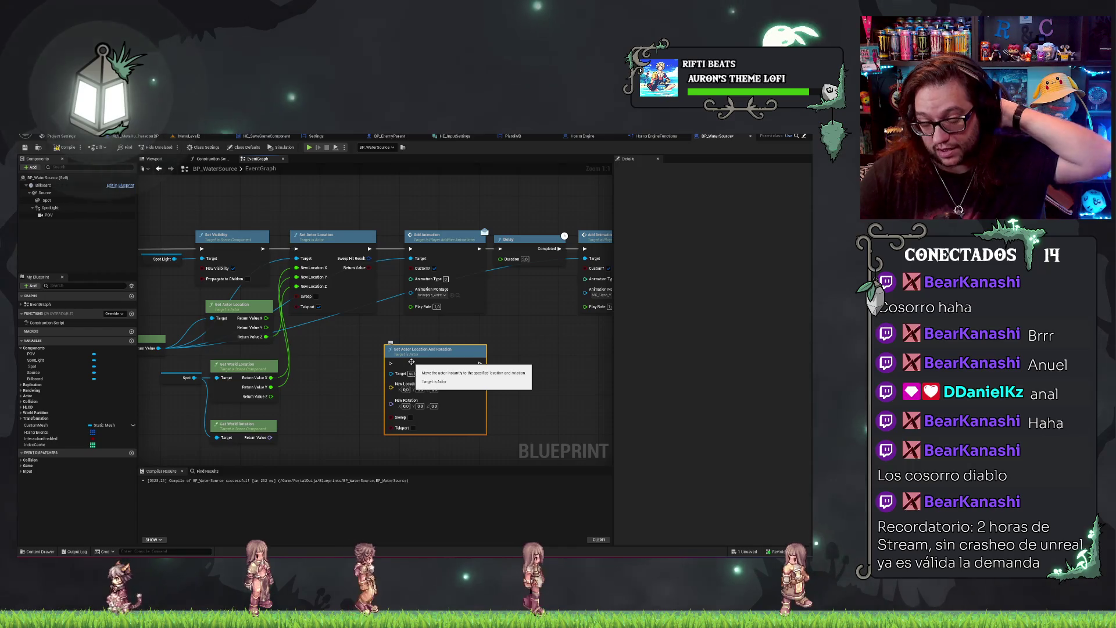
pyautogui.rightClick(390, 389)
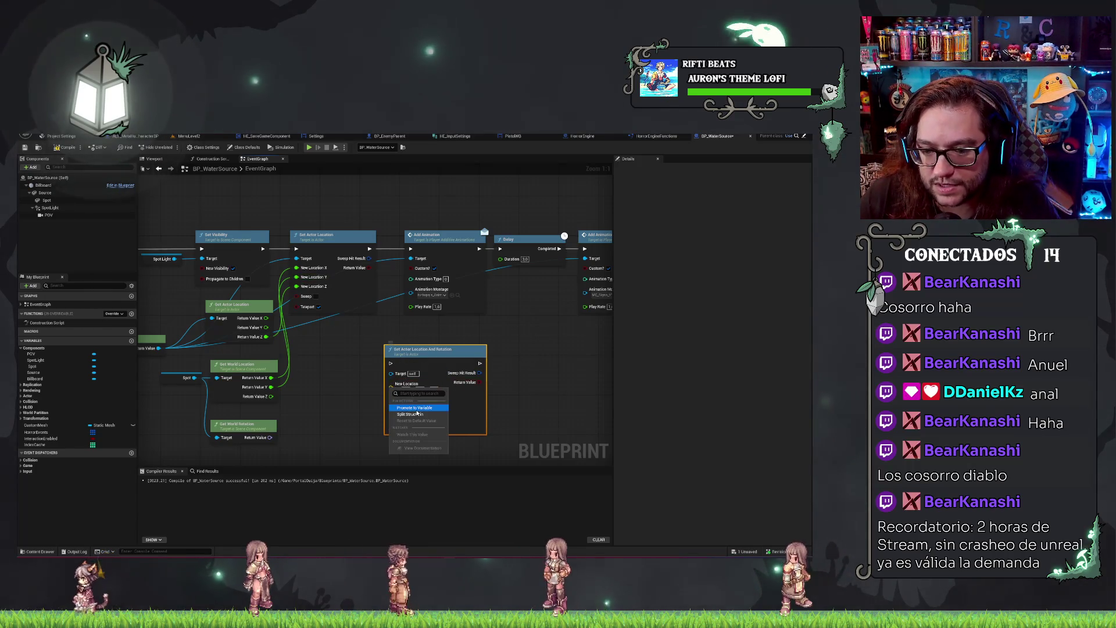
pyautogui.click(410, 414)
# Move the Target and X, Y, Z location links from Set Actor Location onto the new node.
pyautogui.moveTo(300, 271); pyautogui.dragTo(390, 383)
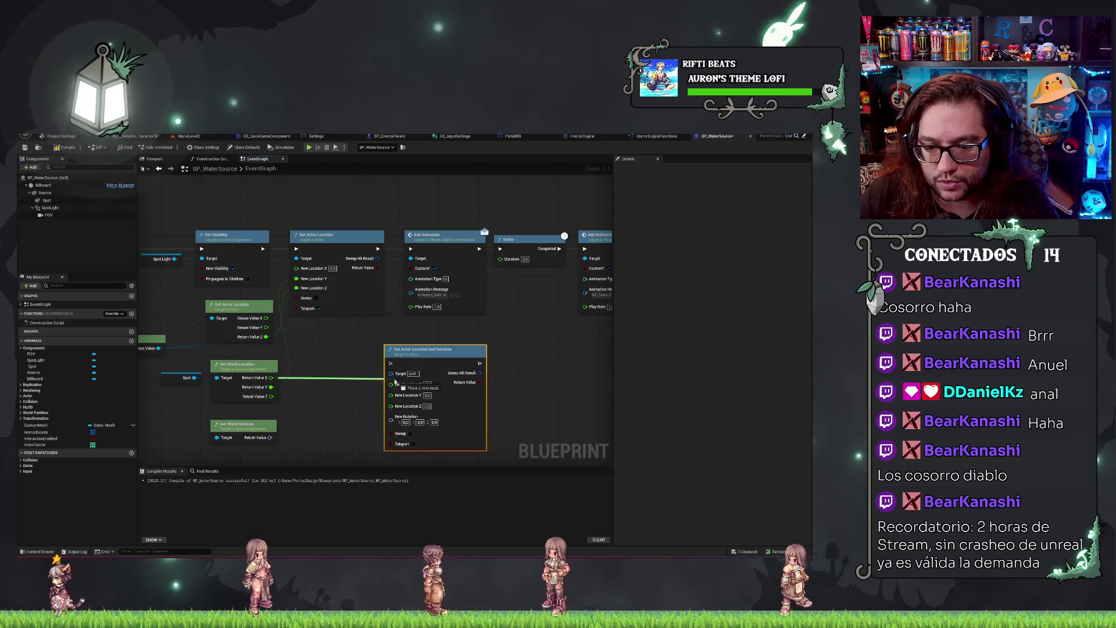
pyautogui.moveTo(300, 279); pyautogui.dragTo(391, 394)
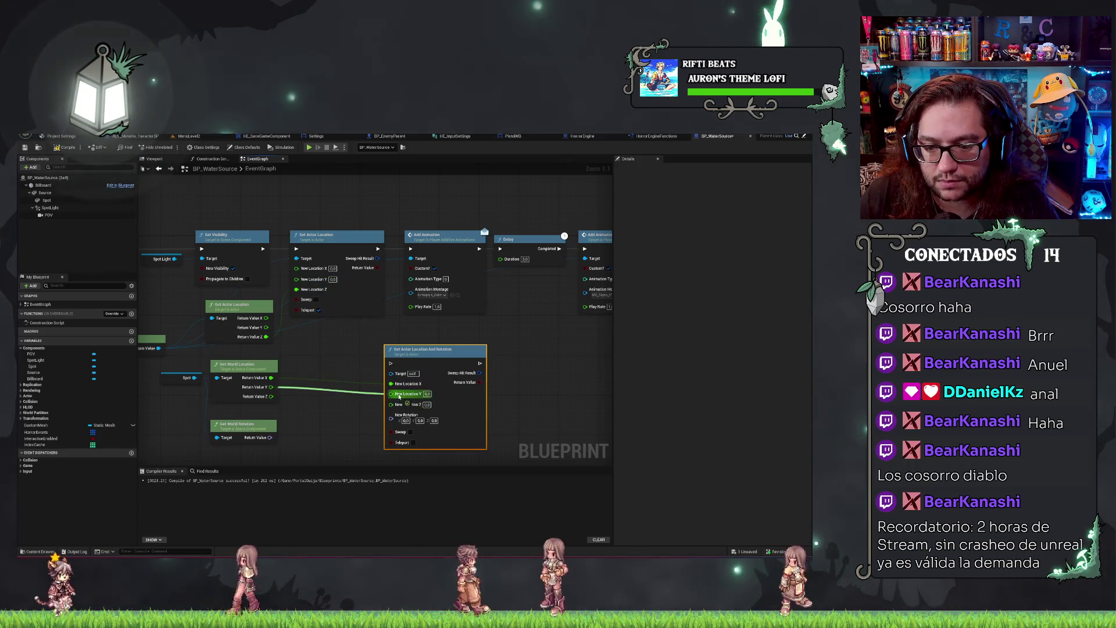
pyautogui.moveTo(296, 258); pyautogui.dragTo(397, 374)
pyautogui.moveTo(296, 291); pyautogui.dragTo(391, 402)
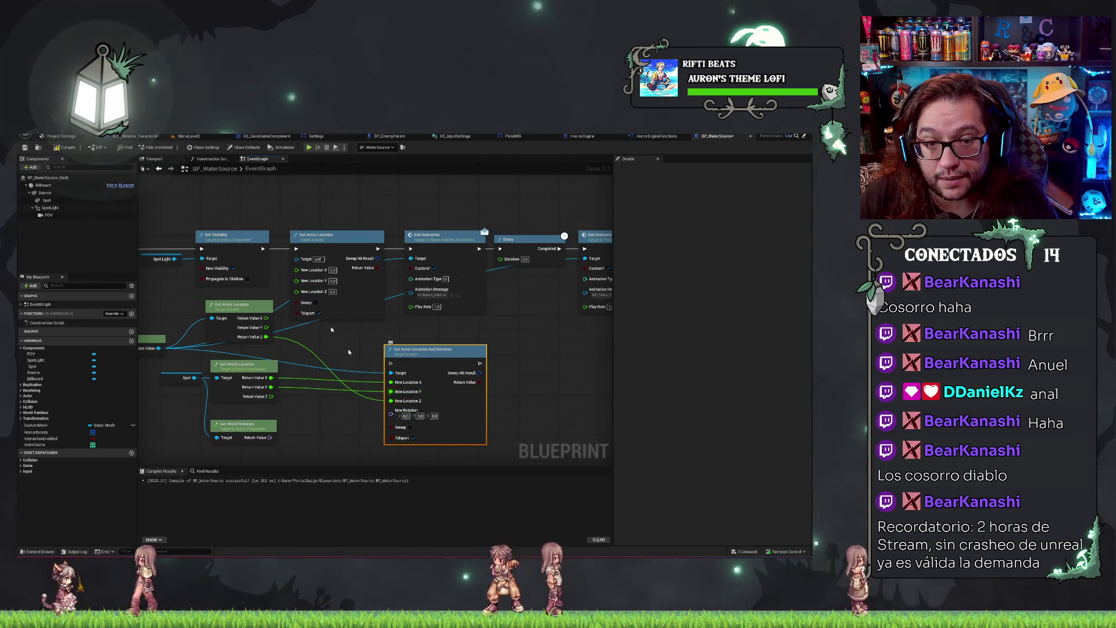
pyautogui.moveTo(270, 438)
pyautogui.mouseDown()
pyautogui.moveTo(403, 416)
pyautogui.moveTo(269, 436)
pyautogui.mouseUp()
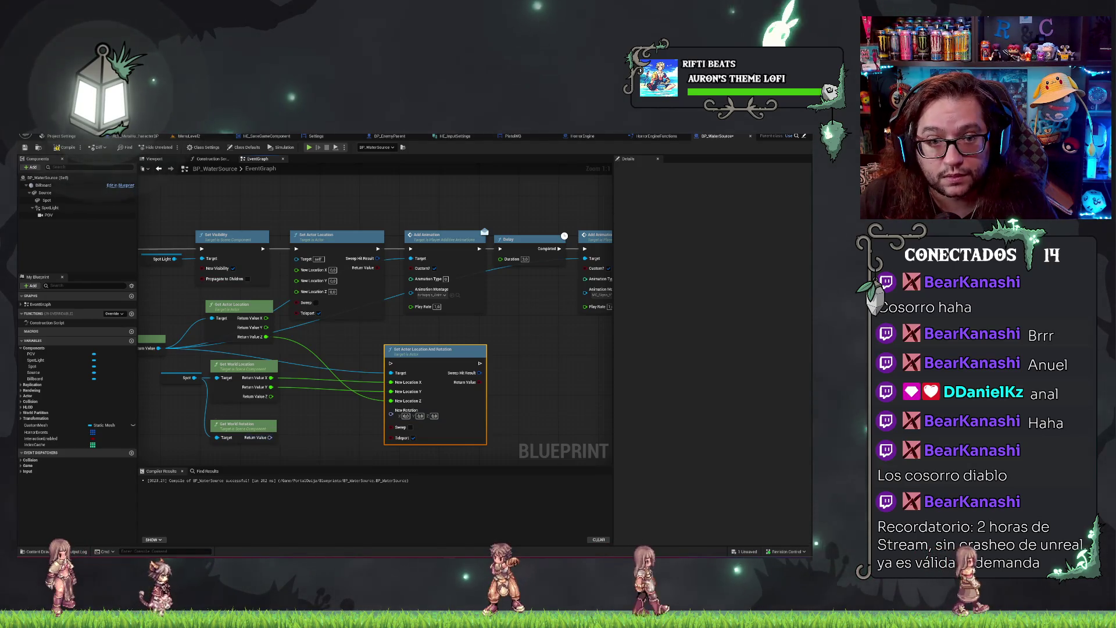
pyautogui.click(143, 136)
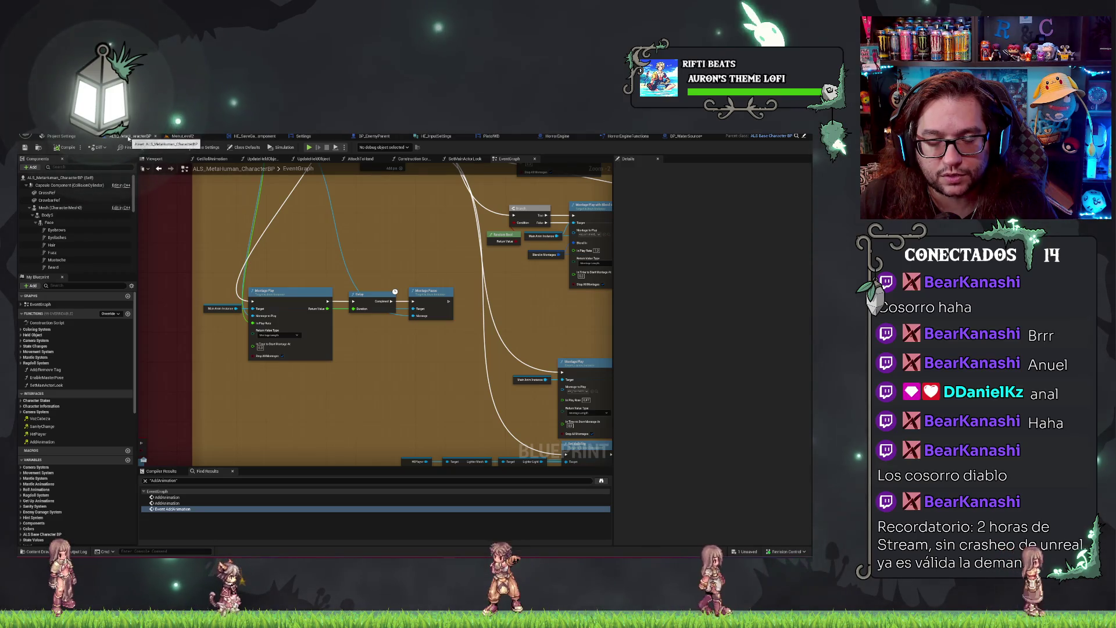
# Inspect the character mesh in ALS_MetaHuman_CharacterBP's viewport, undoing a trial rotation.
pyautogui.click(154, 158)
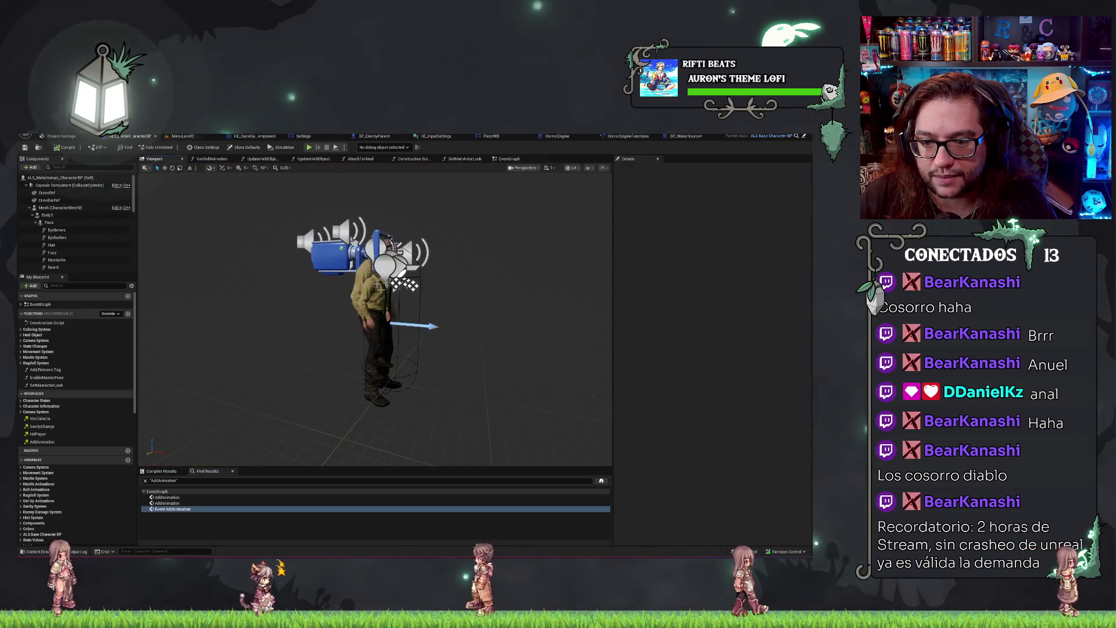
pyautogui.click(399, 405)
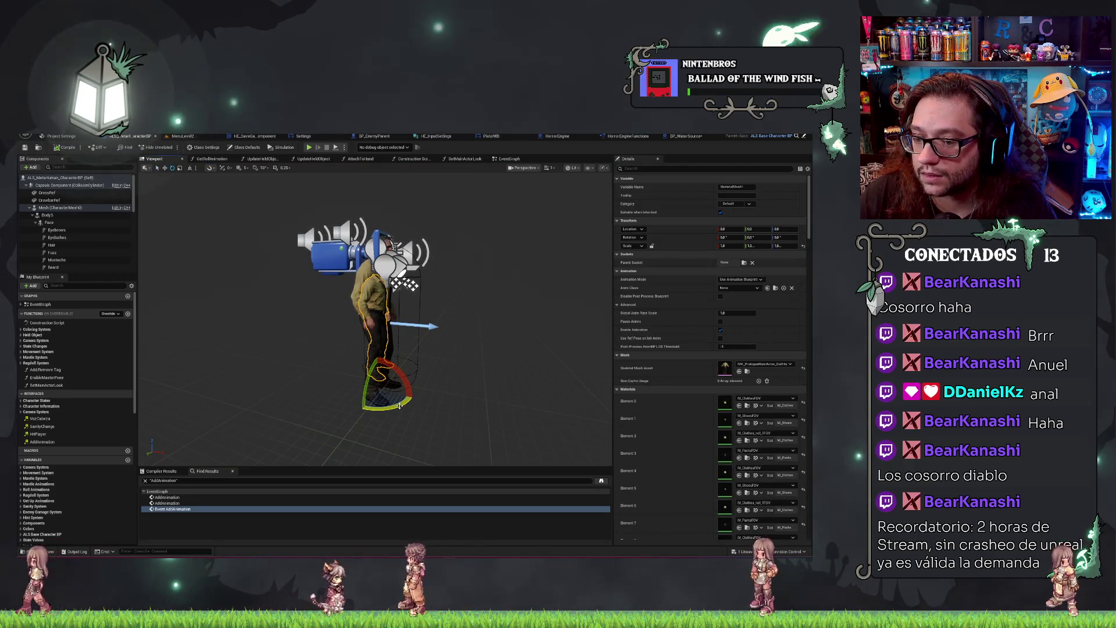
pyautogui.moveTo(399, 405); pyautogui.dragTo(407, 398)
pyautogui.hotkey('ctrl', 'z')
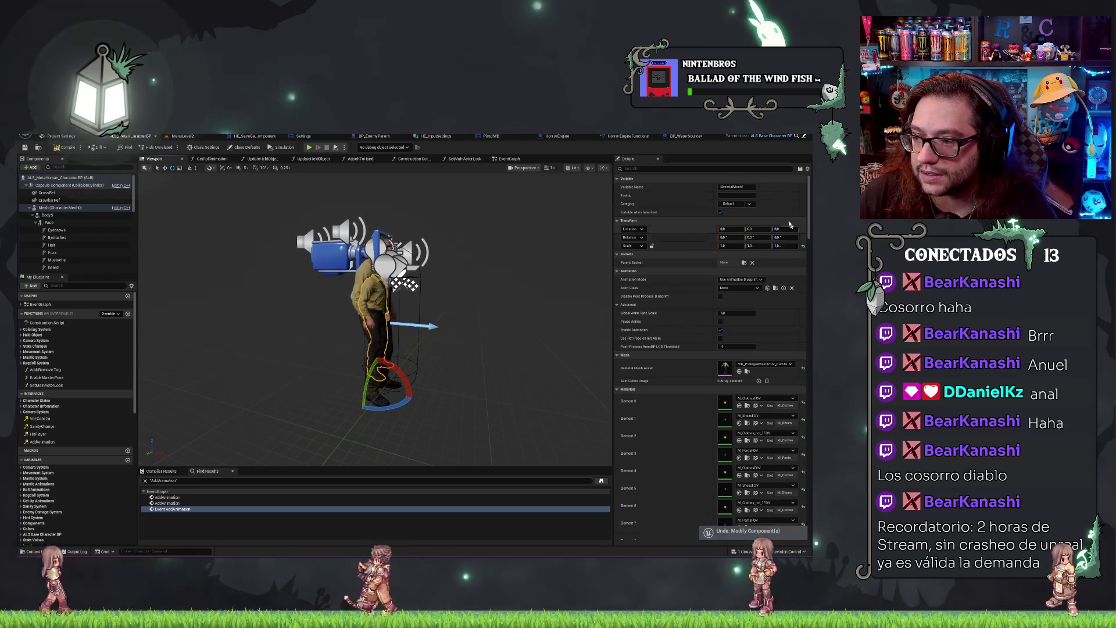
# Wire Get World Rotation's Return Value into New Rotation and compile BP_WaterSource.
pyautogui.click(686, 135)
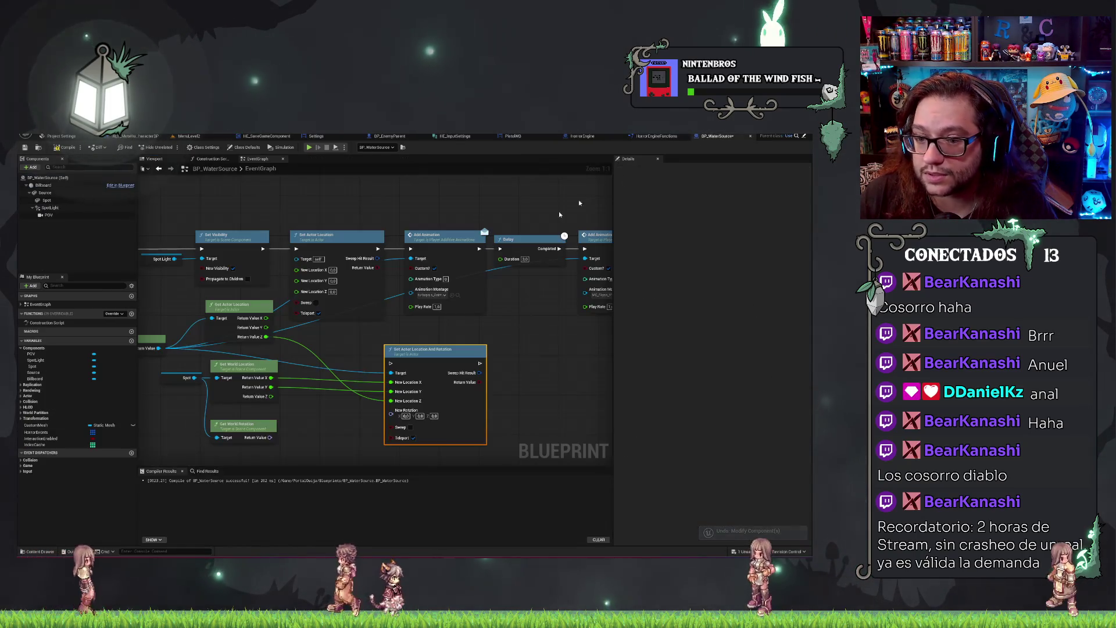
pyautogui.moveTo(526, 341); pyautogui.dragTo(588, 294)
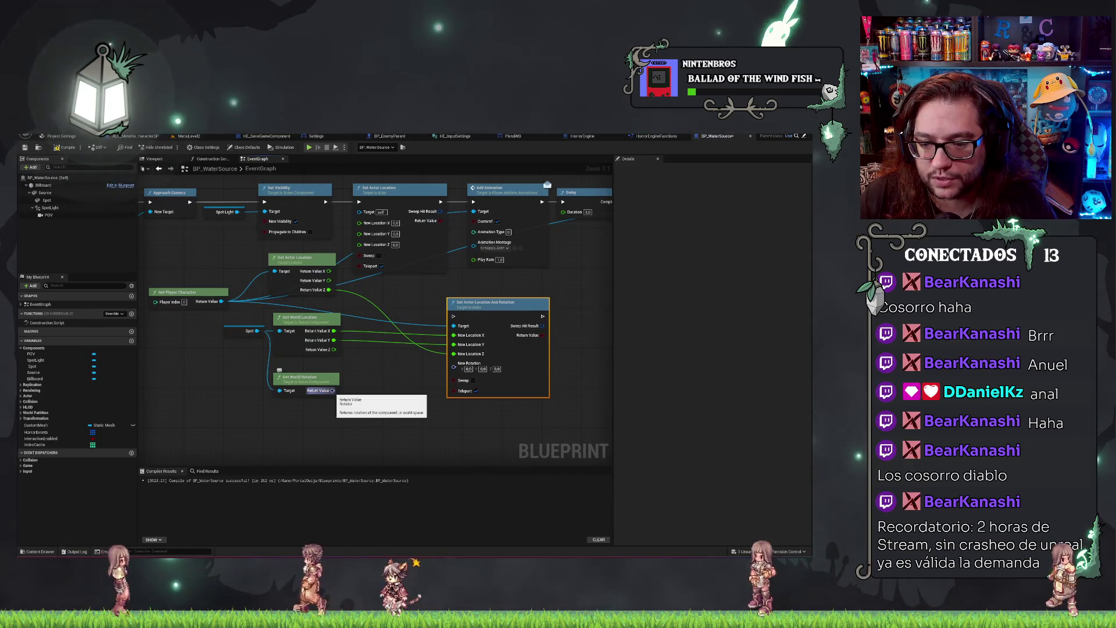
pyautogui.rightClick(333, 390)
pyautogui.rightClick(471, 368)
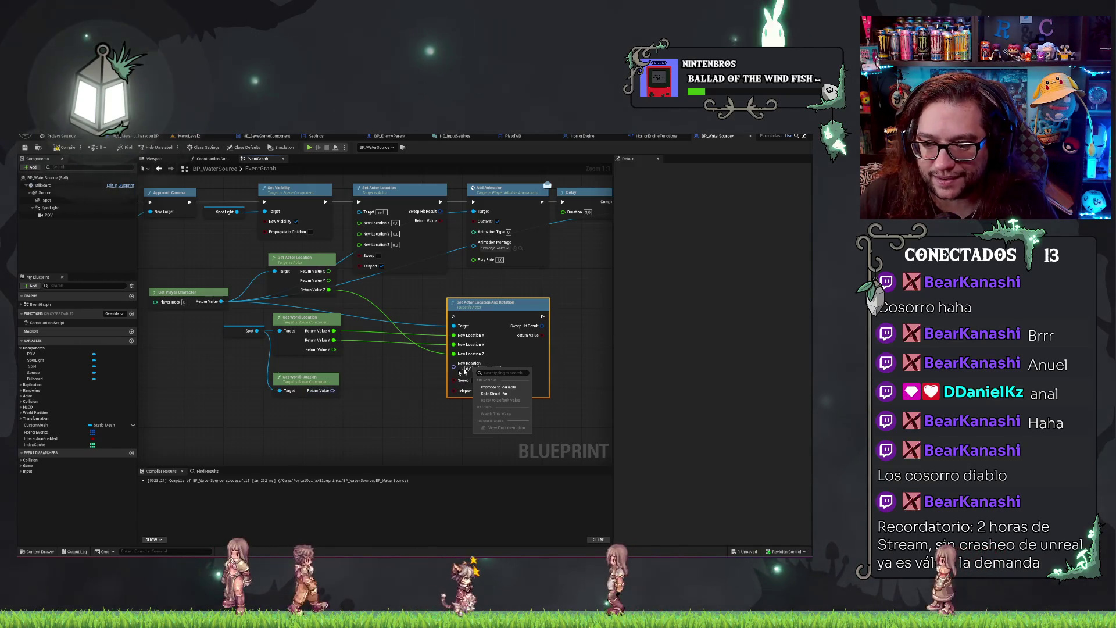
pyautogui.click(244, 273)
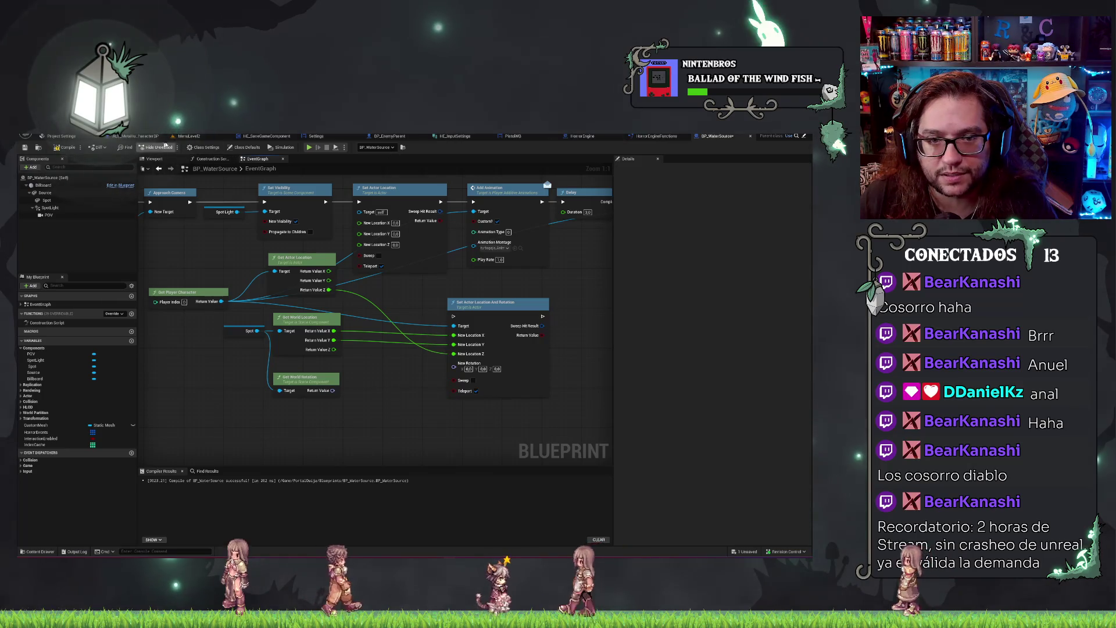
pyautogui.click(142, 137)
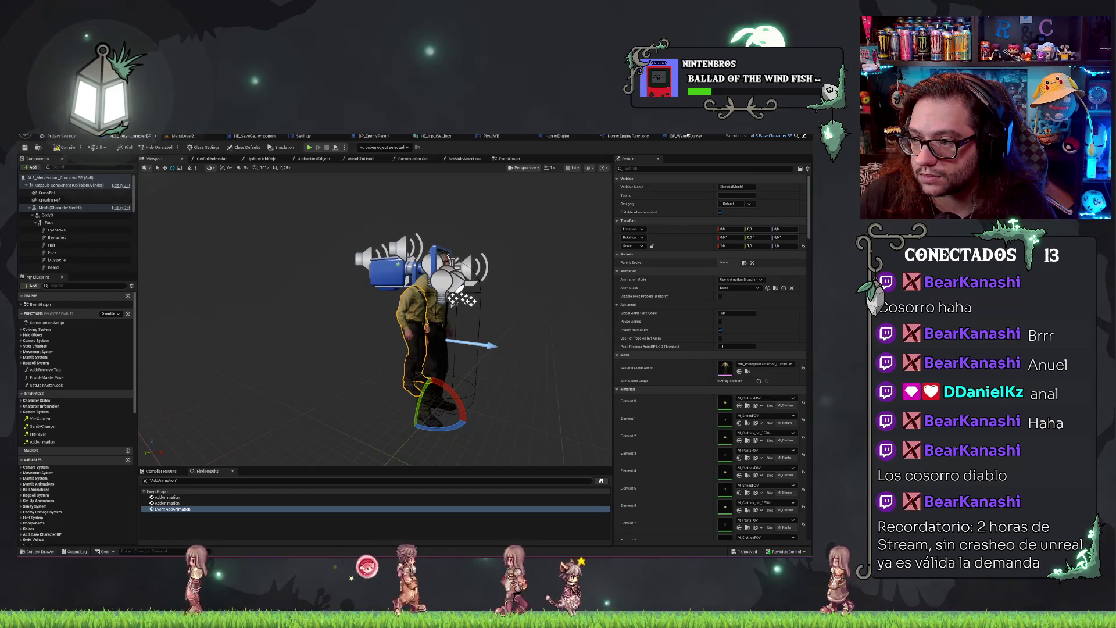
pyautogui.click(683, 136)
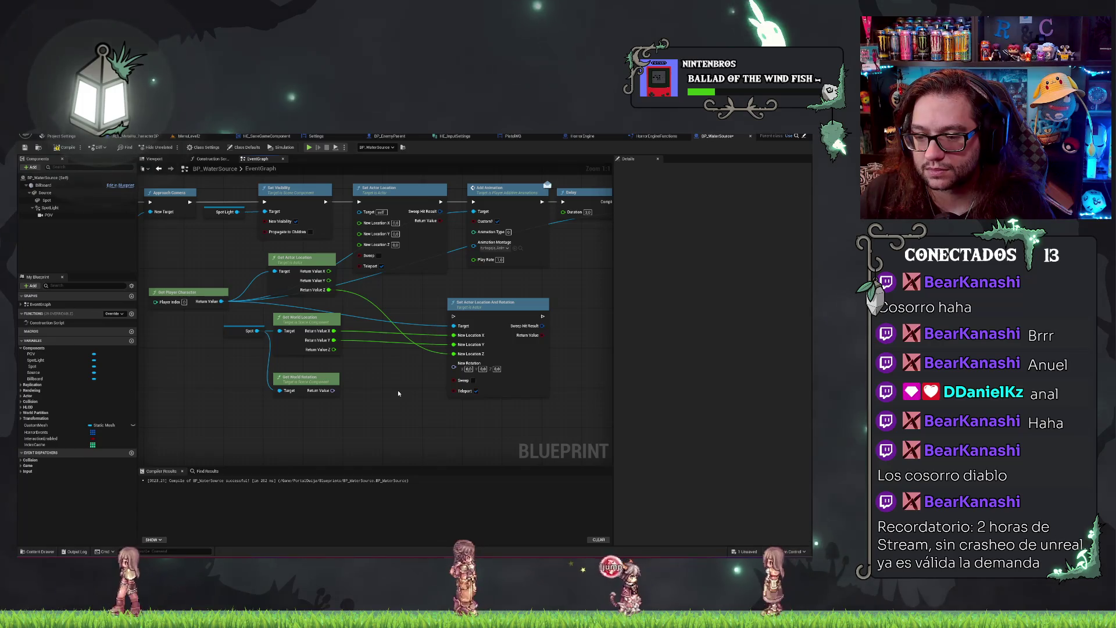
pyautogui.moveTo(334, 391); pyautogui.dragTo(454, 363)
pyautogui.click(66, 147)
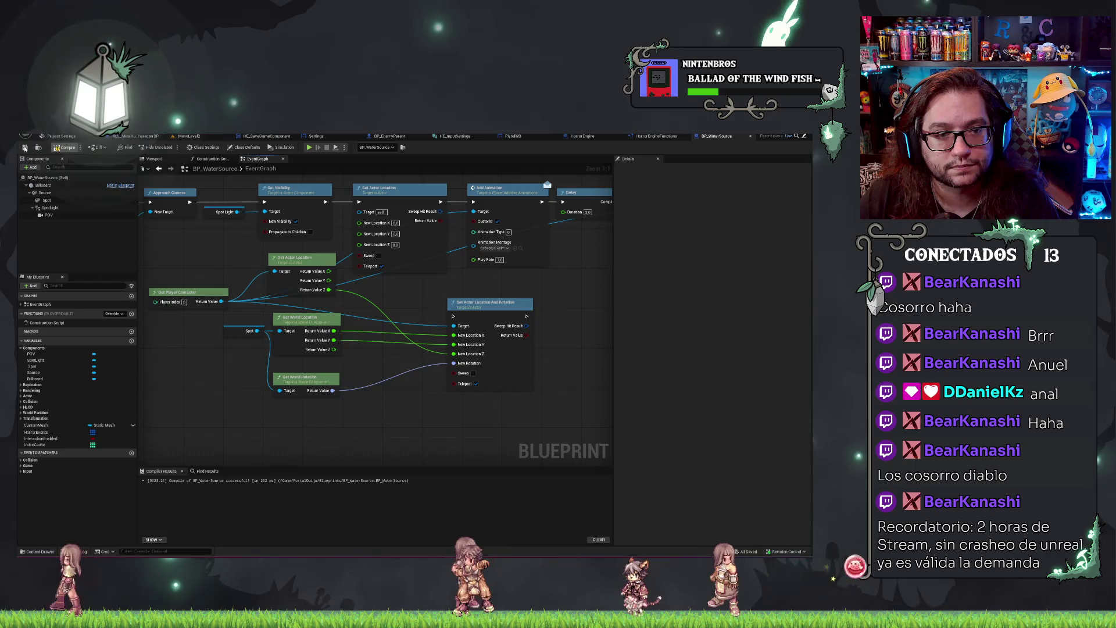
# Play the MenuLevel2 level via Play From Here on a spot on the floor.
pyautogui.click(189, 137)
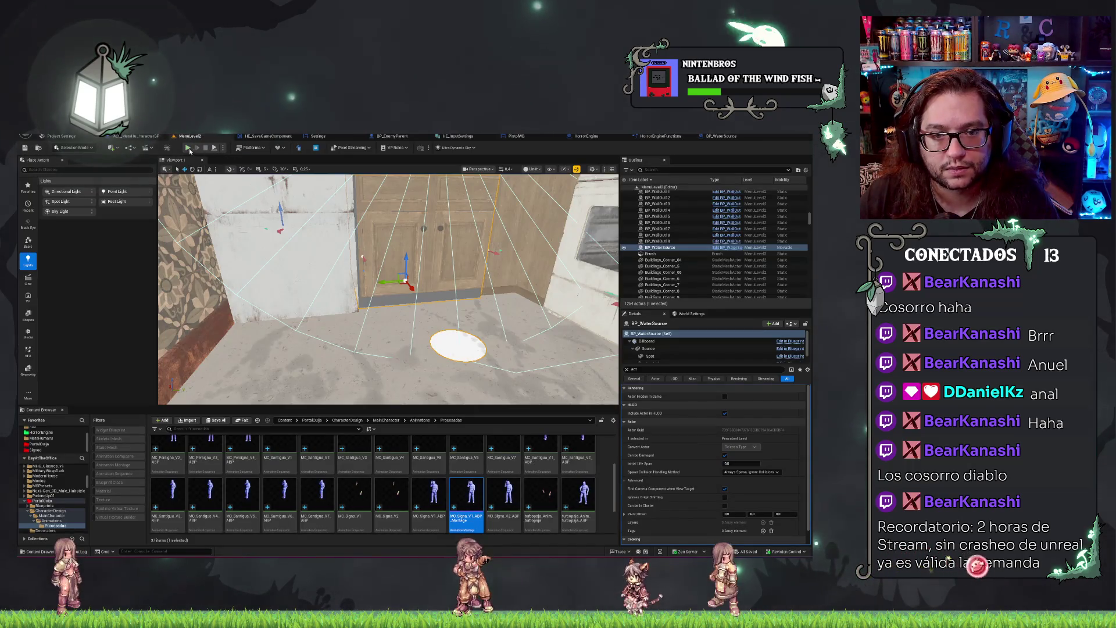
pyautogui.rightClick(383, 385)
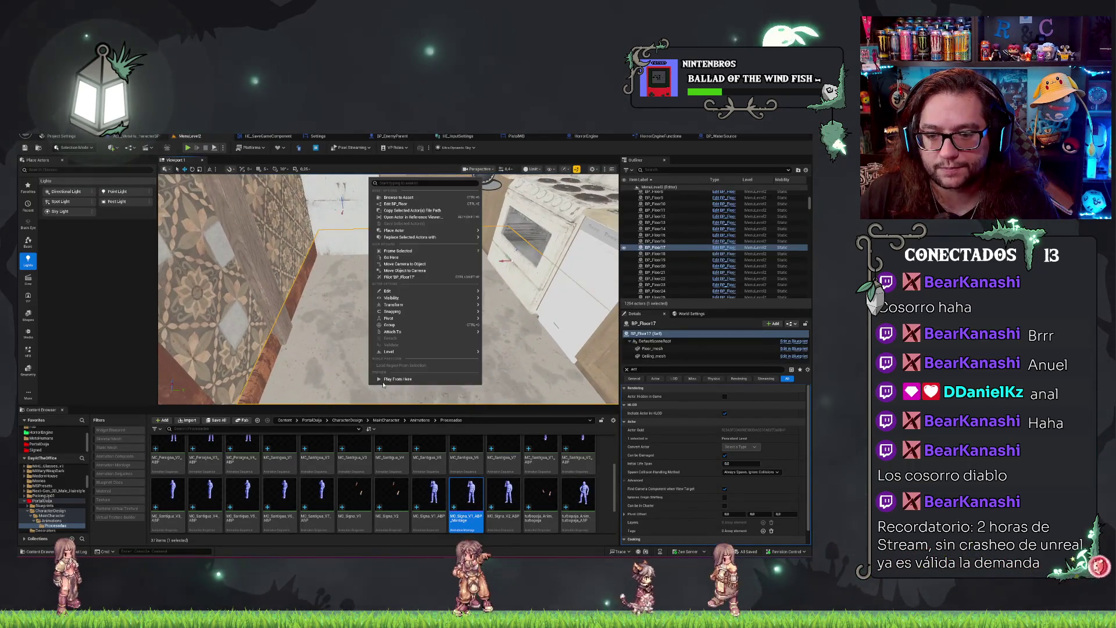
pyautogui.click(405, 376)
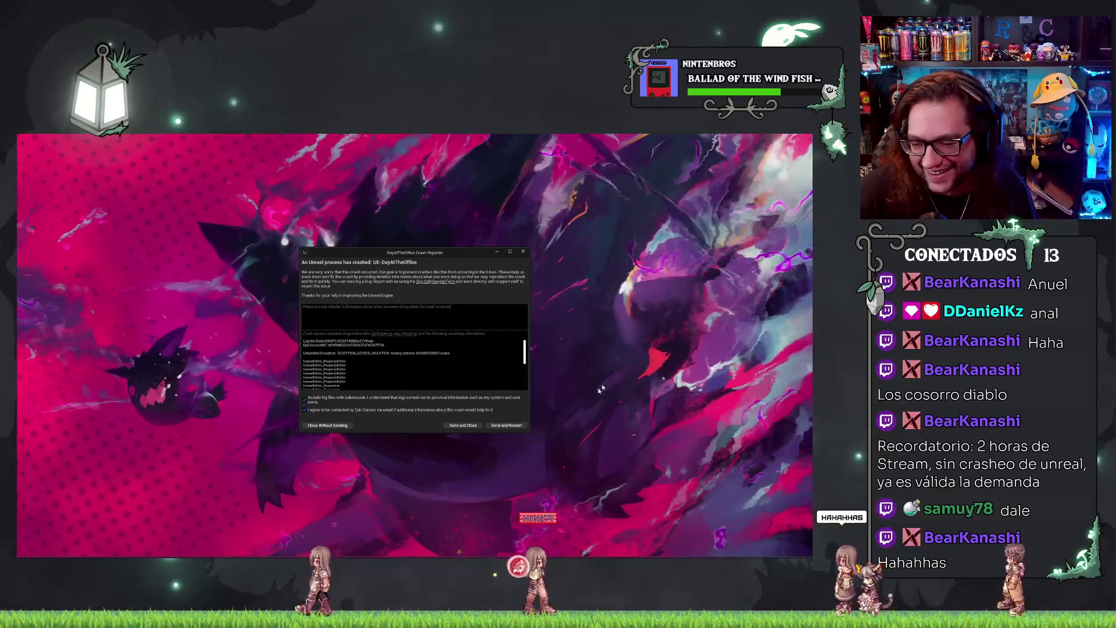
# Choose Send and Restart in the Unreal Crash Reporter dialog.
pyautogui.click(515, 426)
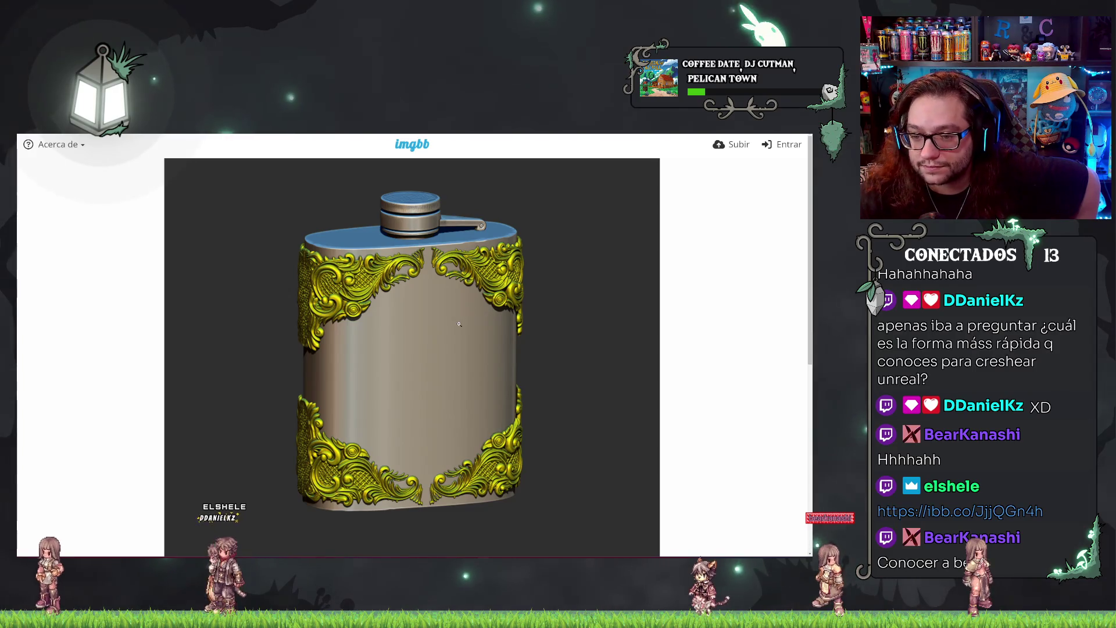
# Zoom in and back out on the ornate flask image in imgbb, then return to Unreal Engine.
pyautogui.click(459, 324)
pyautogui.click(449, 279)
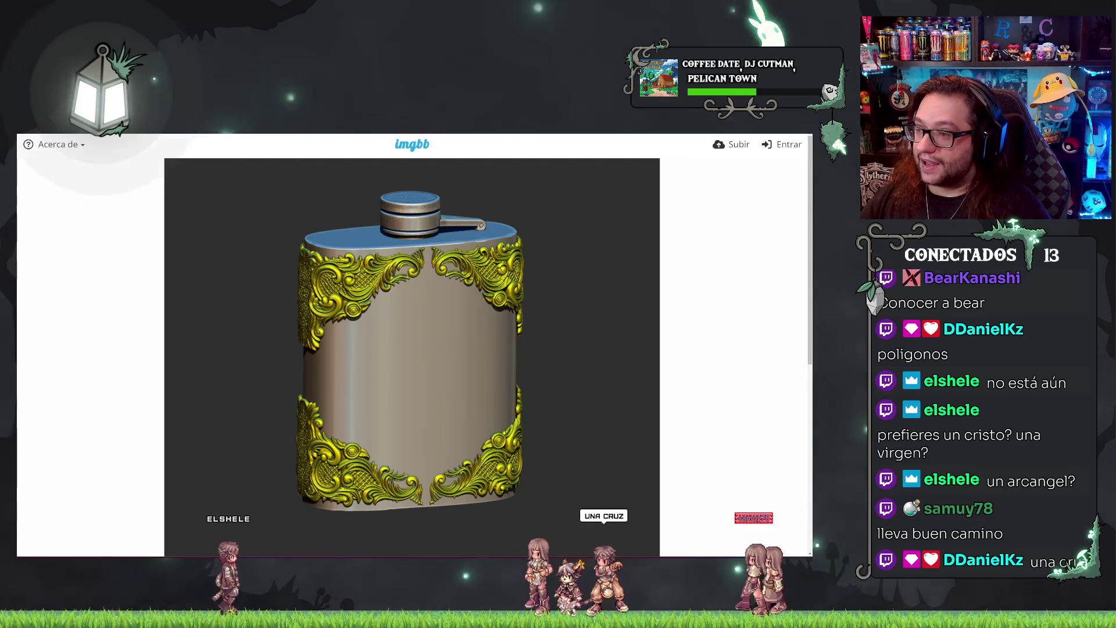
pyautogui.hotkey('alt', 'Tab')
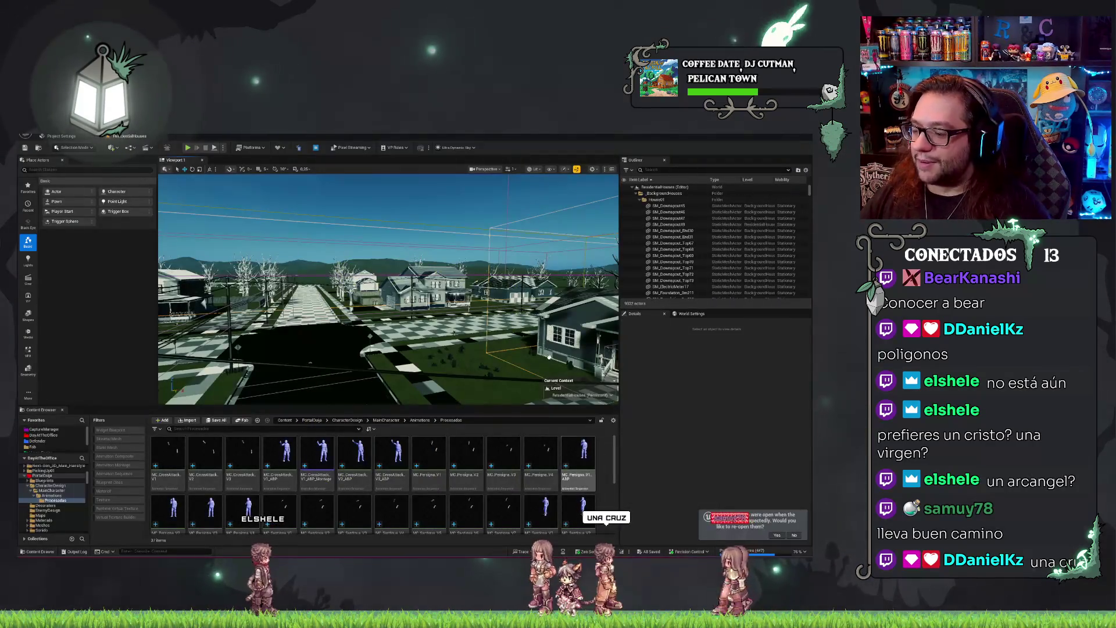
# Look through the open Blueprint tabs, then load MenuLevel2 from the recent levels list.
pyautogui.scroll(3, 388, 288)
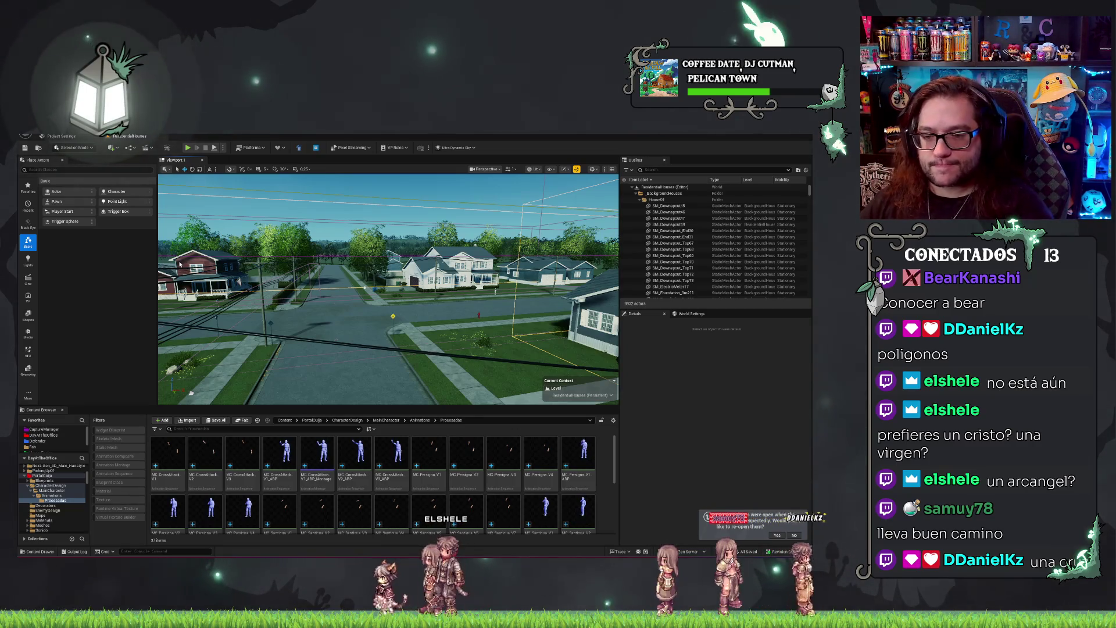
pyautogui.hotkey('alt', 'Tab')
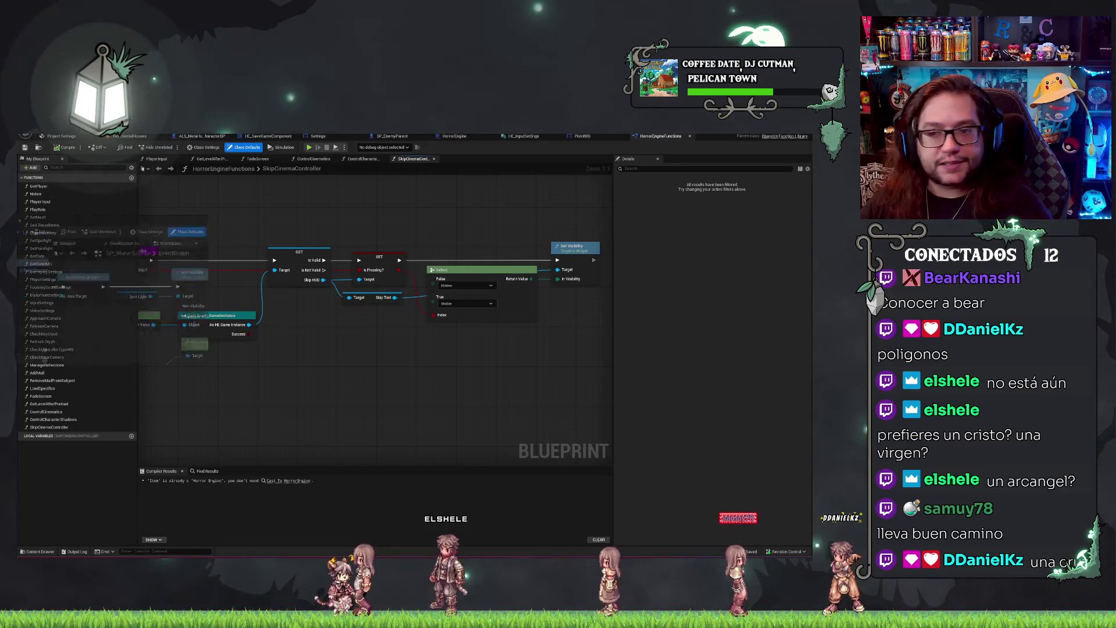
pyautogui.click(678, 136)
pyautogui.hotkey('ctrl', 'Tab')
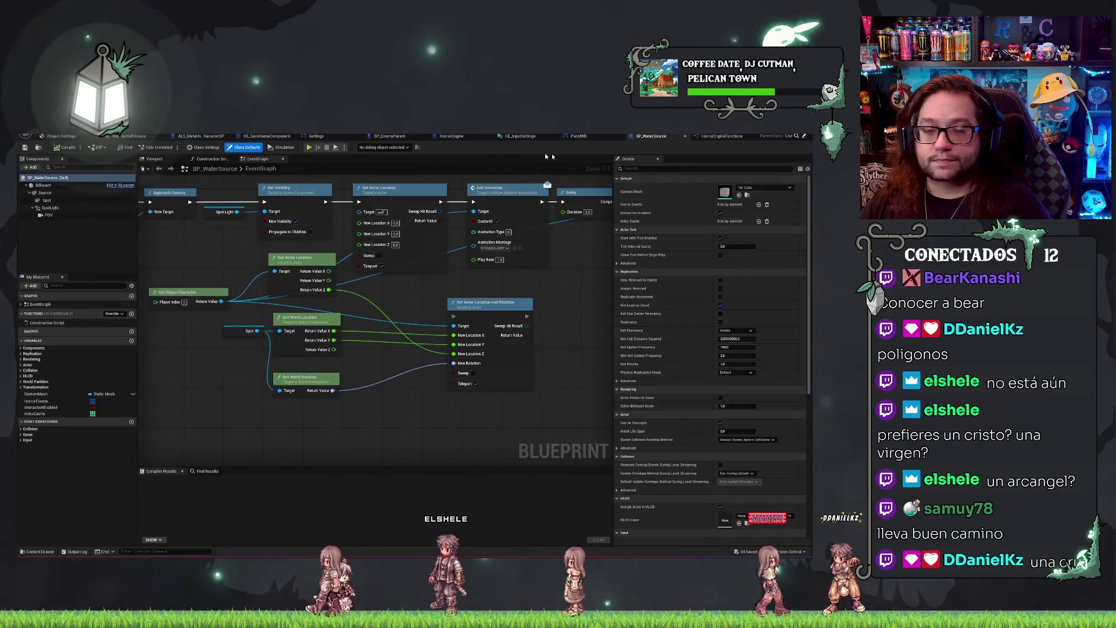
pyautogui.click(35, 136)
pyautogui.click(44, 135)
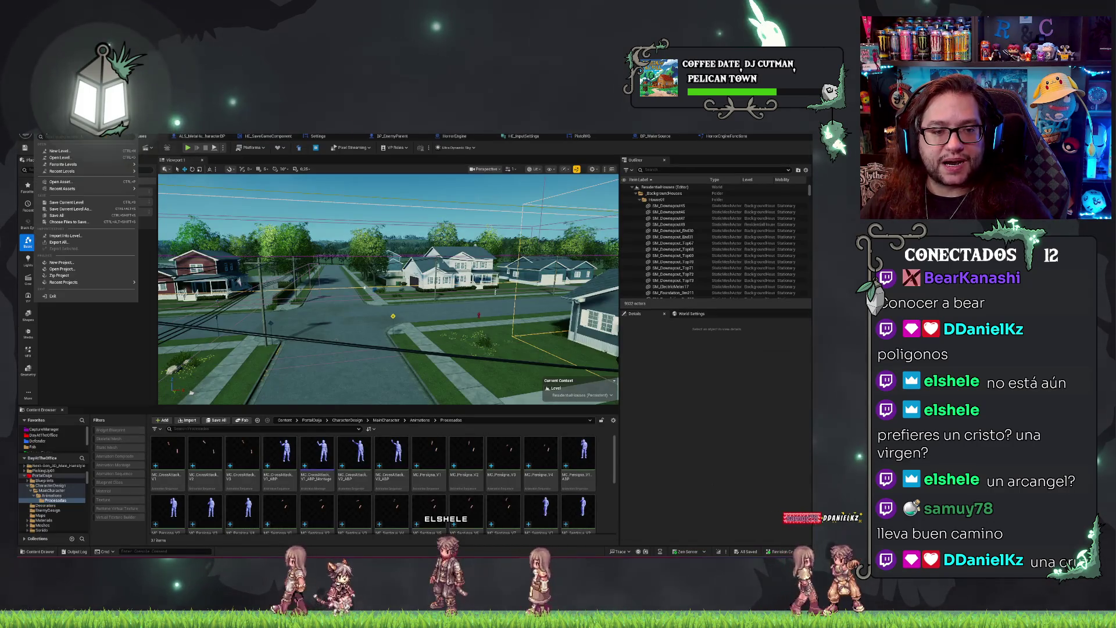
pyautogui.click(160, 187)
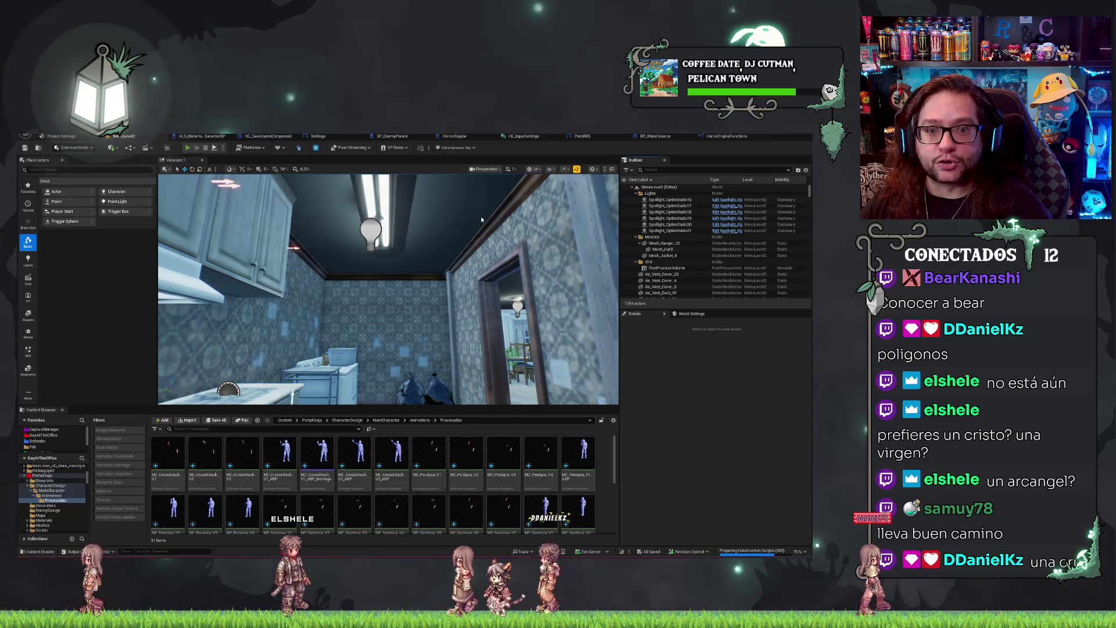
# Play-test the level, starting Nueva Partida from the main menu, then stop the session.
pyautogui.hotkey('alt', 'p')
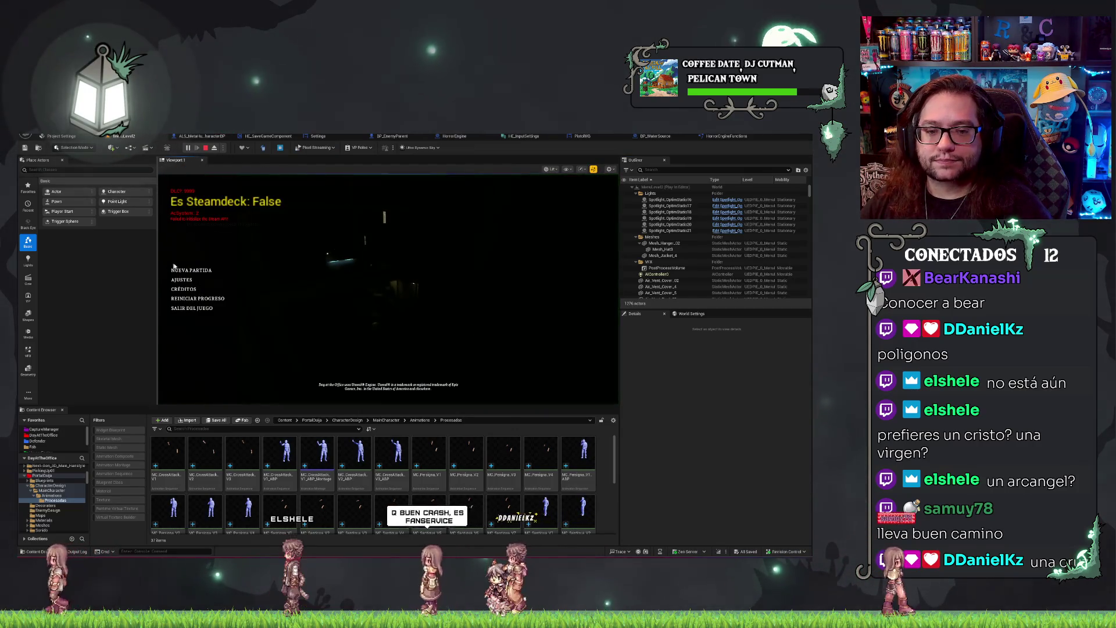
pyautogui.click(192, 270)
pyautogui.moveTo(389, 289)
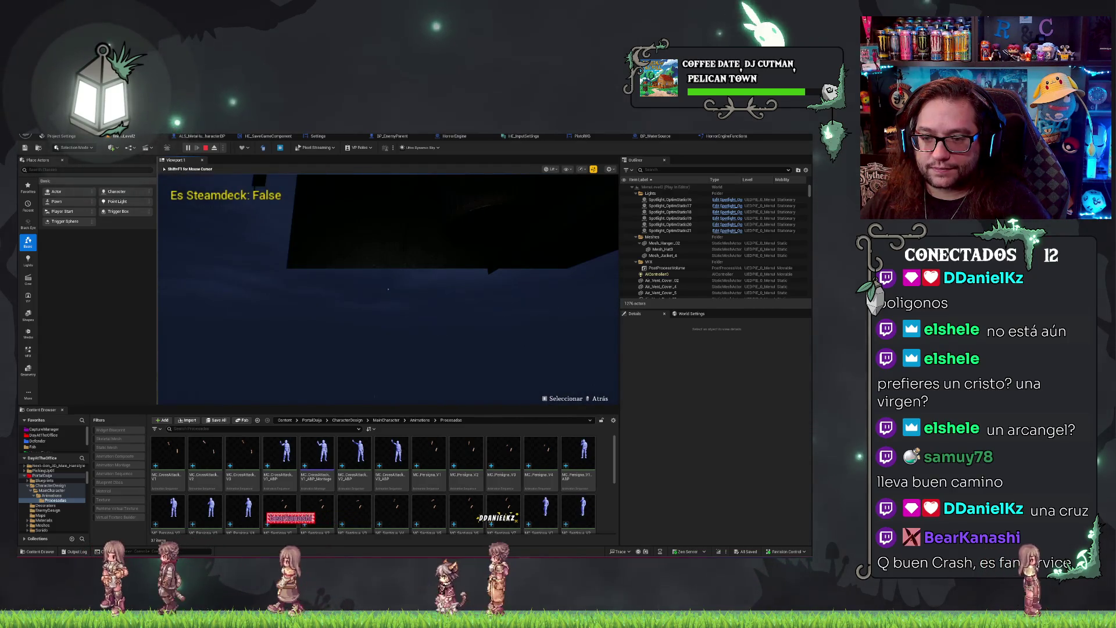
pyautogui.press('Escape')
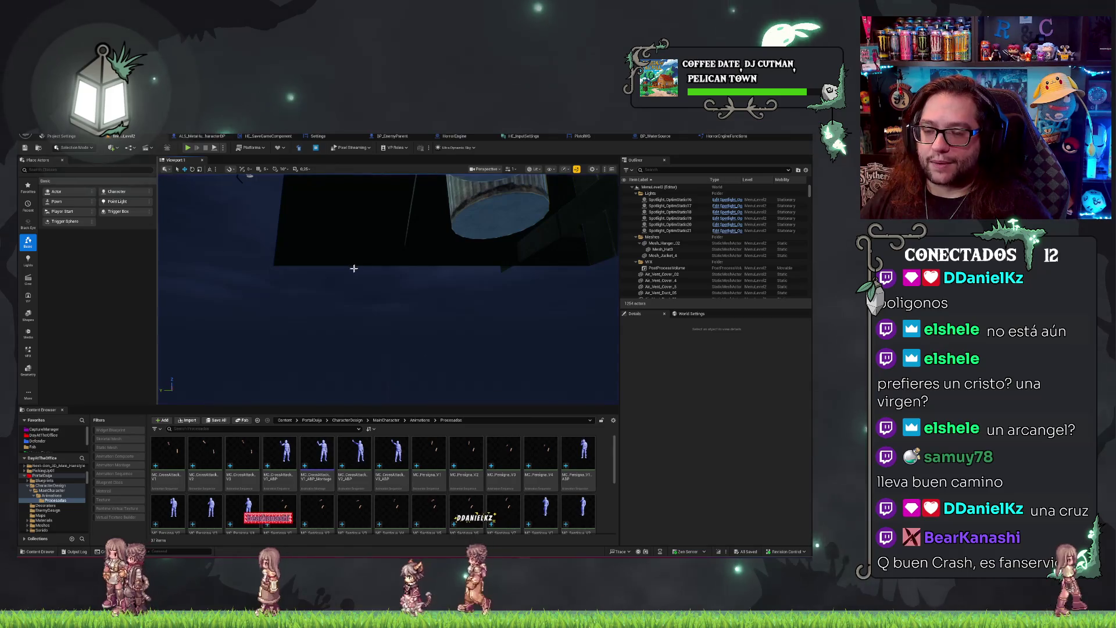
# Orbit the viewport toward the blue ducts, then bring up BP_WaterSource's Event Graph.
pyautogui.moveTo(354, 268)
pyautogui.mouseDown()
pyautogui.moveTo(302, 206)
pyautogui.moveTo(233, 212)
pyautogui.mouseUp()
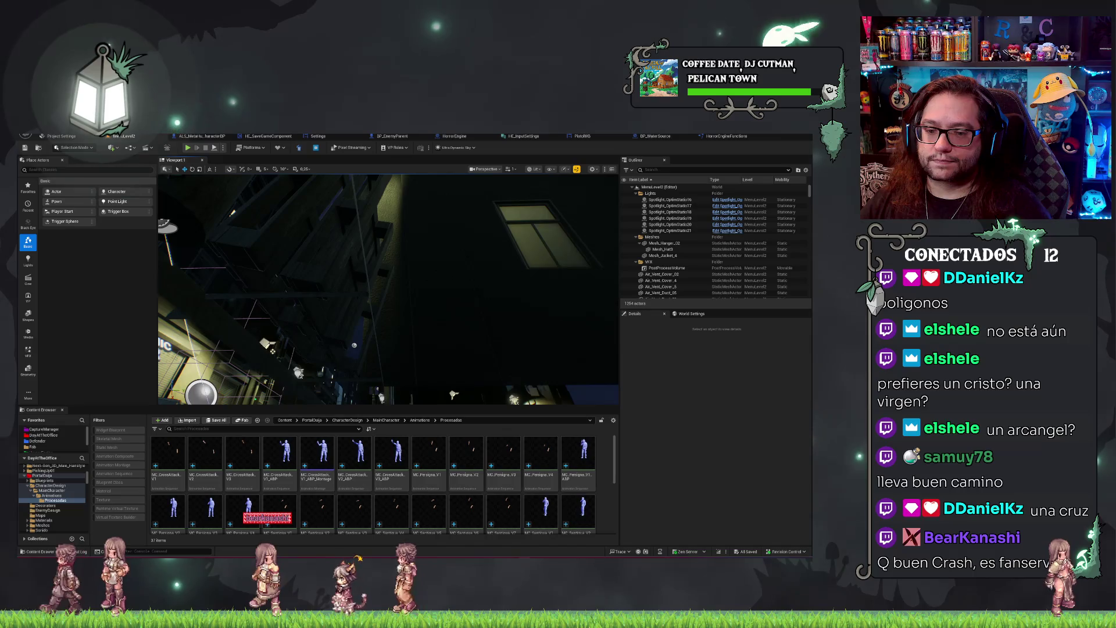
pyautogui.moveTo(354, 345)
pyautogui.mouseDown()
pyautogui.moveTo(273, 319)
pyautogui.moveTo(170, 229)
pyautogui.mouseUp()
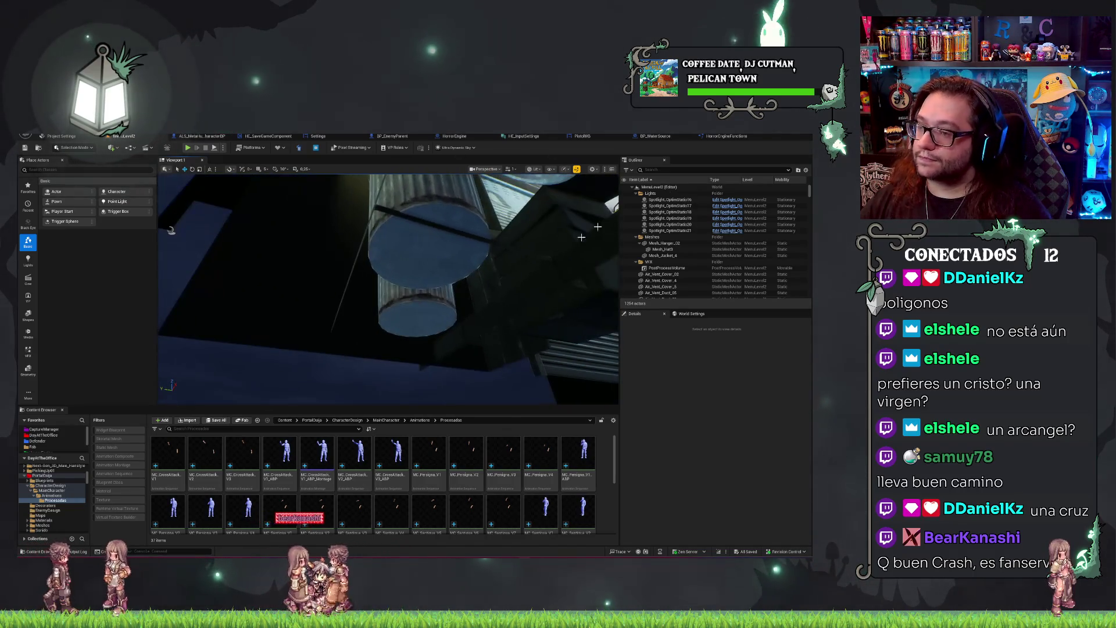
pyautogui.click(669, 137)
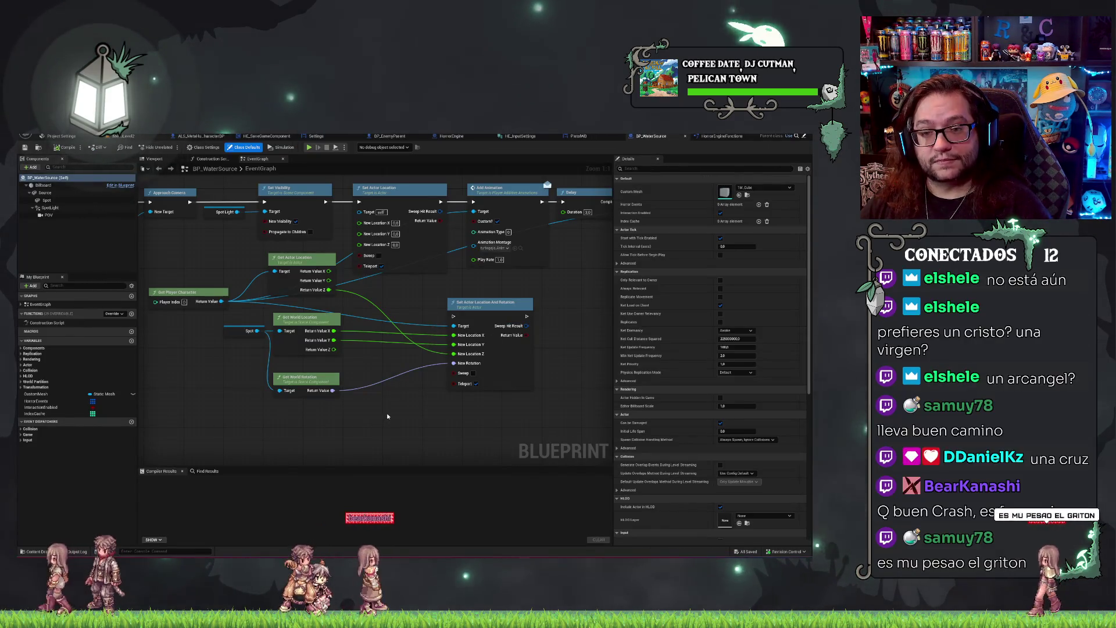
# In BP_WaterSource, swap Set Actor Location for Set Actor Location And Rotation in the execution chain.
pyautogui.click(385, 242)
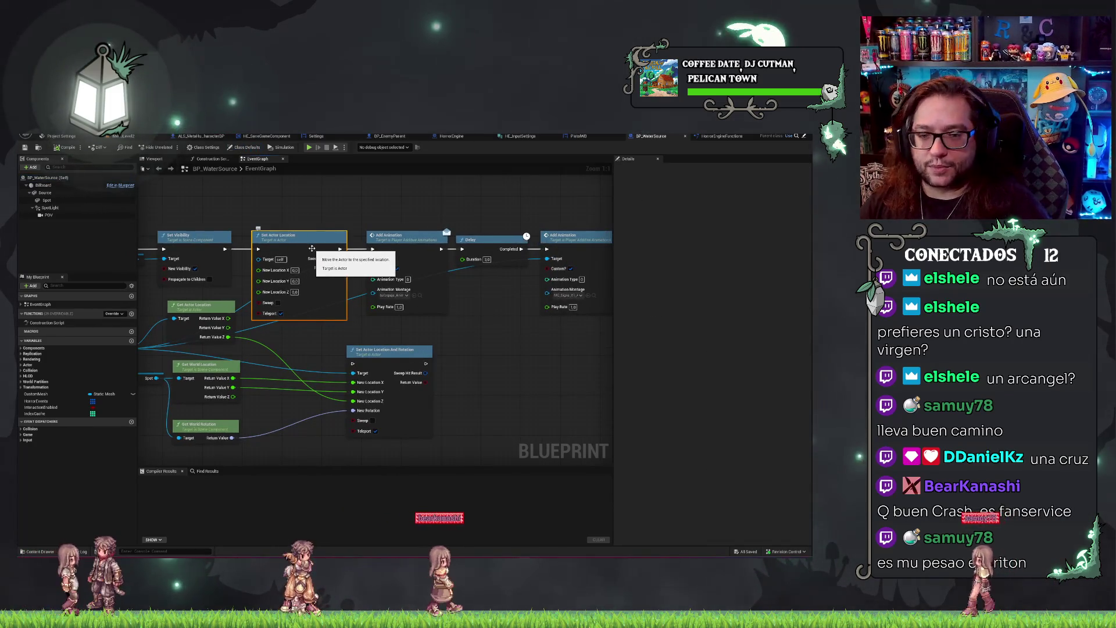
pyautogui.moveTo(340, 248); pyautogui.dragTo(352, 363)
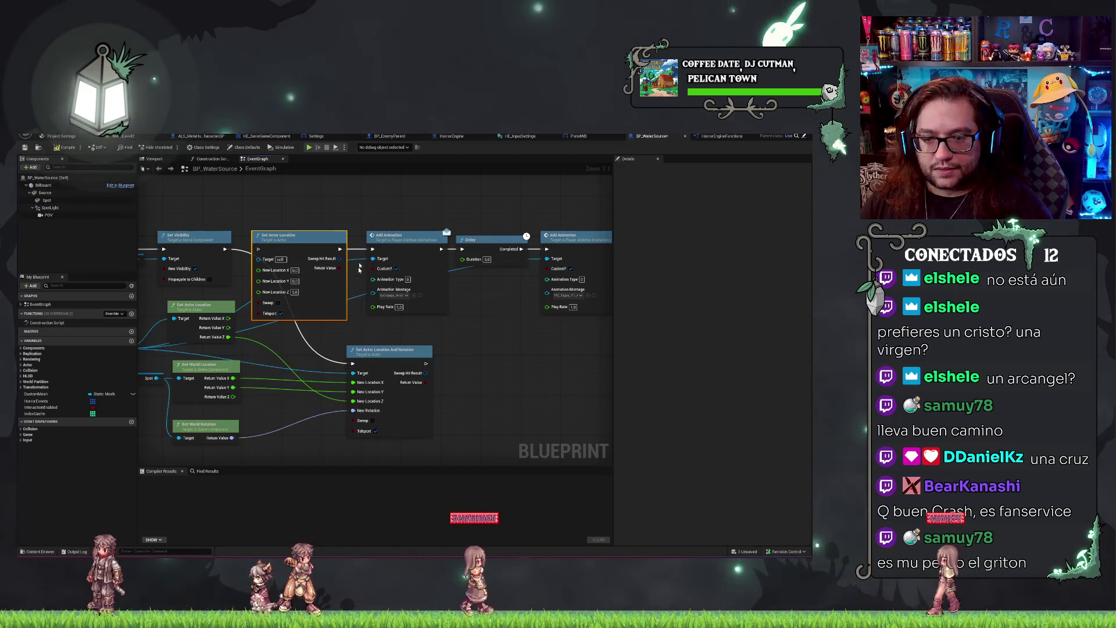
pyautogui.moveTo(426, 364); pyautogui.dragTo(372, 249)
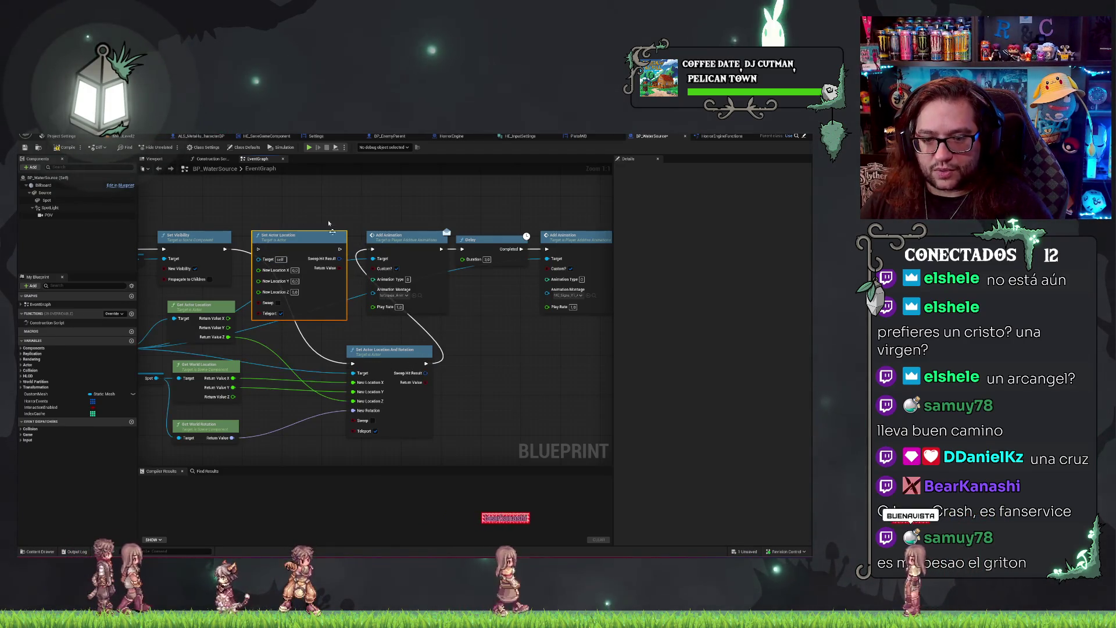
pyautogui.press('Delete')
pyautogui.moveTo(385, 352); pyautogui.dragTo(295, 237)
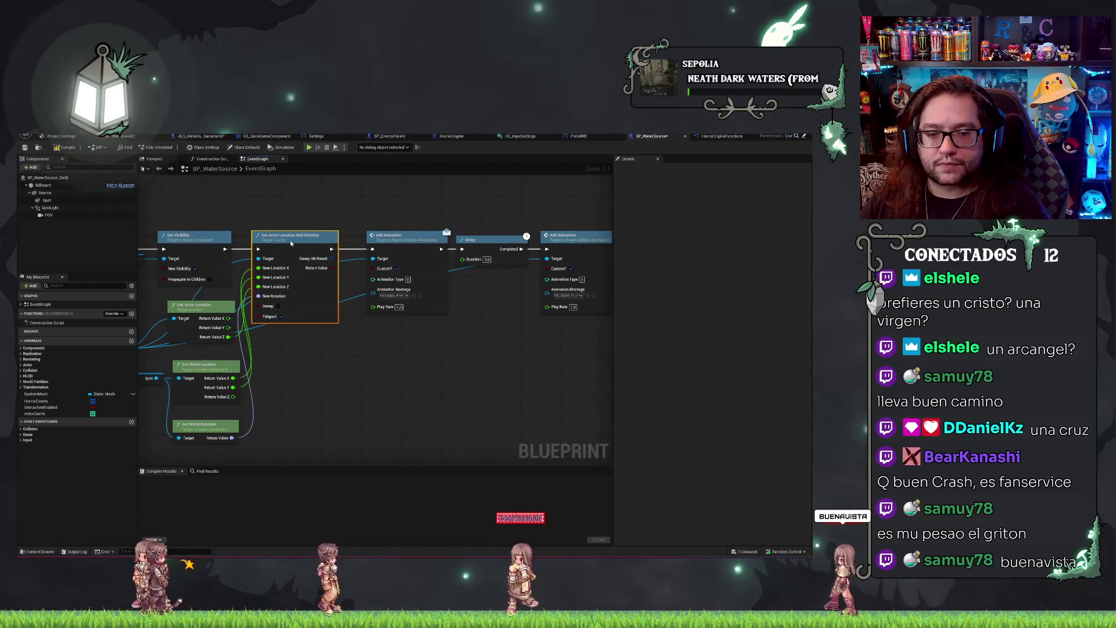
pyautogui.moveTo(304, 208); pyautogui.dragTo(407, 218)
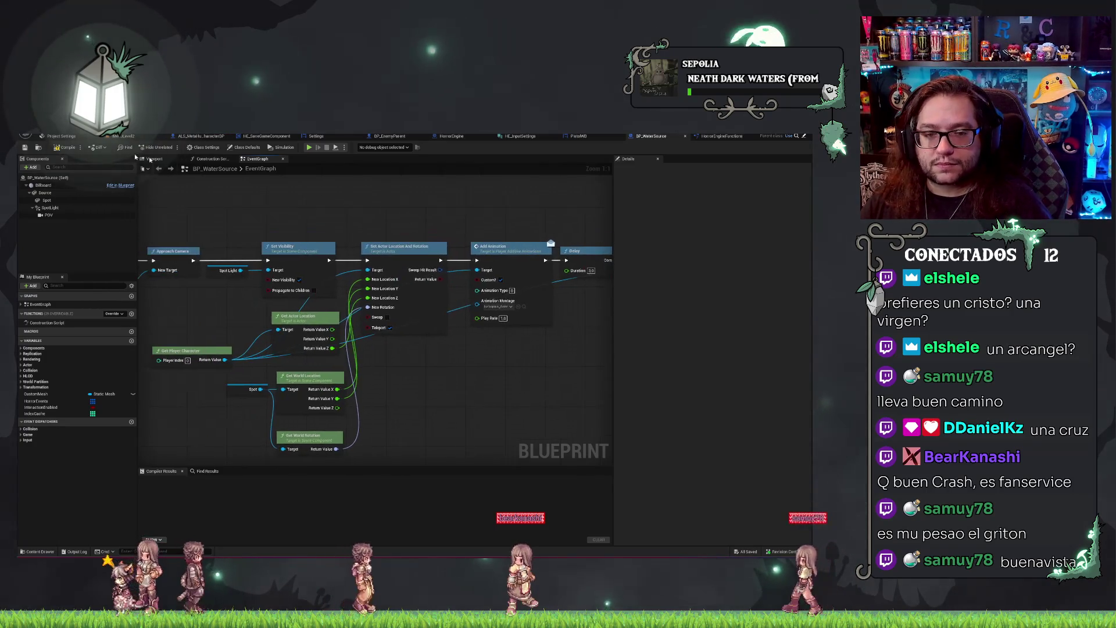
# Compile BP_WaterSource and start a new game in play-in-editor to test the change.
pyautogui.click(64, 147)
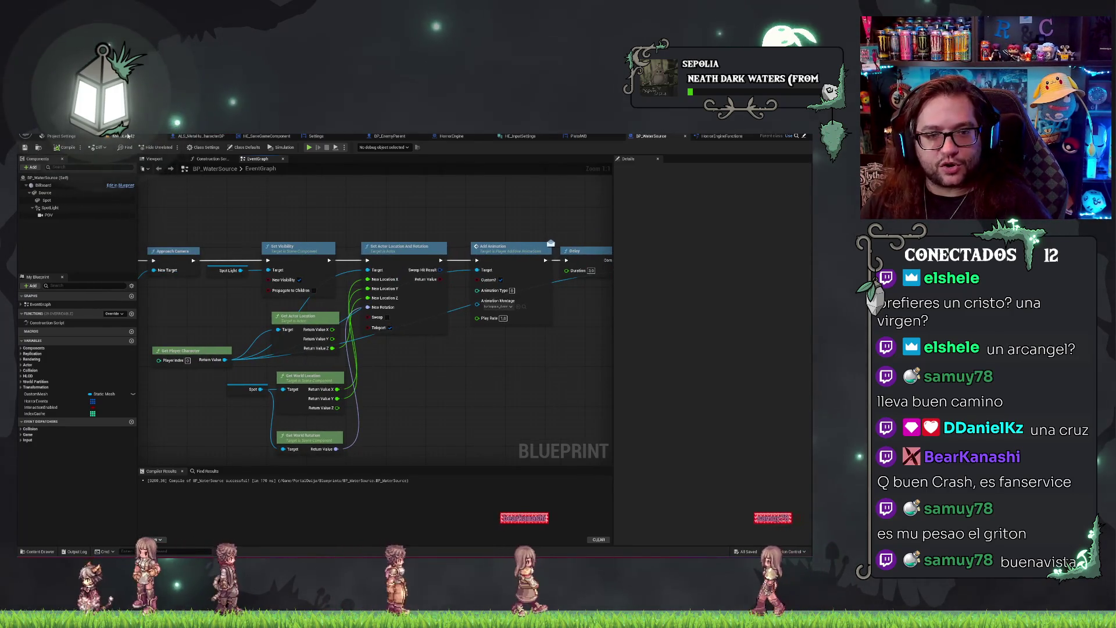
pyautogui.click(124, 136)
pyautogui.click(187, 147)
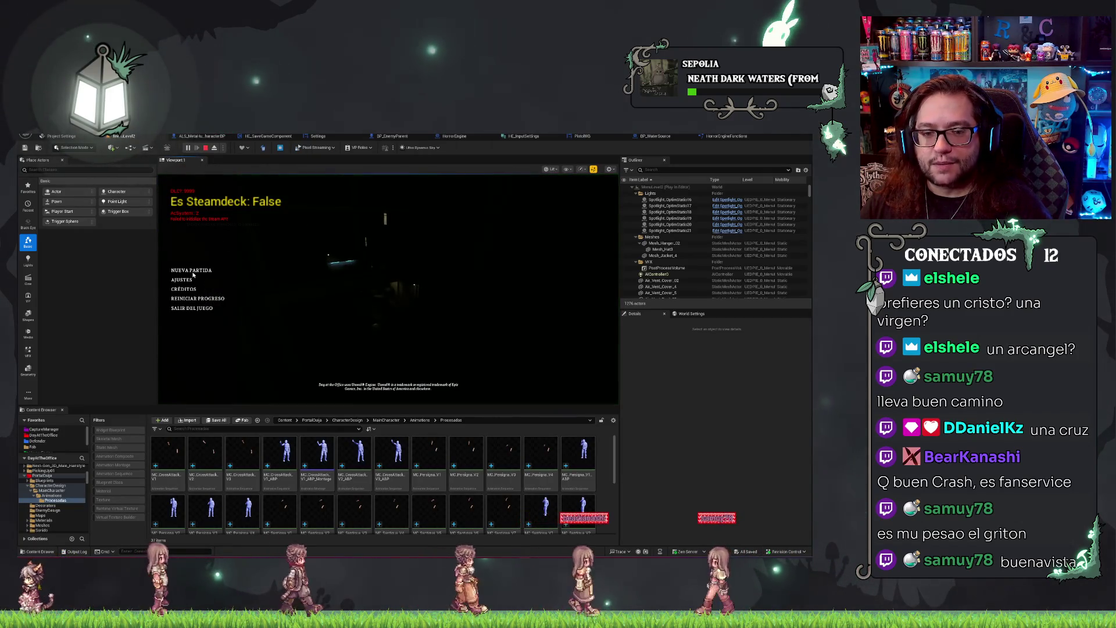
pyautogui.click(191, 270)
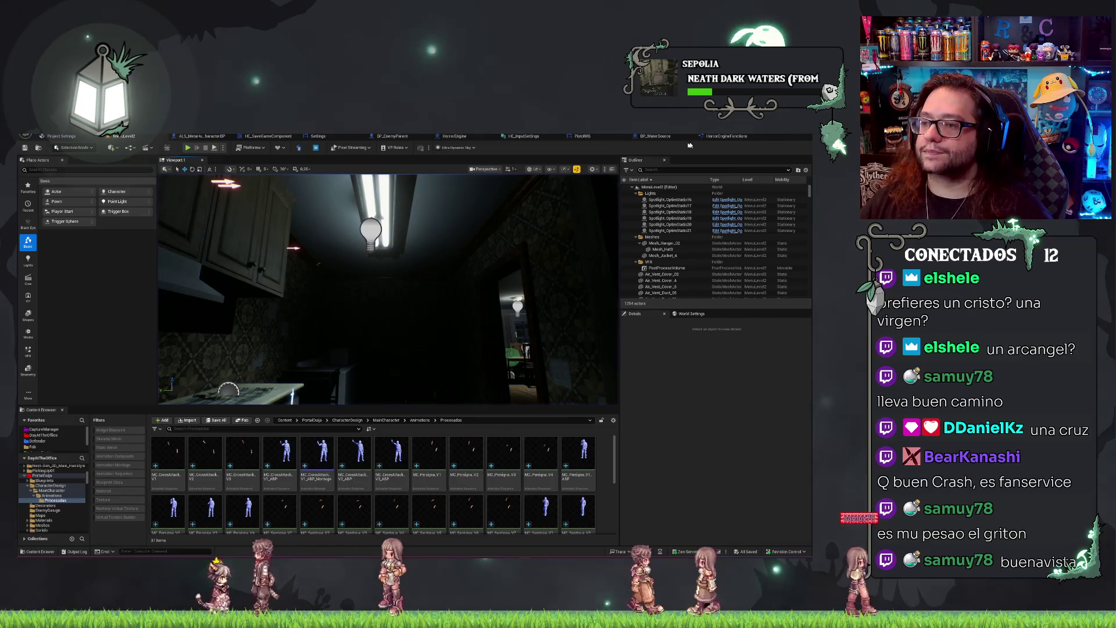
# Stop the play session, review the Add Animation and Delay nodes, and return to the level editor.
pyautogui.press('Escape')
pyautogui.click(630, 136)
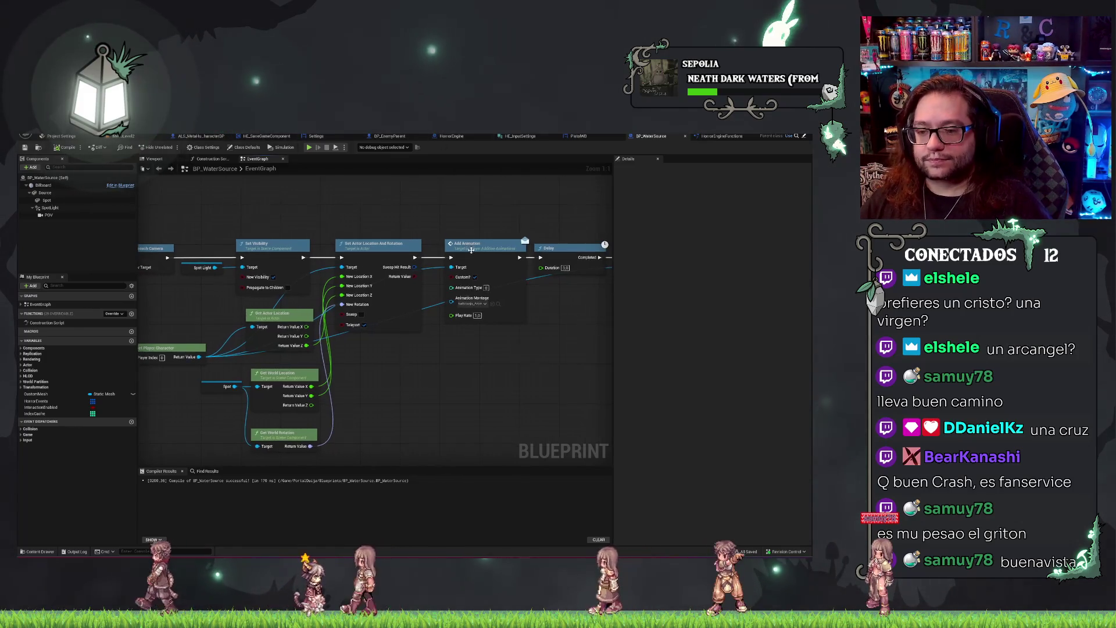
pyautogui.moveTo(520, 367); pyautogui.dragTo(229, 367)
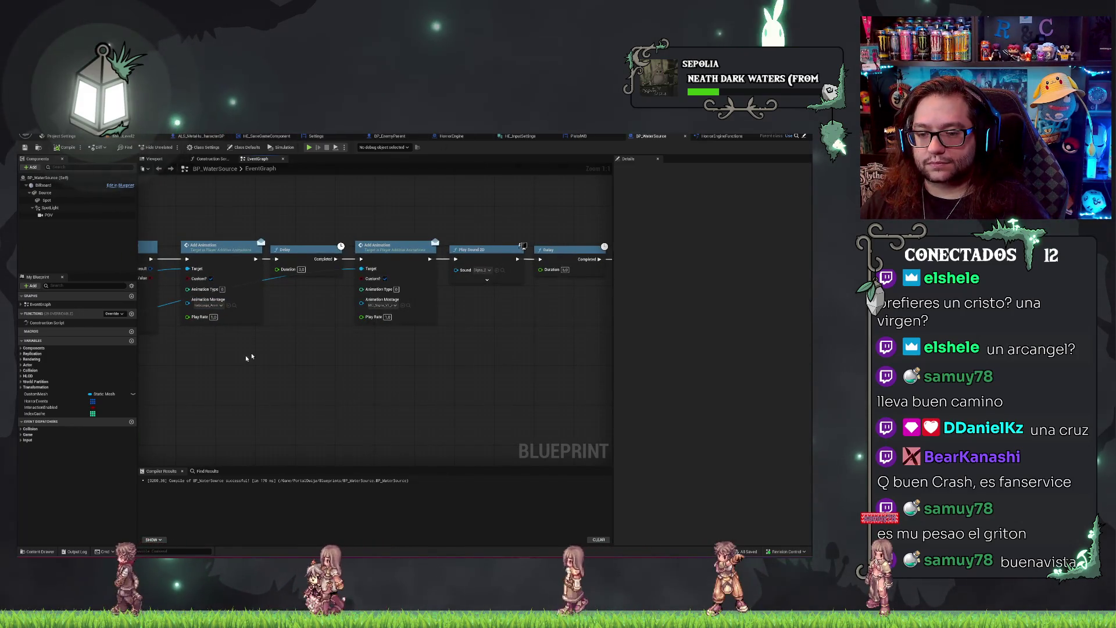
pyautogui.click(409, 305)
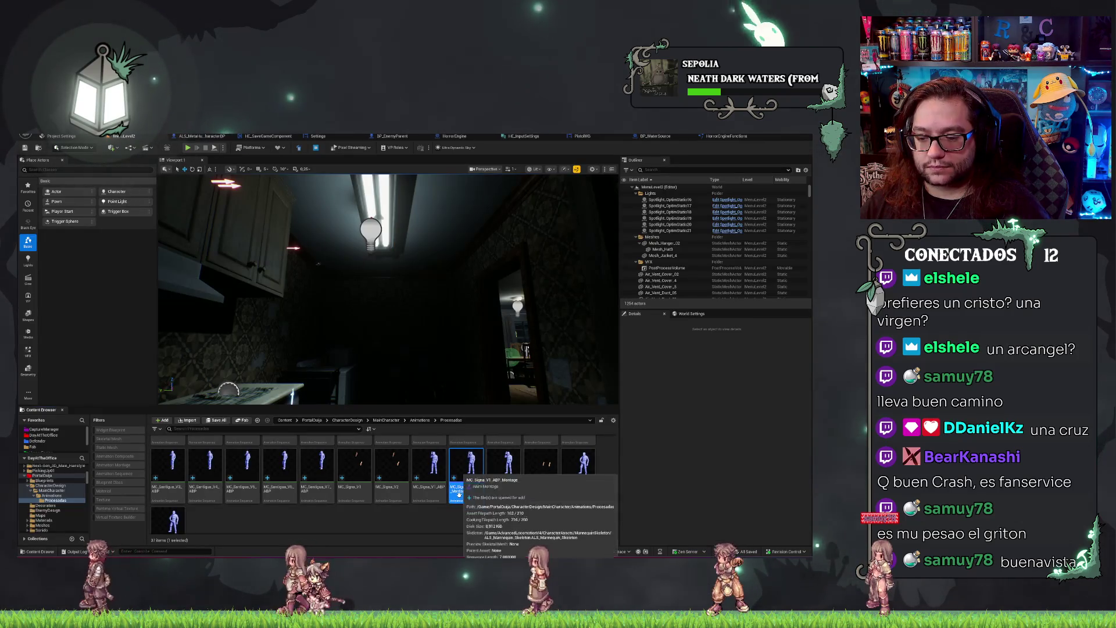
# Open MC_Signa_V1_ABP_Montage and set its slot track to Layering Override Group.Pelvis.
pyautogui.moveTo(458, 493)
pyautogui.mouseDown()
pyautogui.moveTo(465, 407)
pyautogui.moveTo(314, 320)
pyautogui.moveTo(514, 343)
pyautogui.mouseUp()
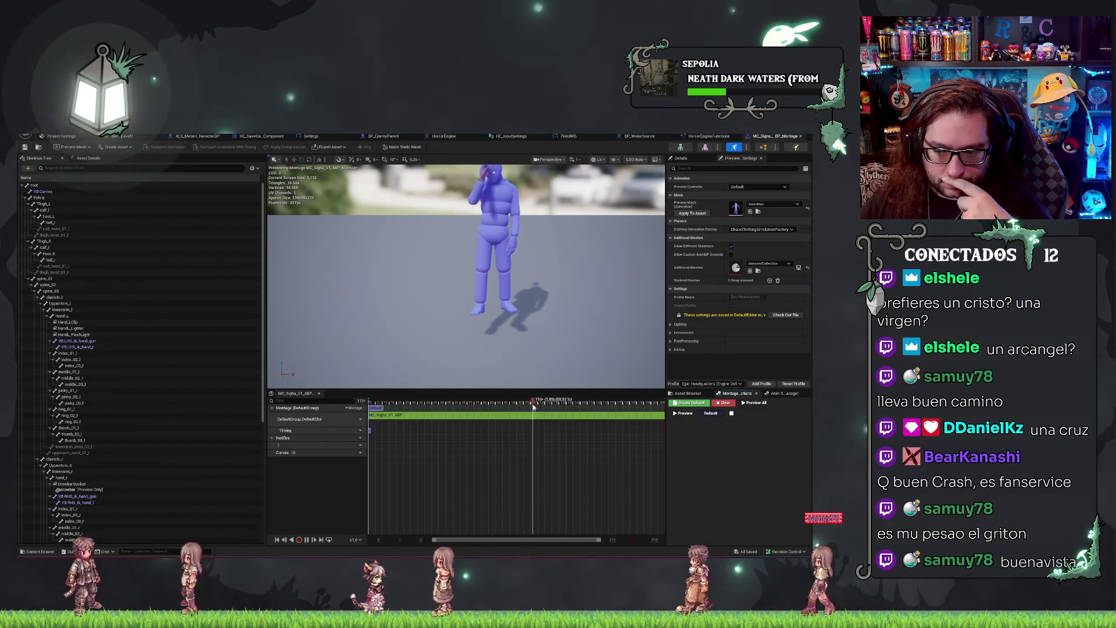
pyautogui.moveTo(533, 406); pyautogui.dragTo(355, 400)
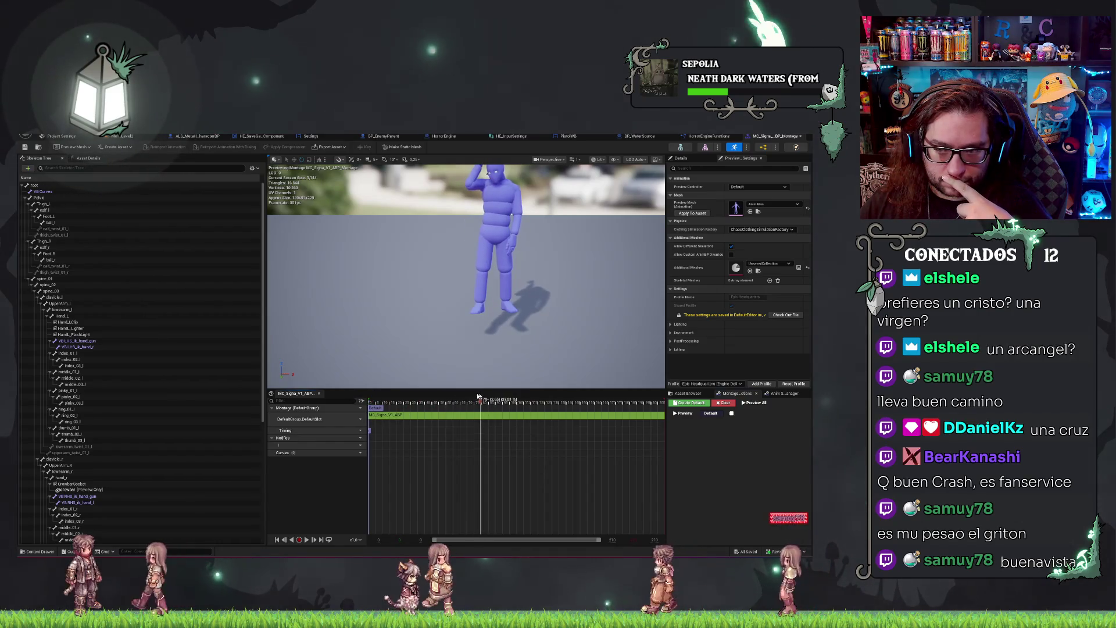
pyautogui.click(356, 420)
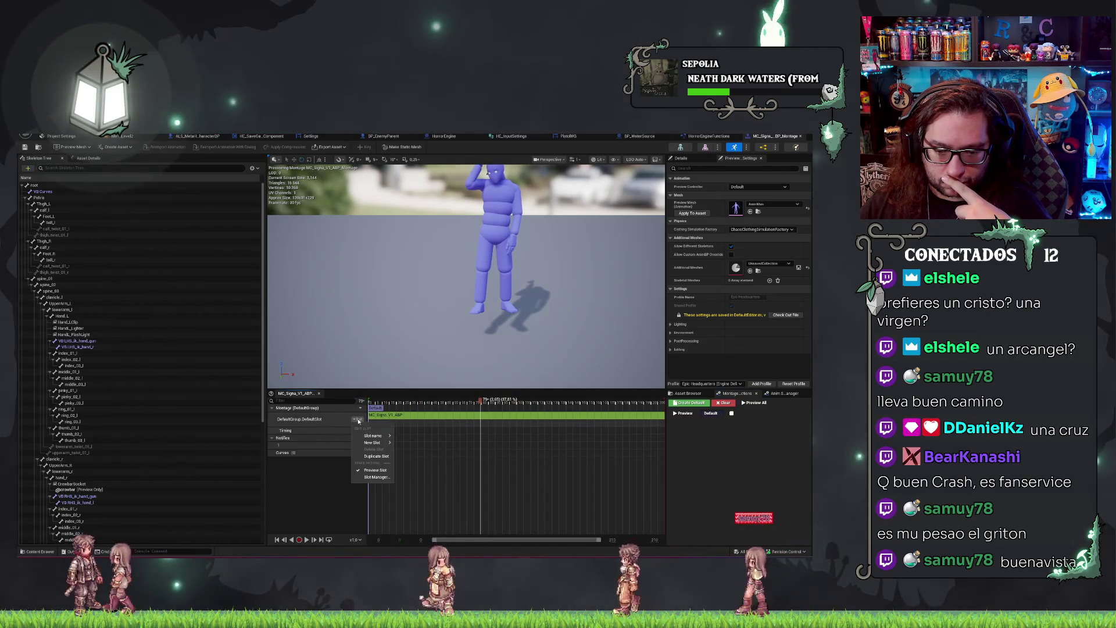
pyautogui.moveTo(388, 437)
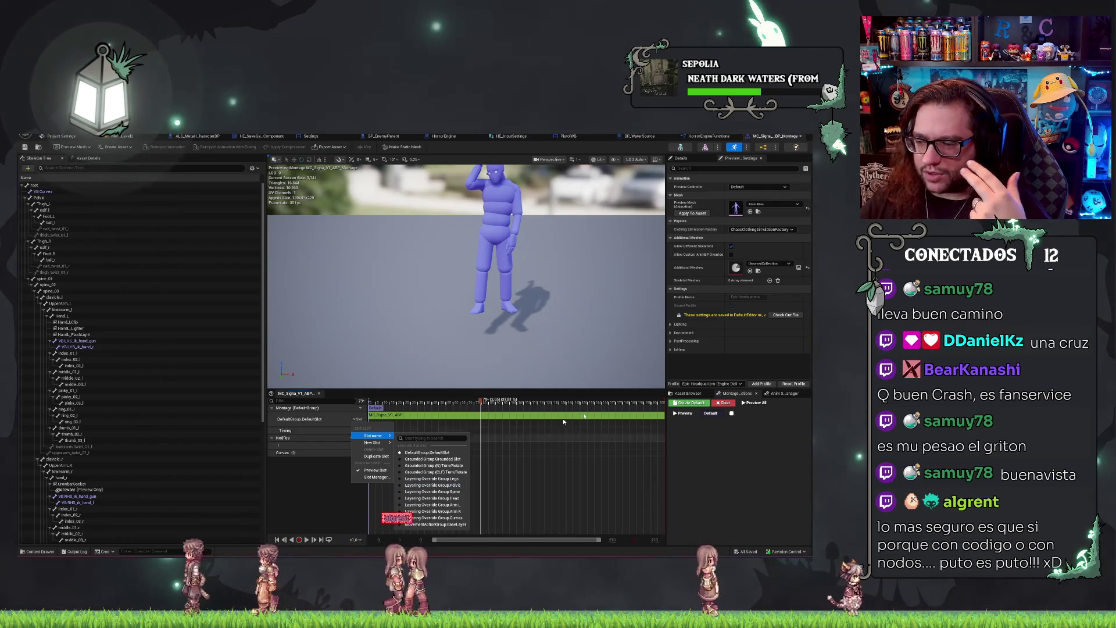
pyautogui.press('Escape')
pyautogui.click(781, 394)
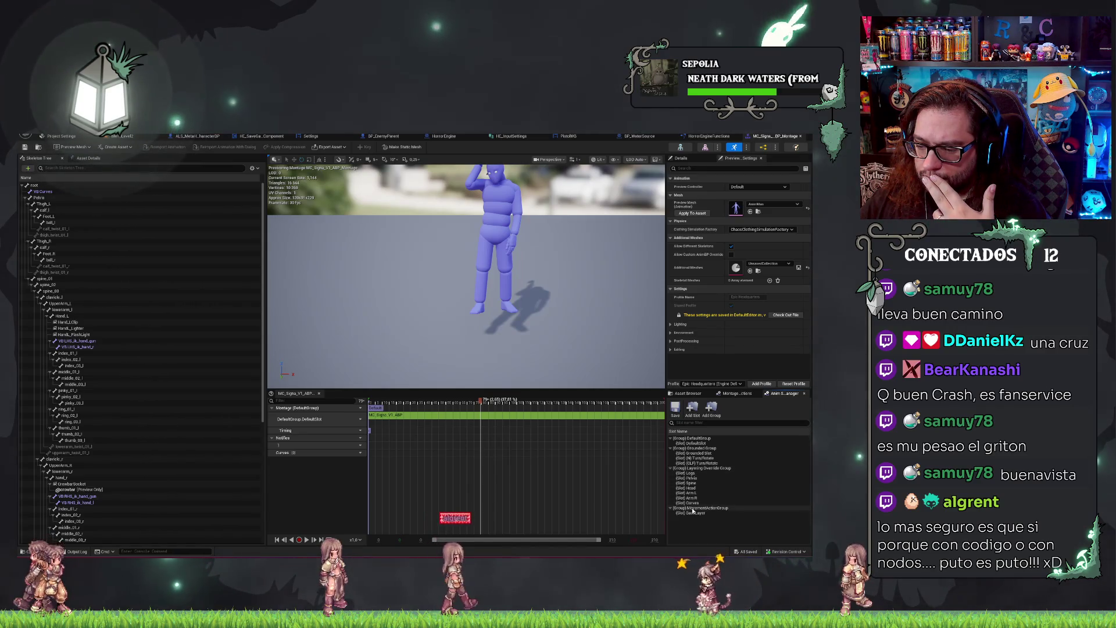
pyautogui.click(357, 419)
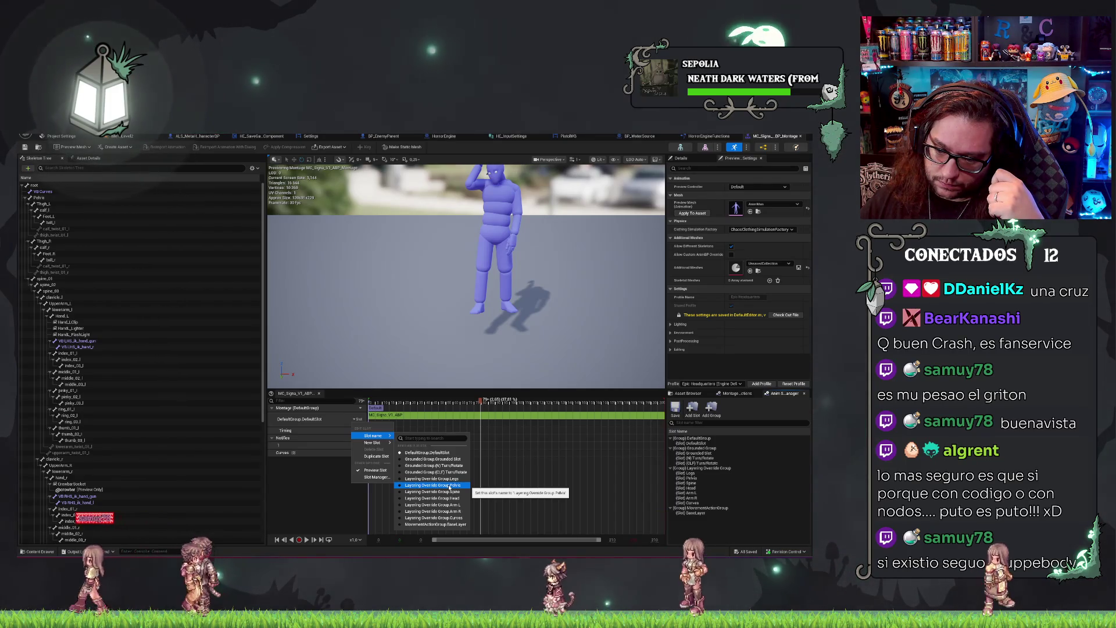
pyautogui.click(448, 486)
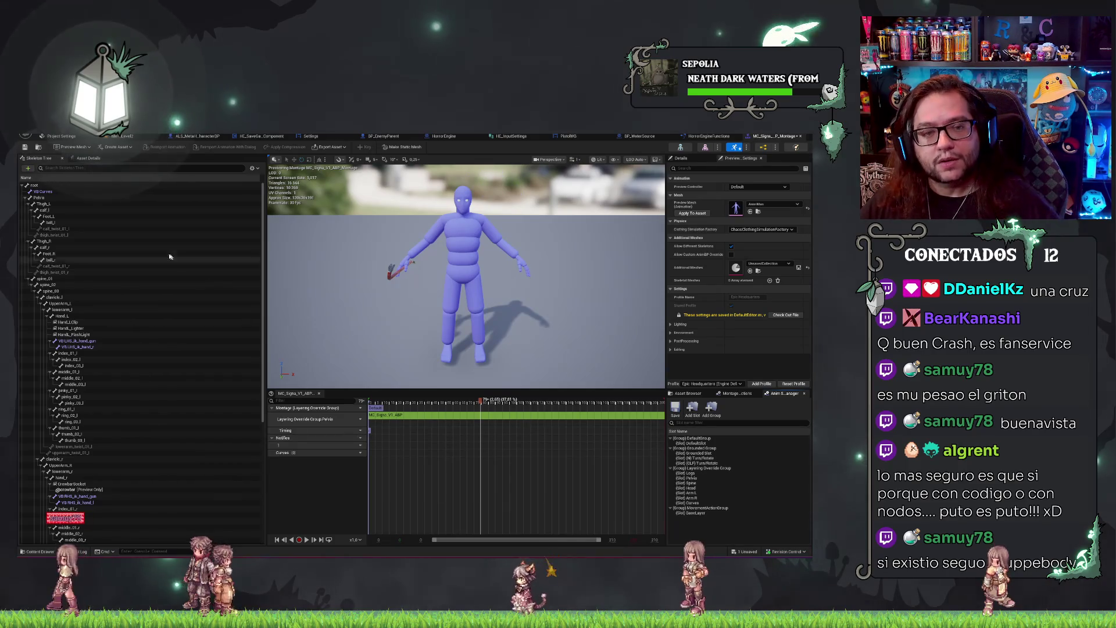
pyautogui.click(145, 138)
pyautogui.moveTo(388, 290)
pyautogui.mouseDown()
pyautogui.moveTo(389, 308)
pyautogui.moveTo(442, 386)
pyautogui.mouseUp()
pyautogui.rightClick(441, 386)
pyautogui.click(459, 379)
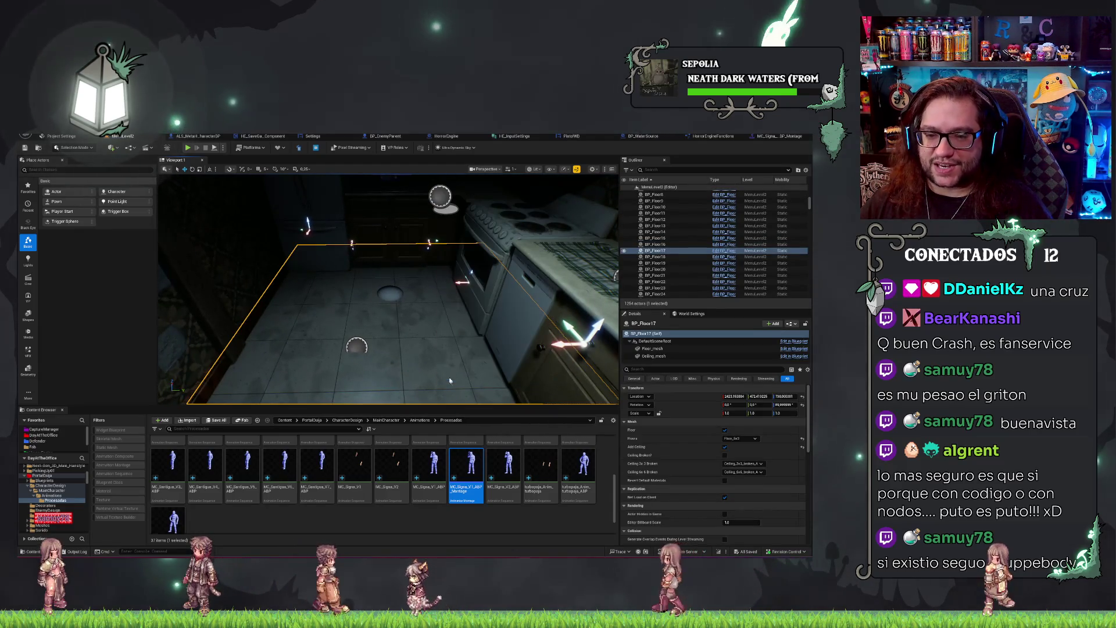
pyautogui.click(222, 274)
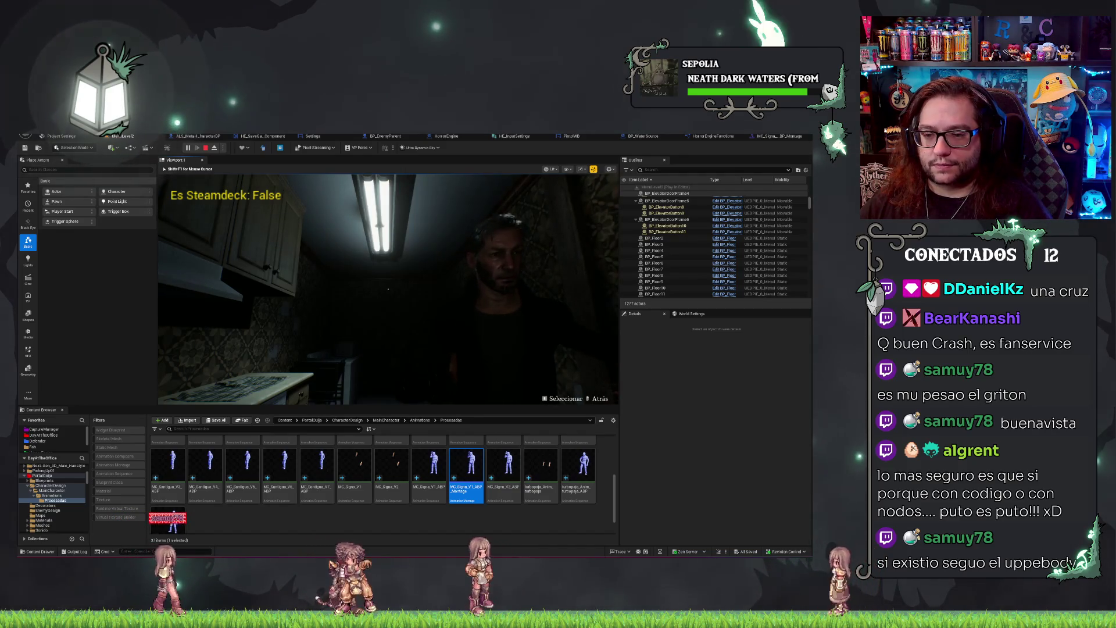
pyautogui.press('F8')
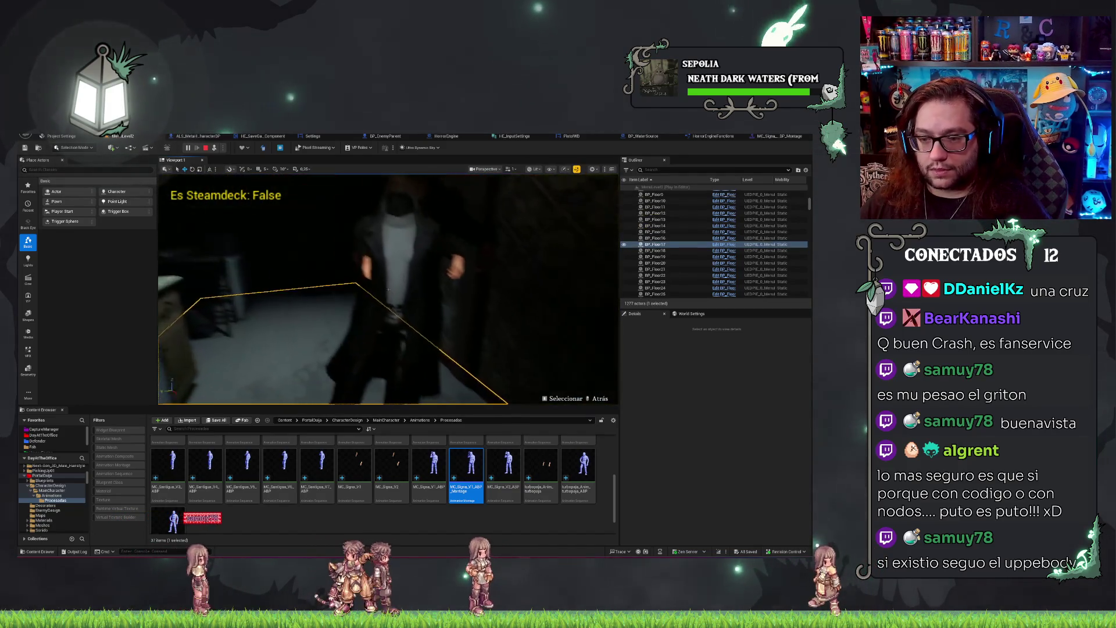
pyautogui.press('Escape')
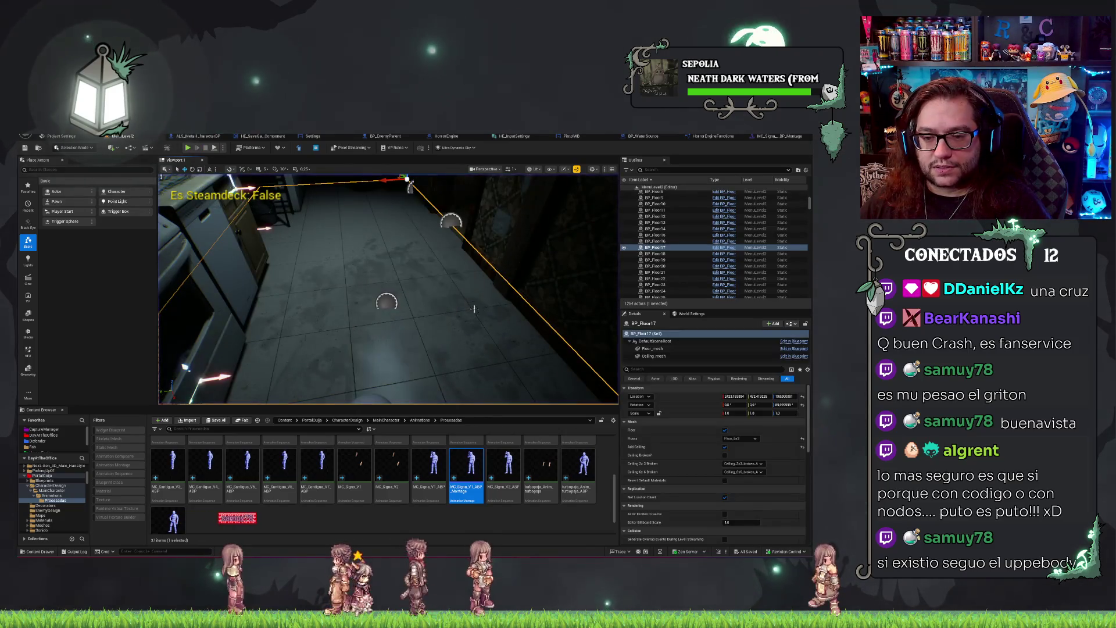
pyautogui.click(764, 137)
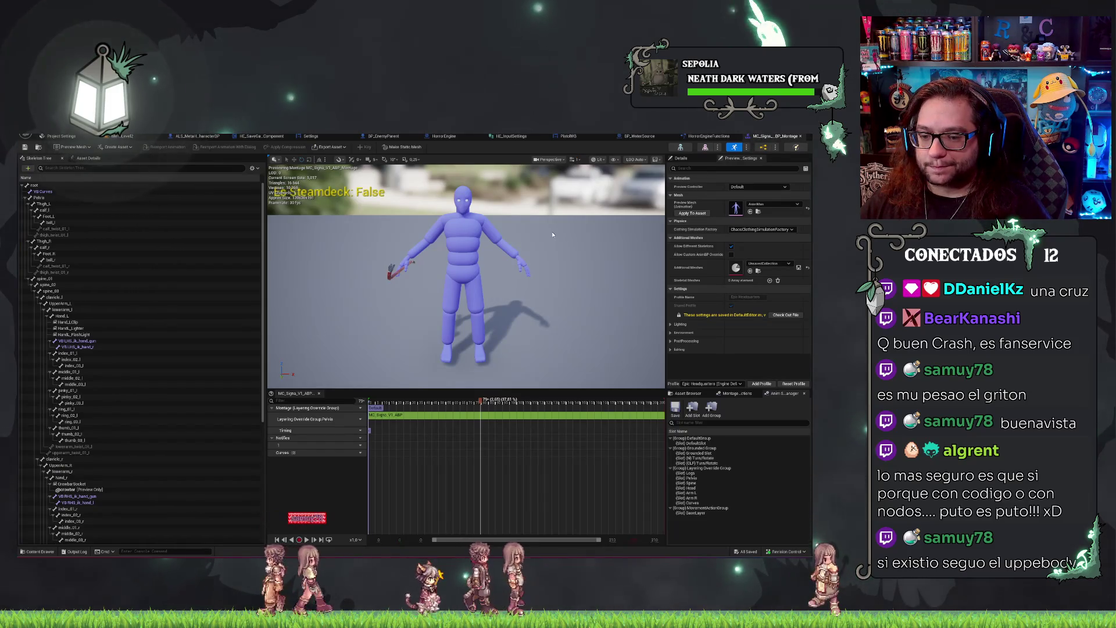
# Change the montage's slot track from Pelvis to Layering Override Group.Arm R.
pyautogui.click(357, 419)
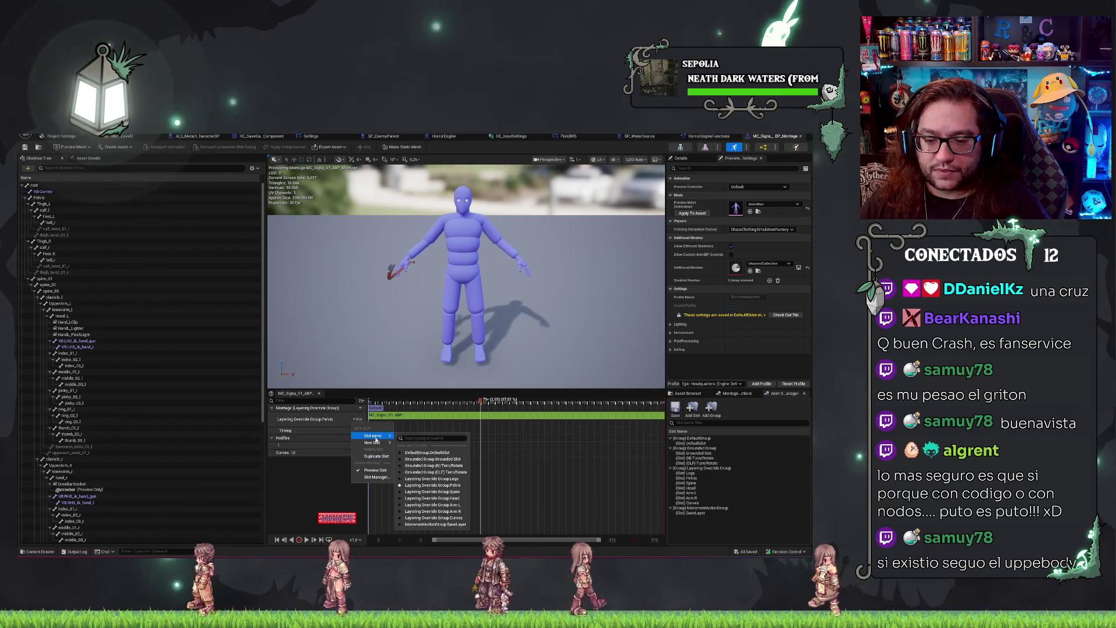
pyautogui.click(466, 402)
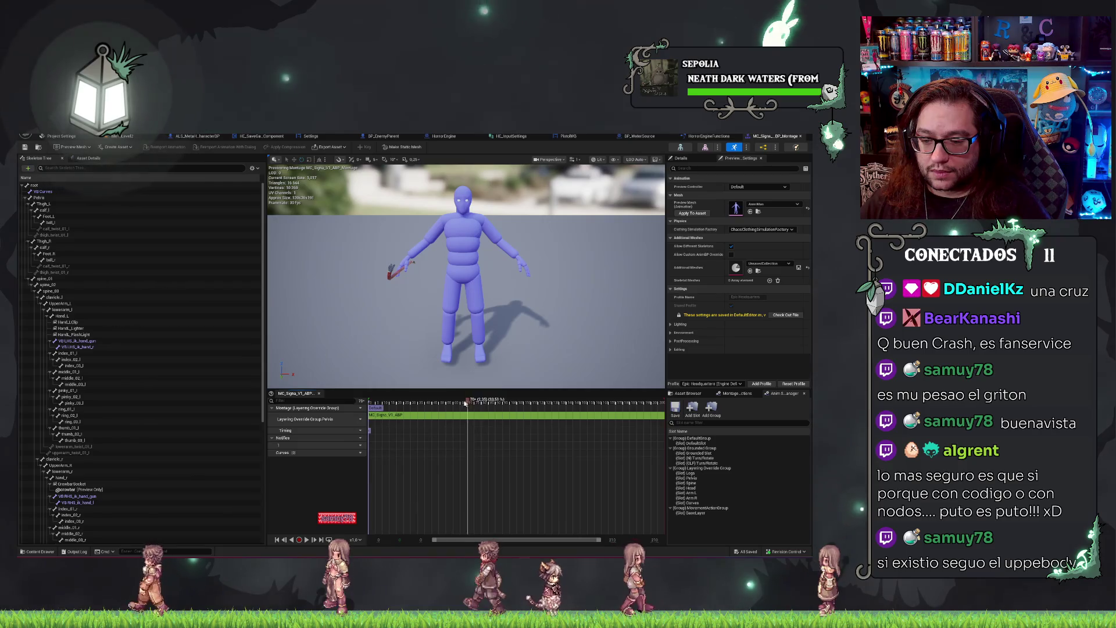
pyautogui.click(357, 419)
pyautogui.moveTo(388, 444)
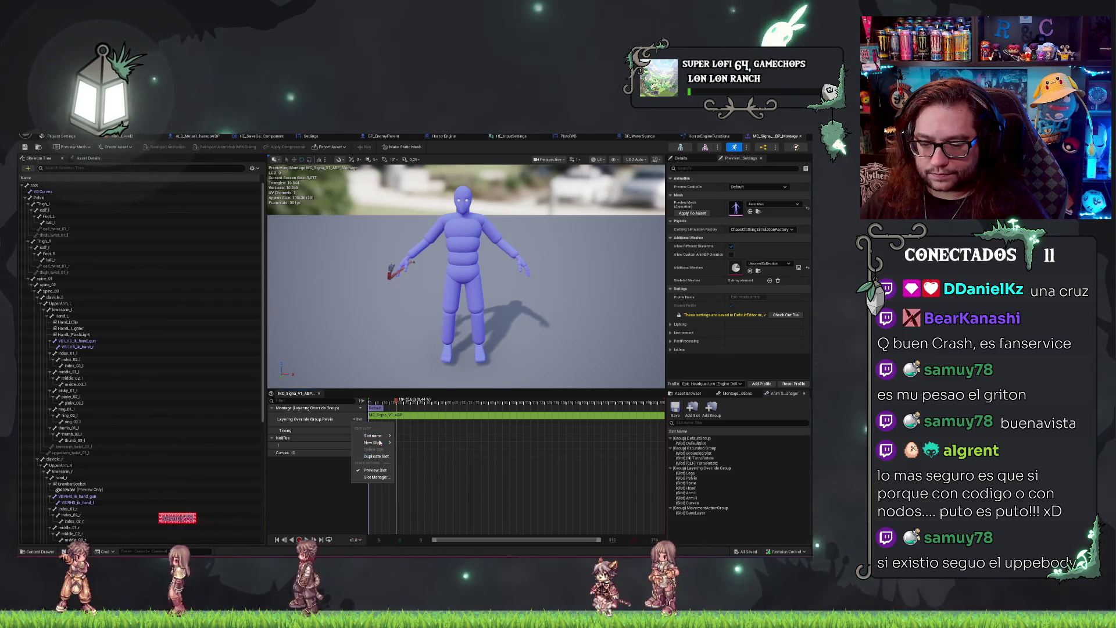
pyautogui.click(335, 418)
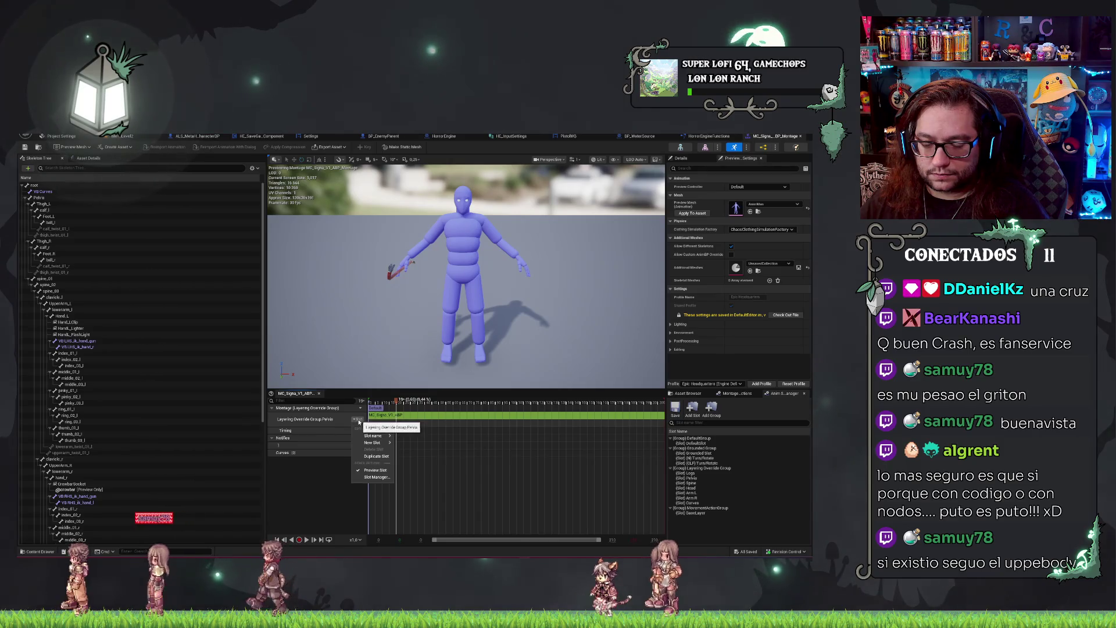
pyautogui.click(324, 422)
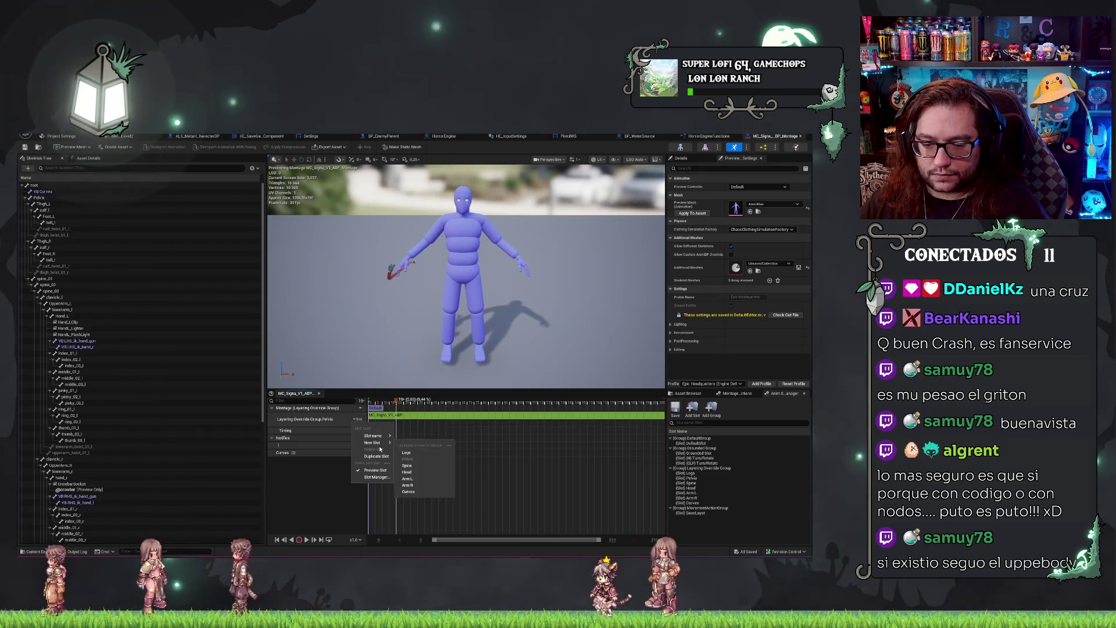
pyautogui.moveTo(379, 439)
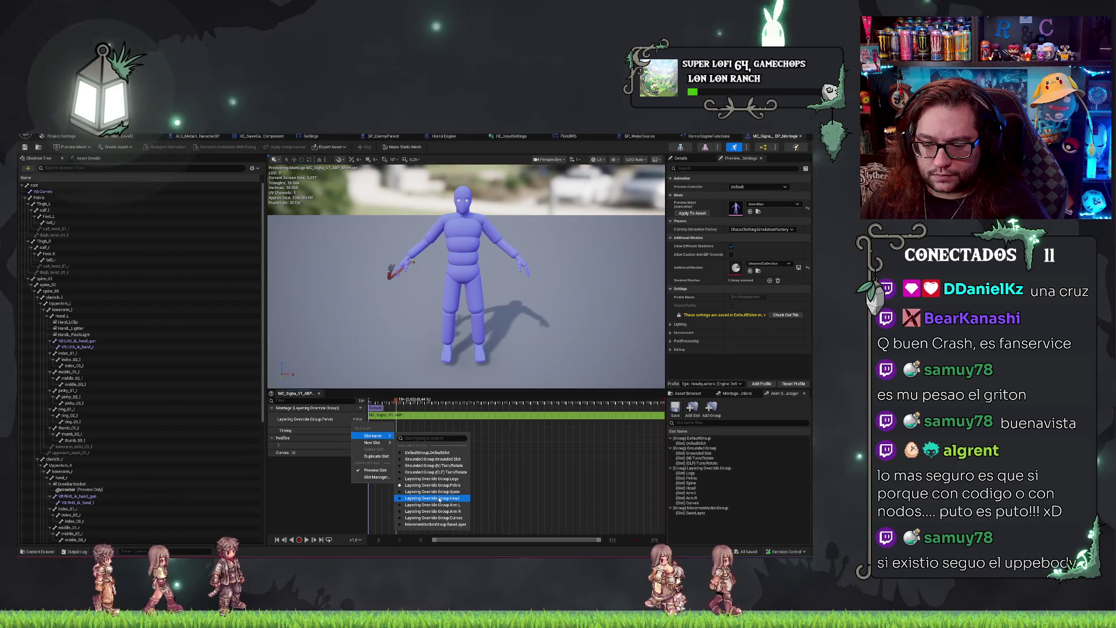
pyautogui.click(443, 511)
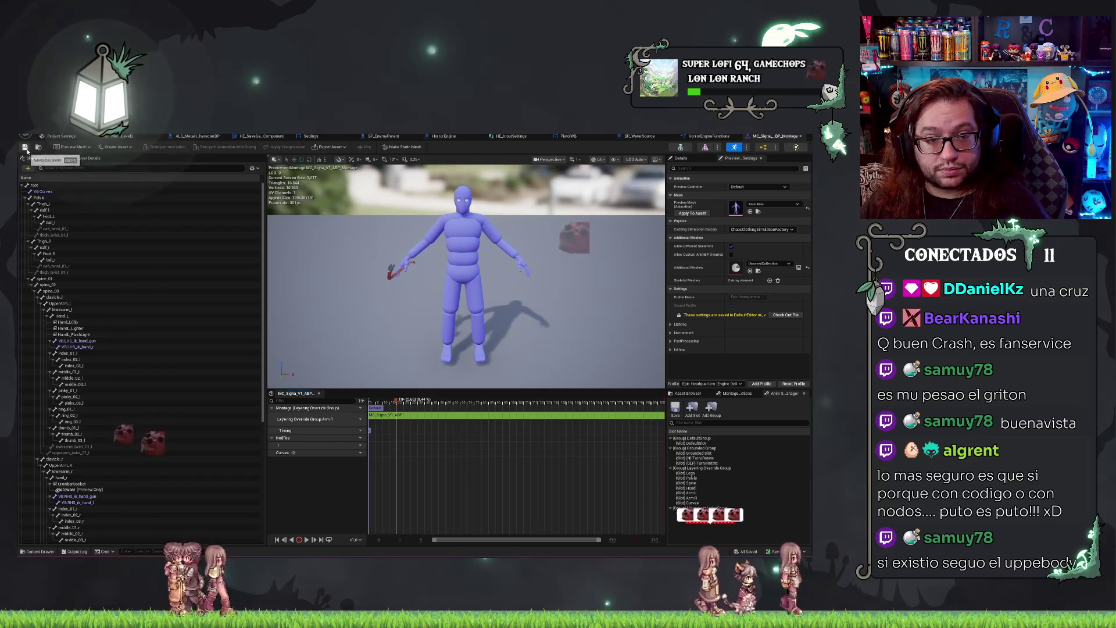
# Save the montage, preview it once, and switch back to the MenuLevel2 level editor.
pyautogui.hotkey('ctrl', 's')
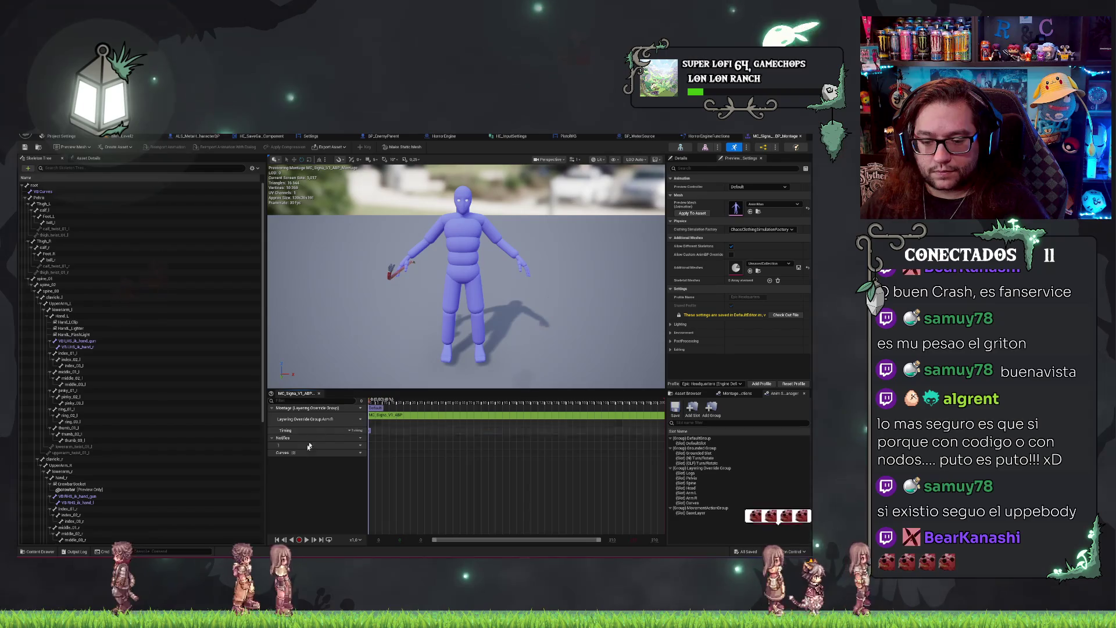
pyautogui.click(307, 540)
pyautogui.click(307, 540)
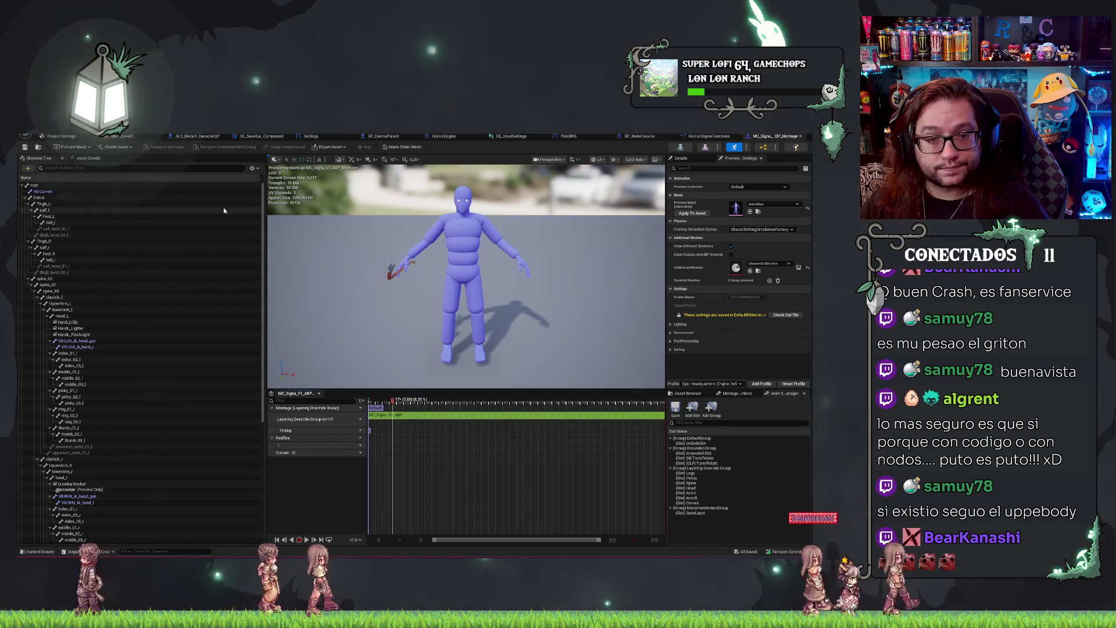
pyautogui.click(123, 136)
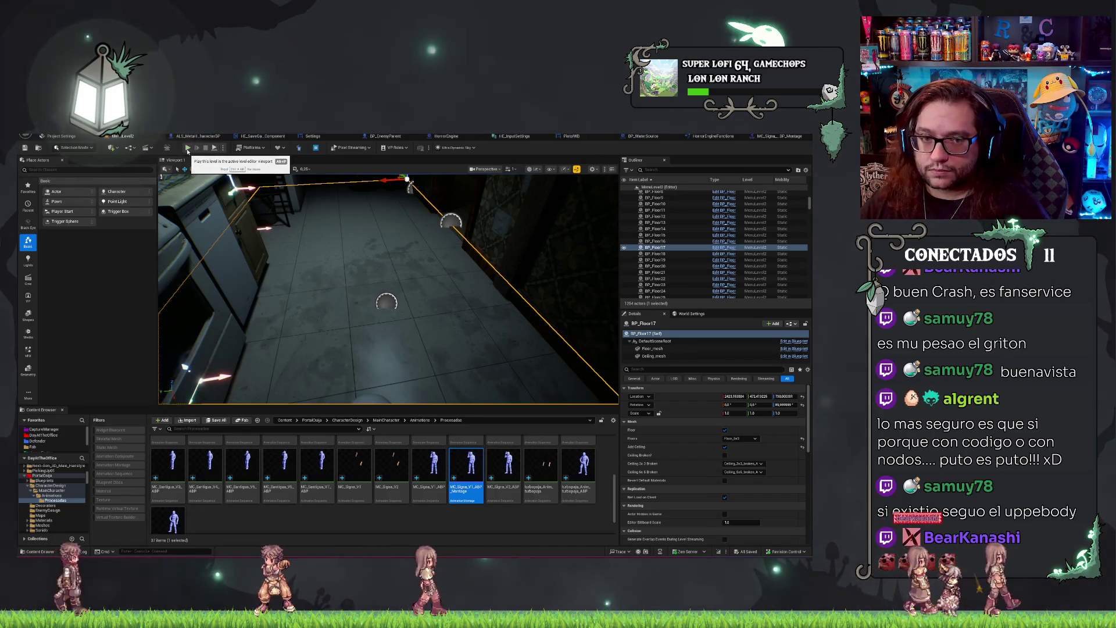
# Play-test the level with Alt+P, stop it, and reopen the MC_Signa_V1_ABP_Montage editor.
pyautogui.hotkey('alt', 'p')
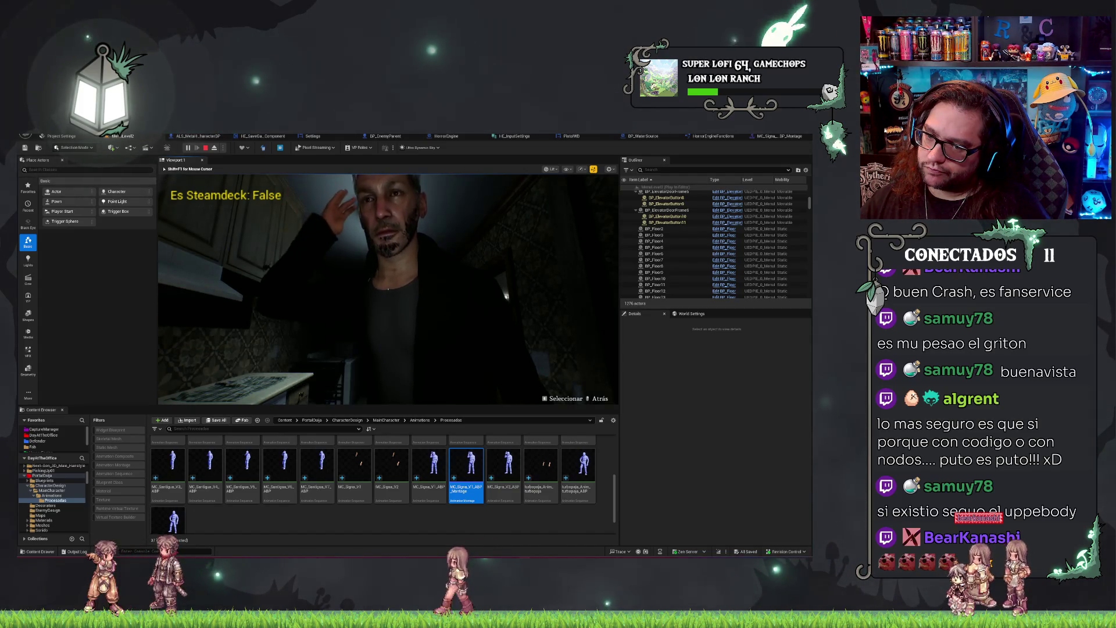
pyautogui.press('Escape')
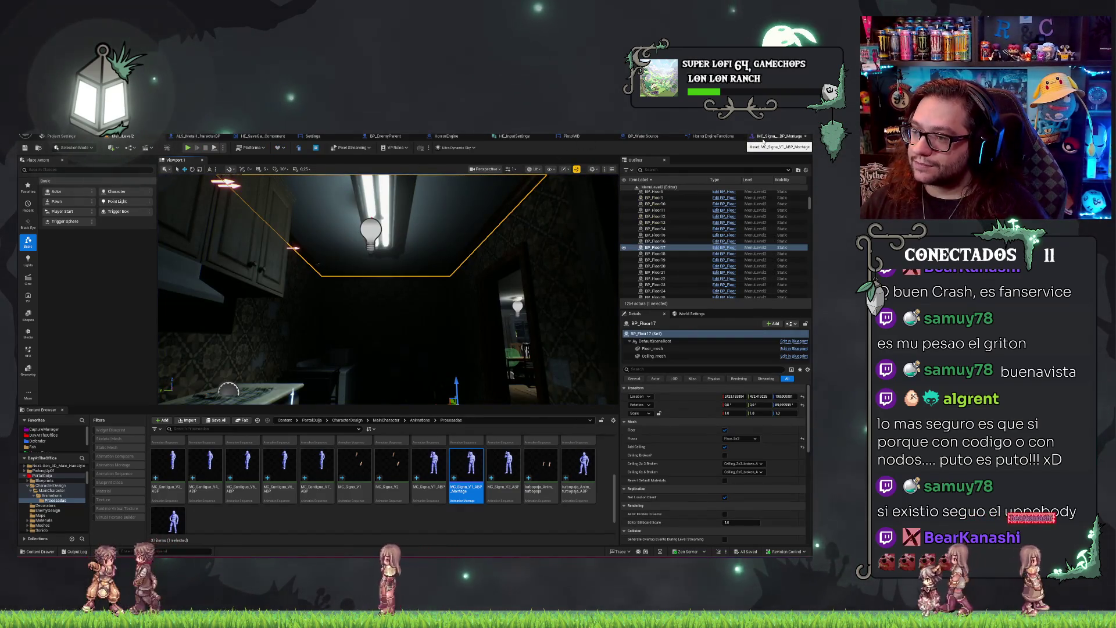
pyautogui.click(764, 138)
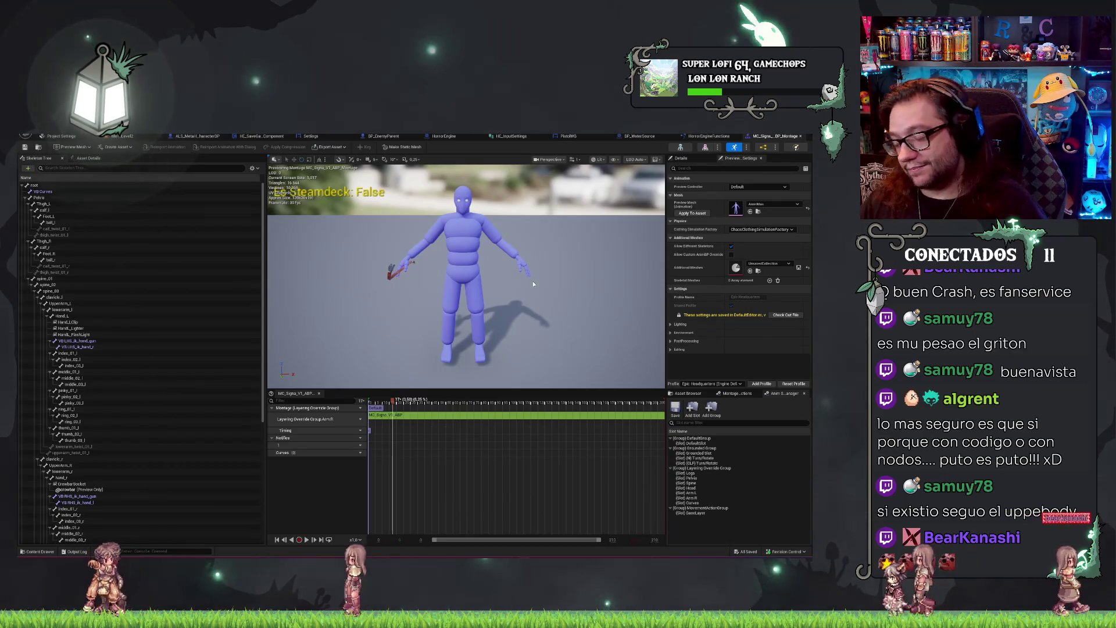
# Check the slot track's dropdown without changes, then go to the level editor's DayAtTheOffice folder.
pyautogui.click(355, 419)
pyautogui.click(343, 421)
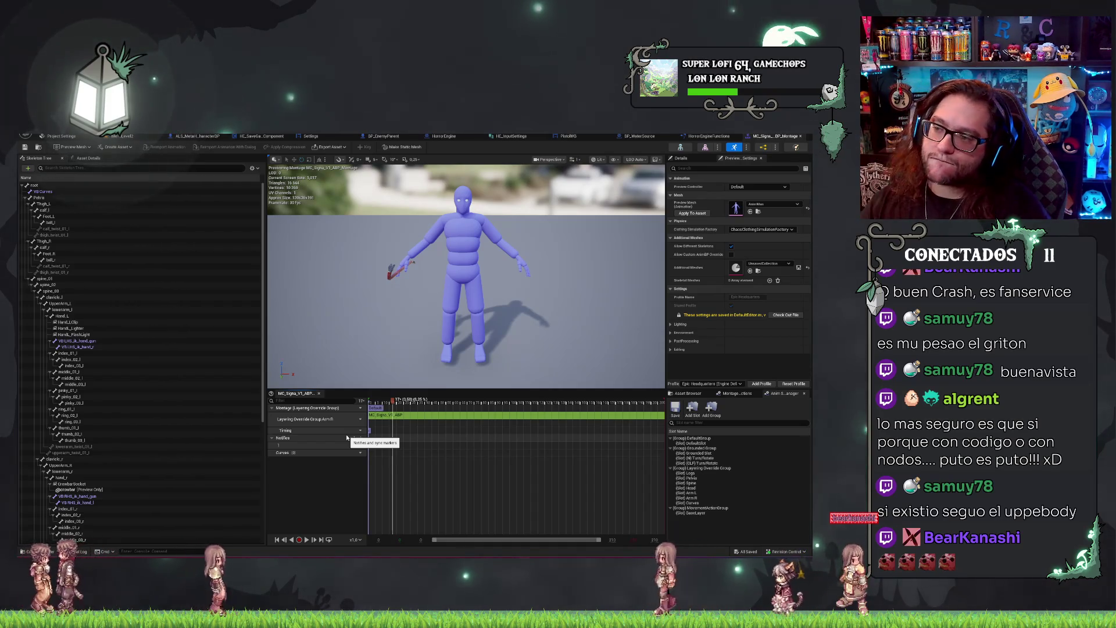
pyautogui.click(125, 136)
pyautogui.click(44, 435)
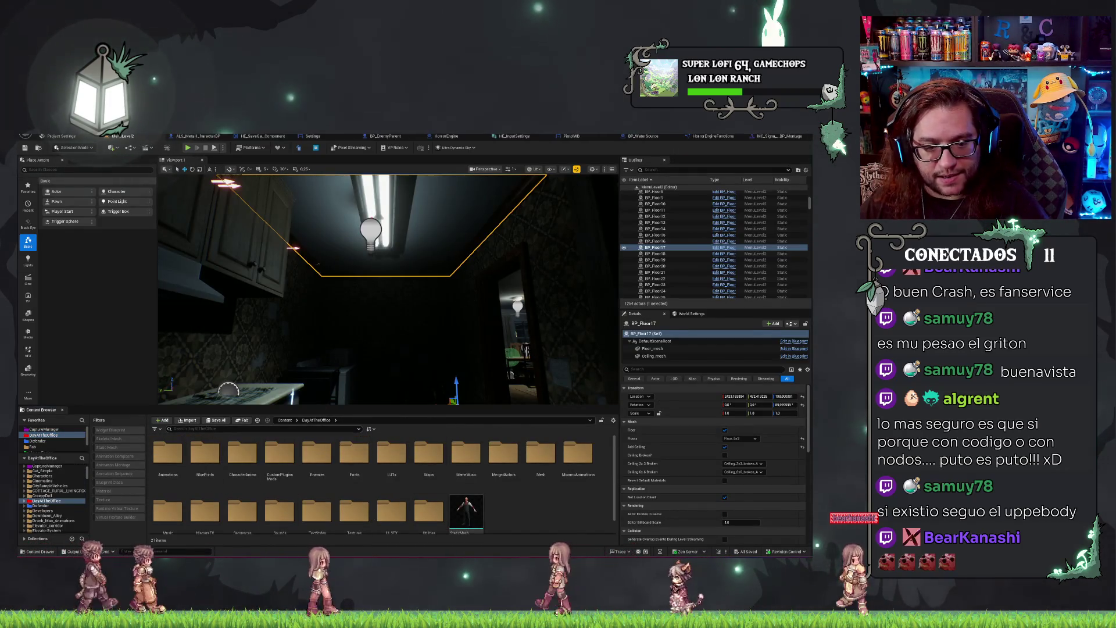
# Browse the AdvancedLocomotionV4, AIBehaviorSystem, DayAtTheOffice and PortalOuija folders, searching for 'bp'.
pyautogui.scroll(-2, 51, 445)
pyautogui.scroll(6, 51, 447)
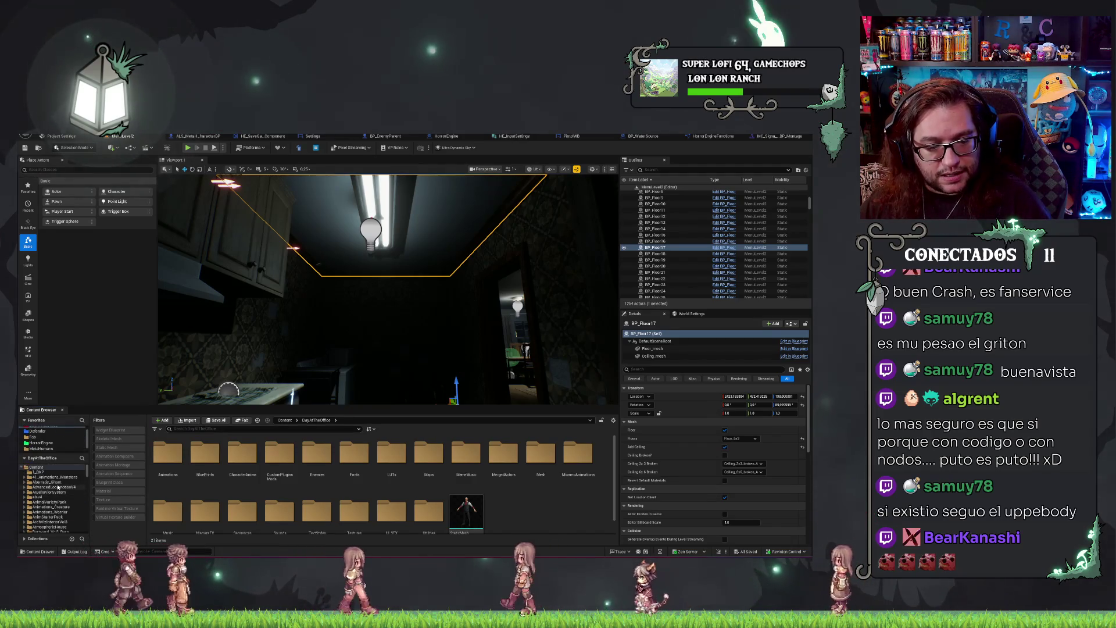
pyautogui.click(57, 488)
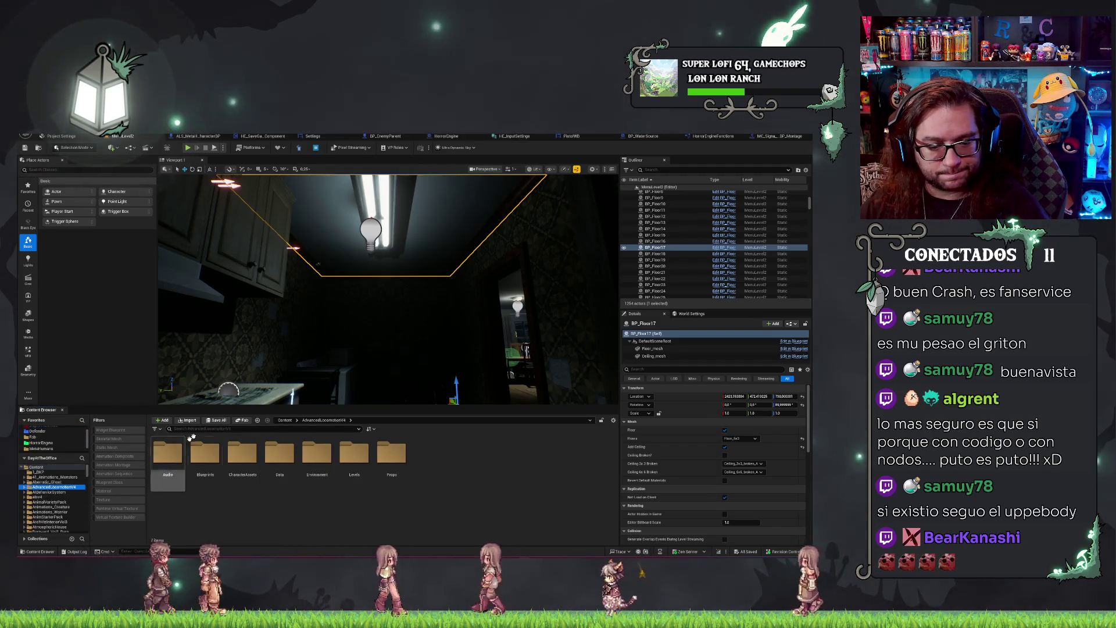
pyautogui.write('abp')
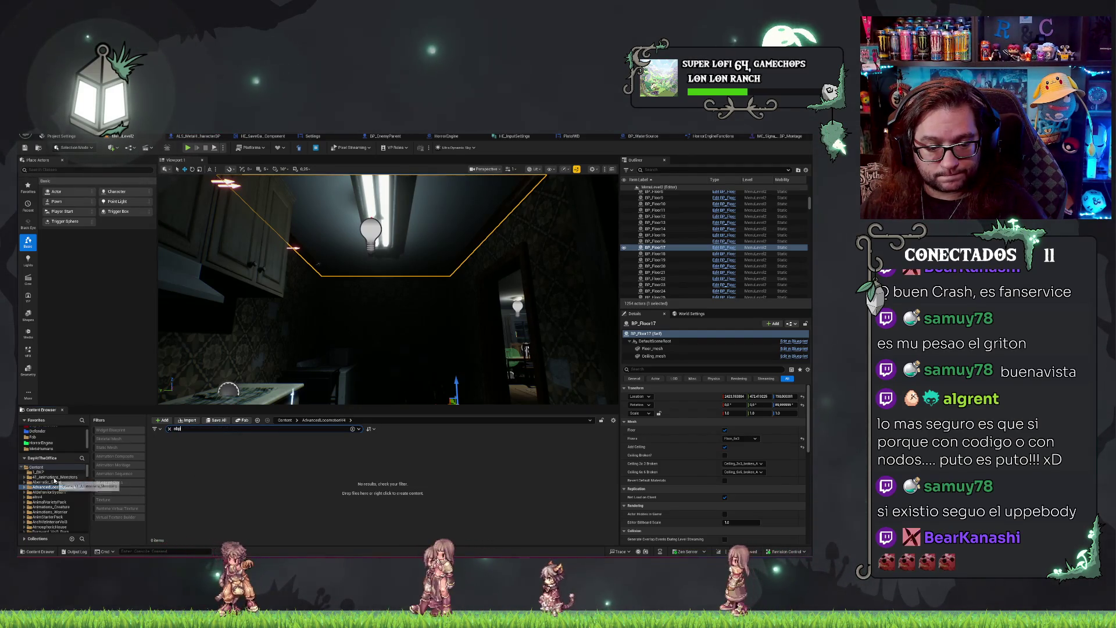
pyautogui.click(50, 492)
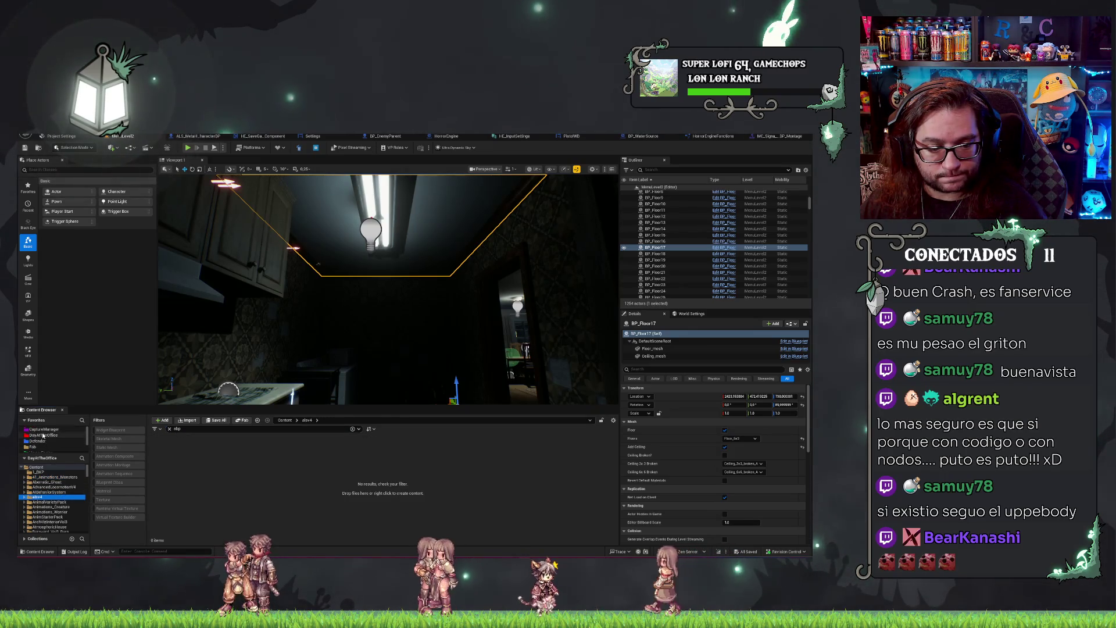
pyautogui.click(43, 435)
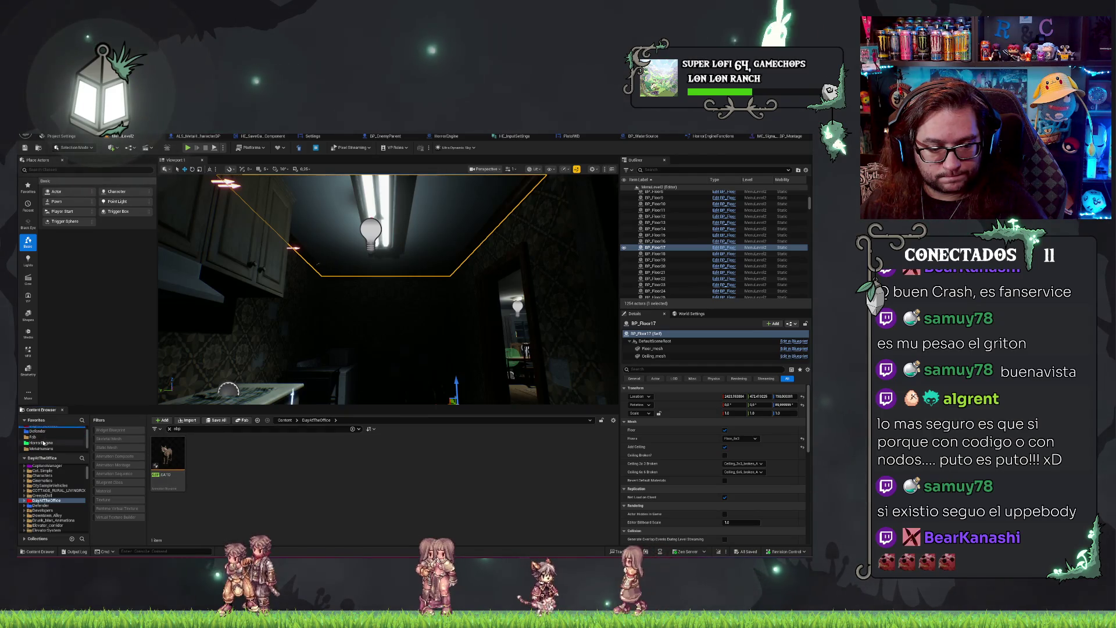
pyautogui.click(41, 451)
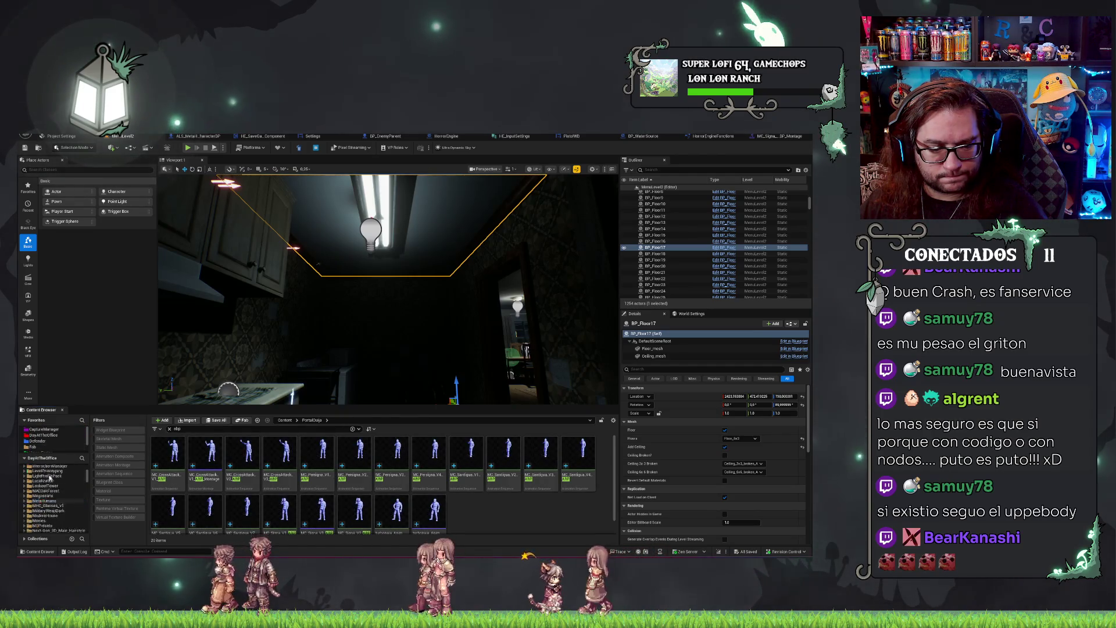
pyautogui.click(285, 419)
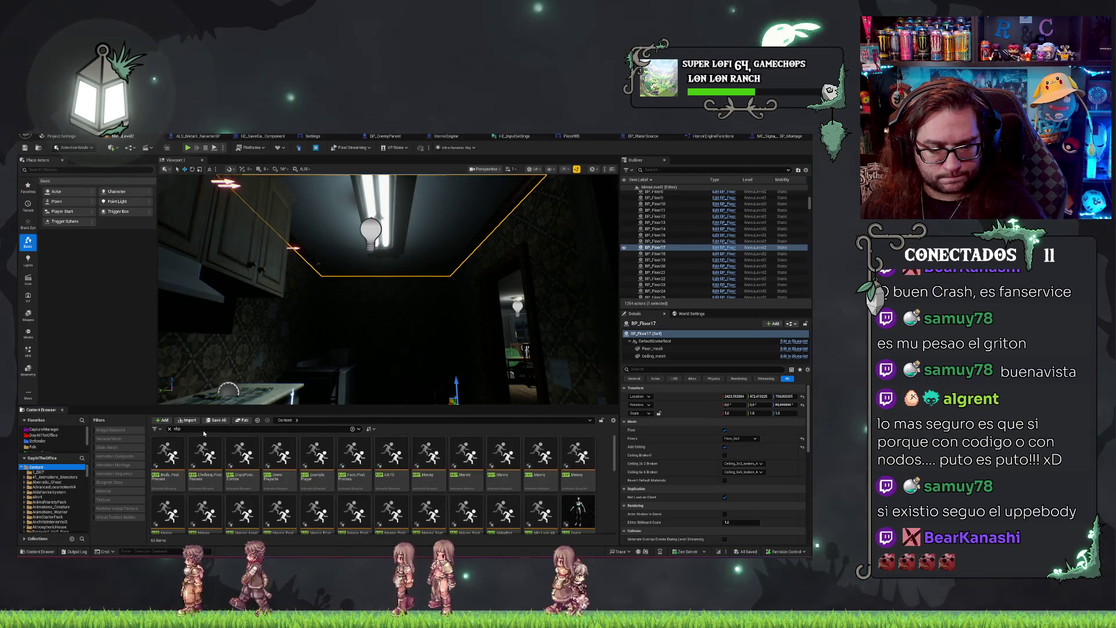
# Search the Content root for 'anim man' and select the ALS_AnimBP animation blueprint.
pyautogui.write(' anim')
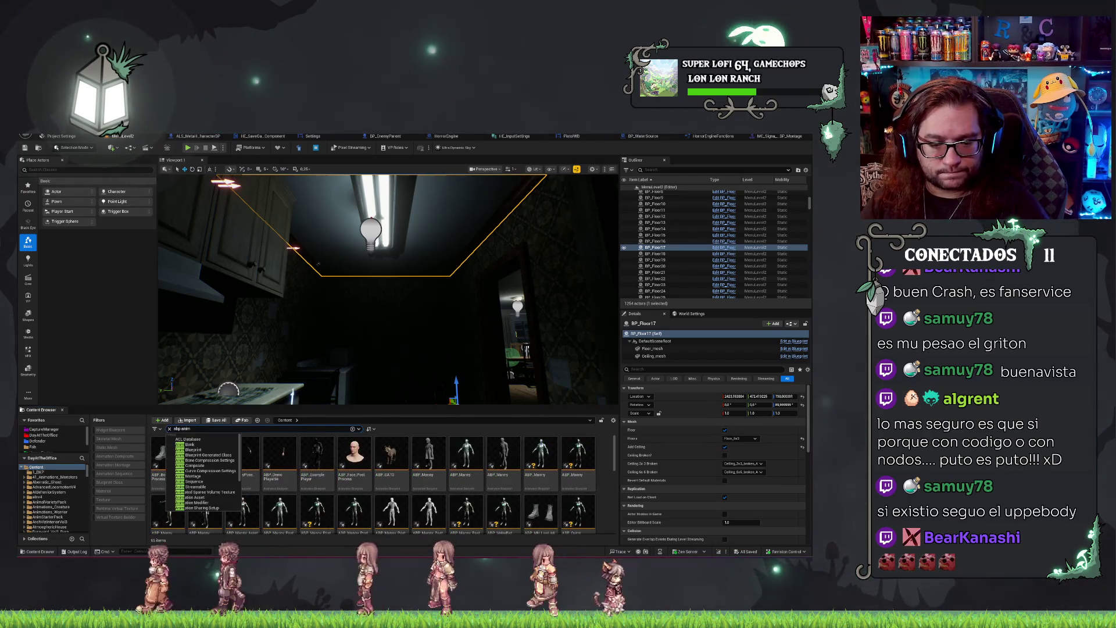
pyautogui.write(' man')
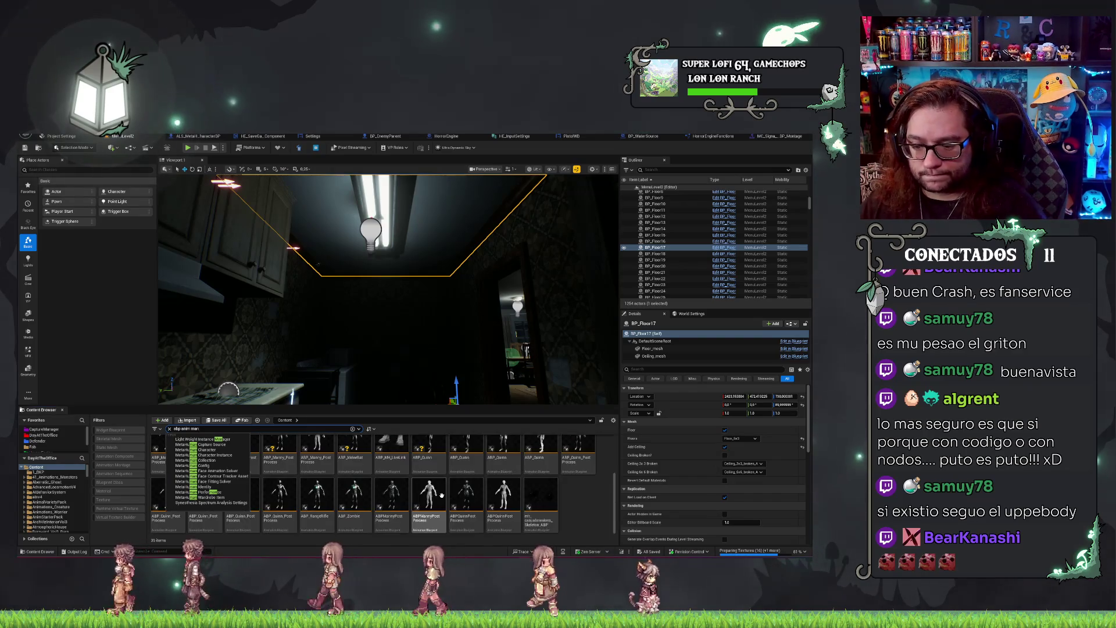
pyautogui.scroll(2, 441, 494)
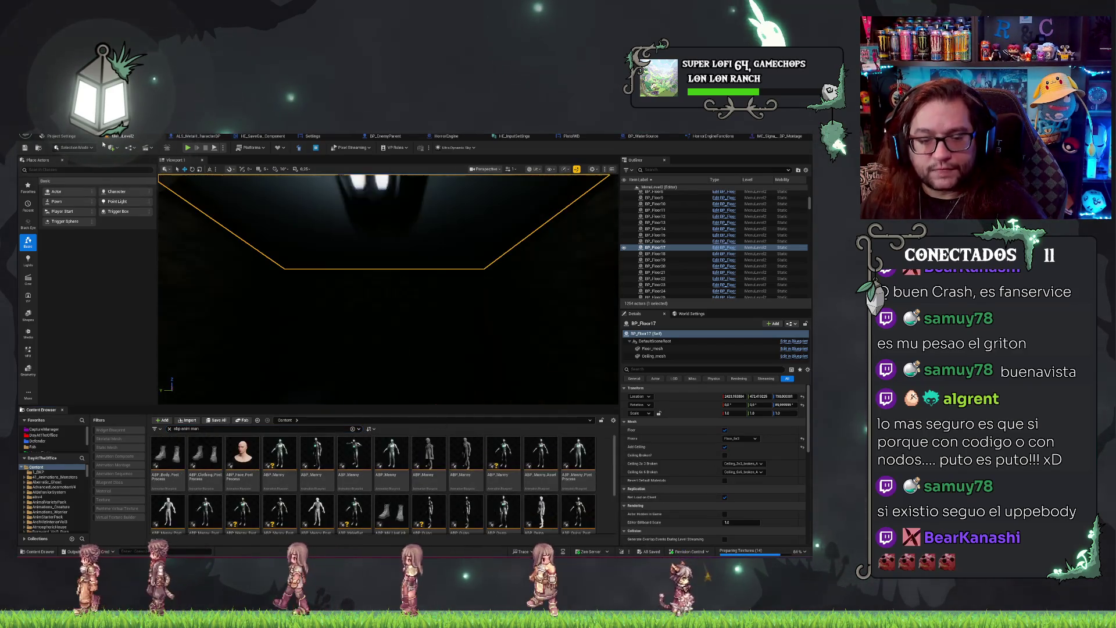
pyautogui.scroll(-2, 212, 185)
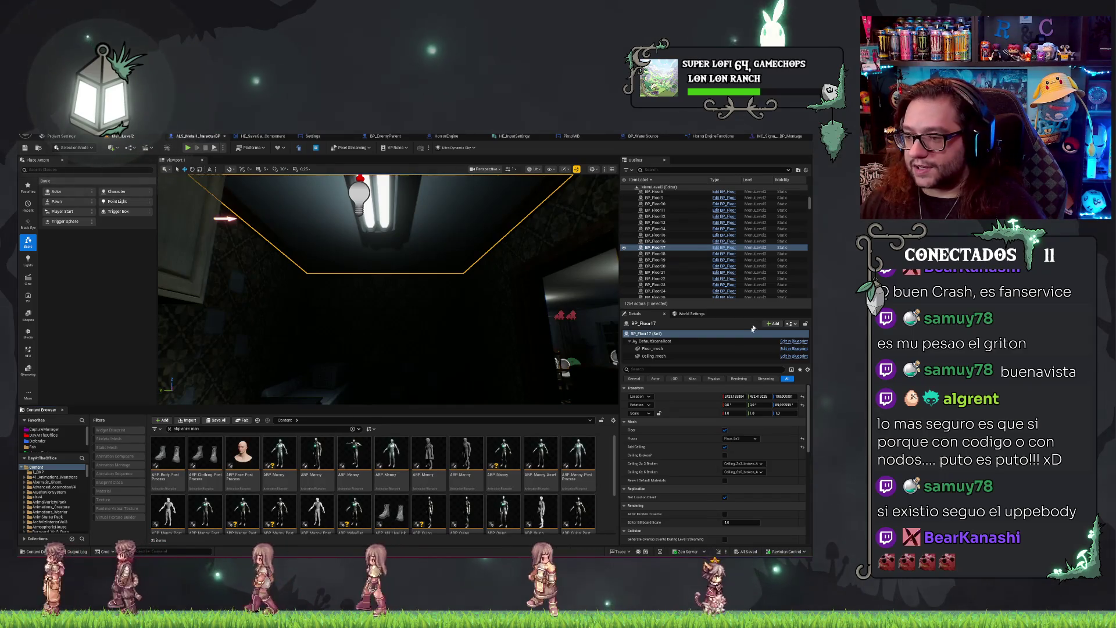
pyautogui.hotkey('ctrl', 'Tab')
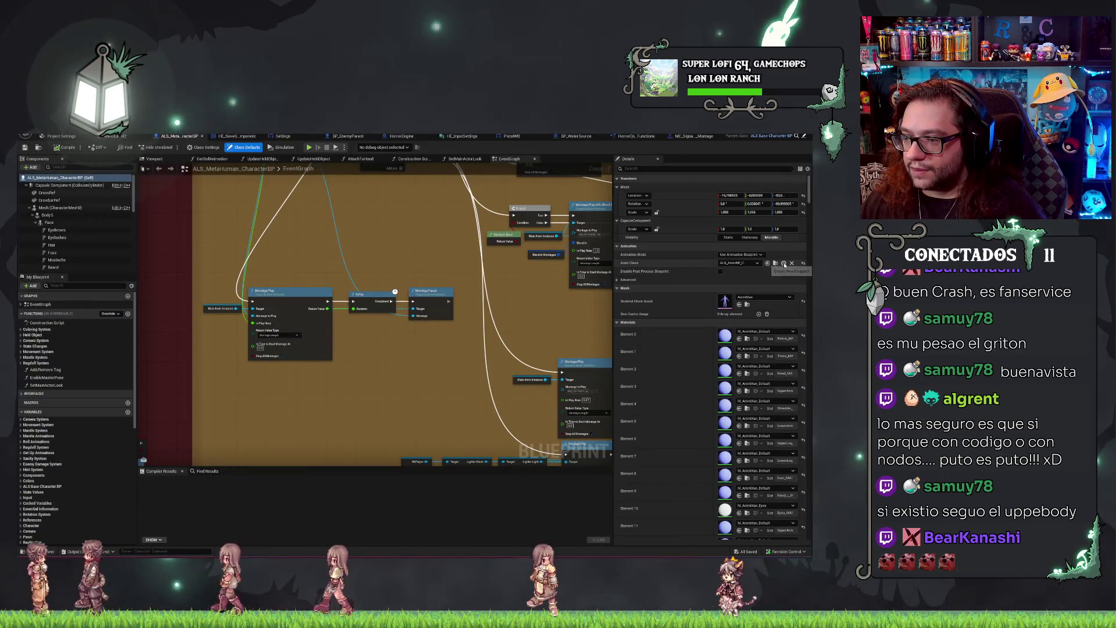
pyautogui.hotkey('ctrl', 'Tab')
pyautogui.click(313, 483)
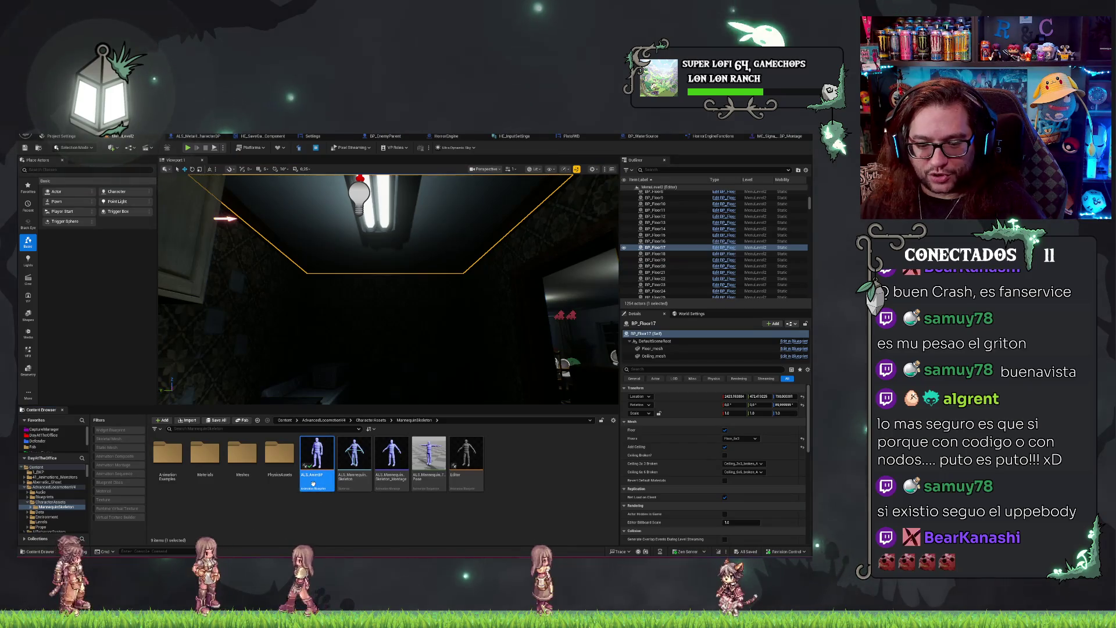
# Open ALS_AnimBP and pan its Overlay States graph to reveal the lower states.
pyautogui.doubleClick(313, 483)
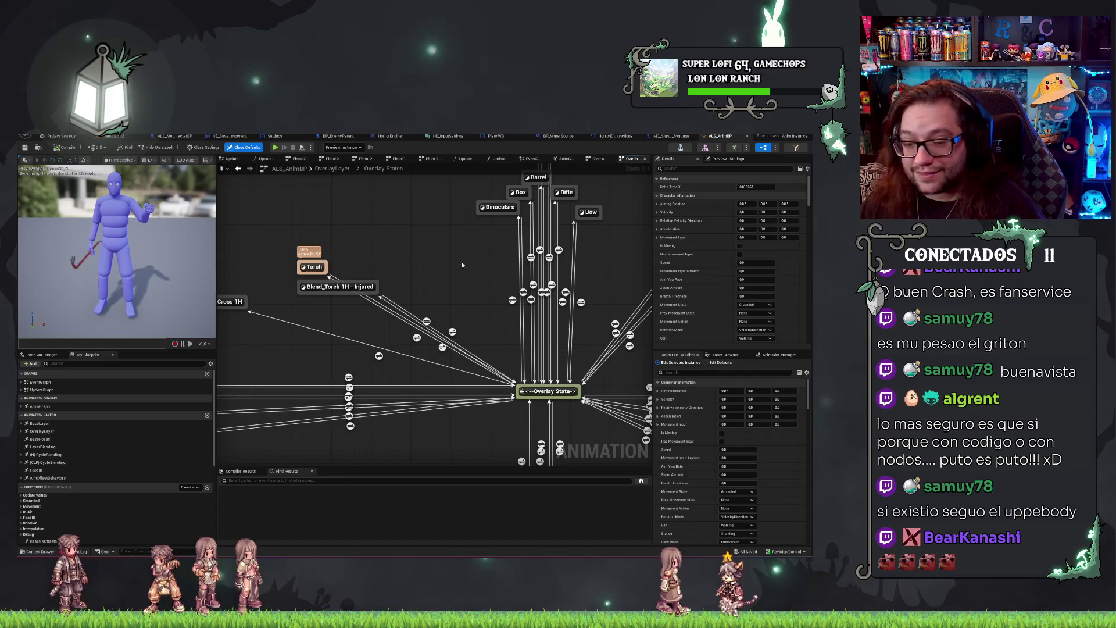
pyautogui.moveTo(675, 483); pyautogui.dragTo(523, 372)
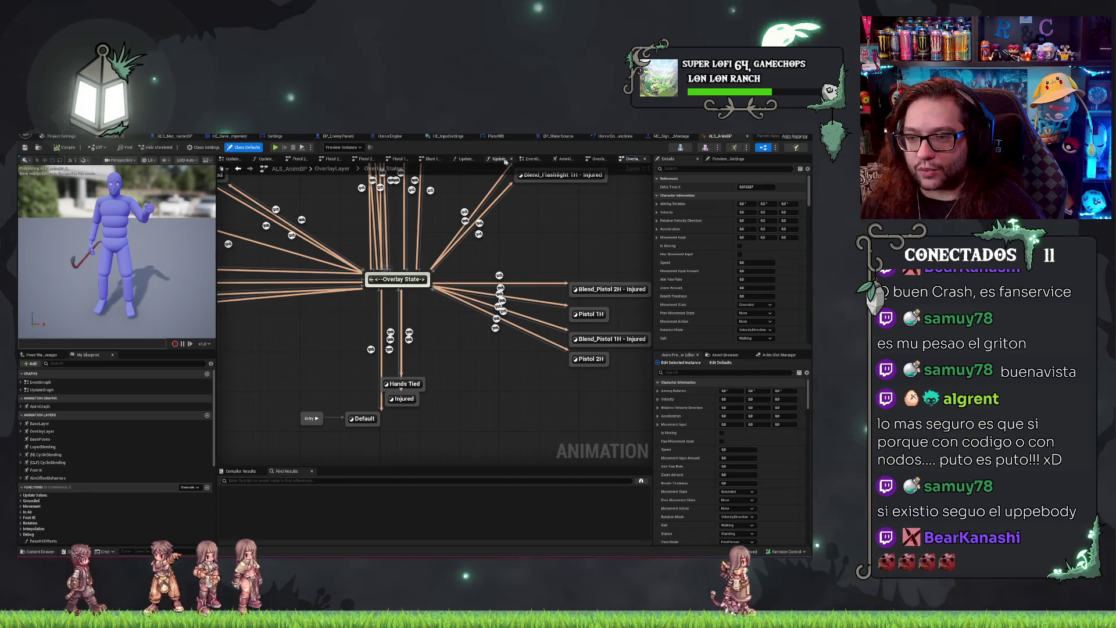
pyautogui.click(554, 160)
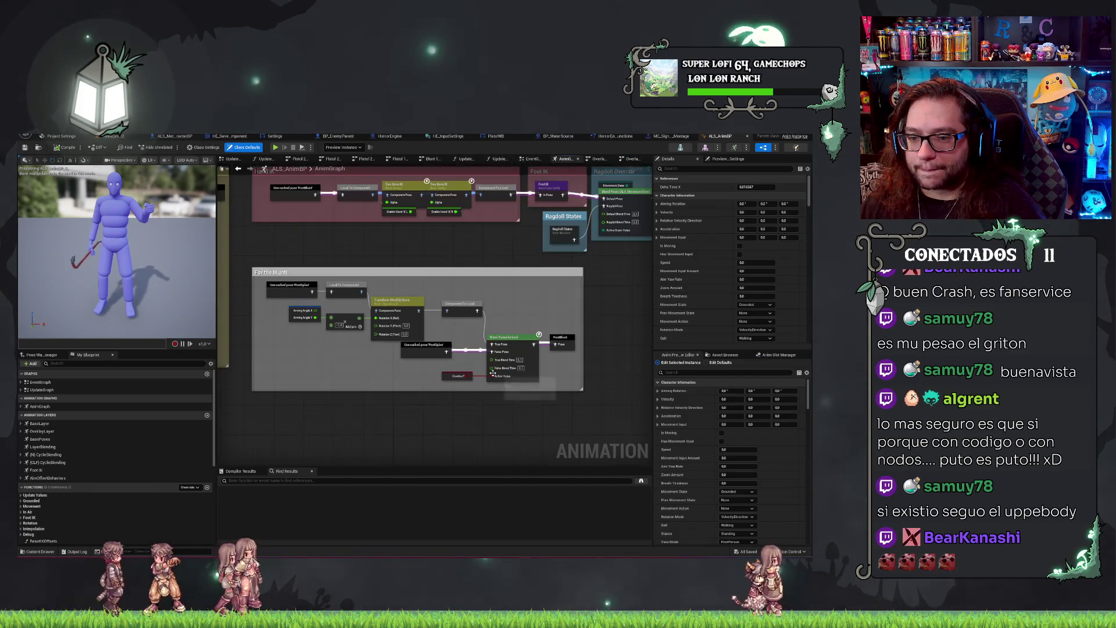
# Pan across the AnimGraph's Aim Offsets, Hand IK, Foot IK and Ragdoll Override sections.
pyautogui.moveTo(482, 284); pyautogui.dragTo(504, 284)
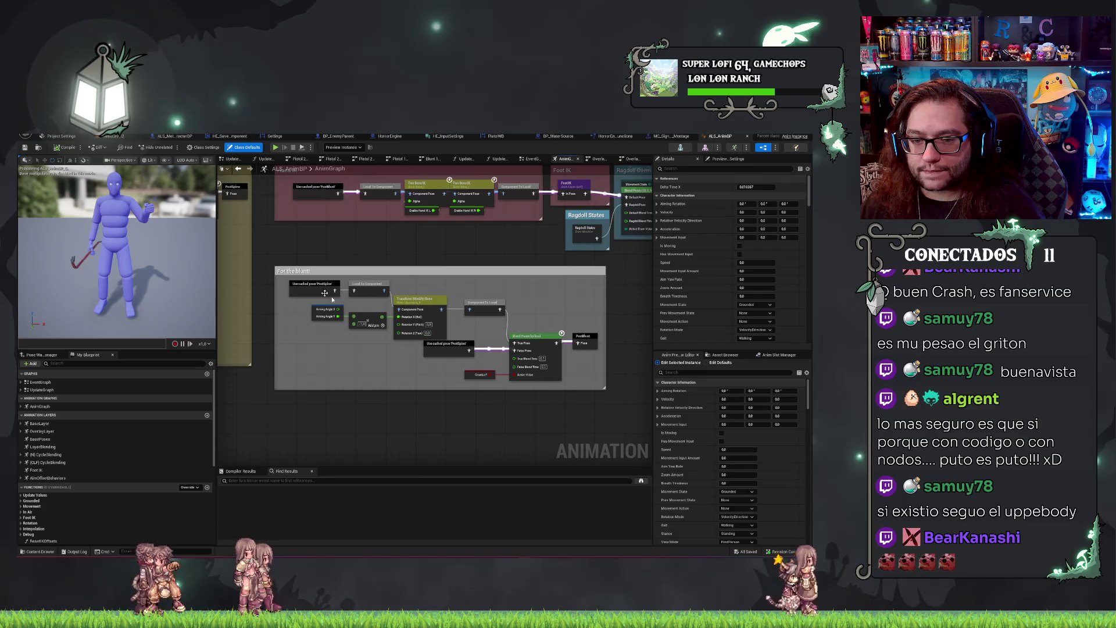
pyautogui.moveTo(332, 299)
pyautogui.mouseDown()
pyautogui.moveTo(581, 372)
pyautogui.moveTo(597, 352)
pyautogui.mouseUp()
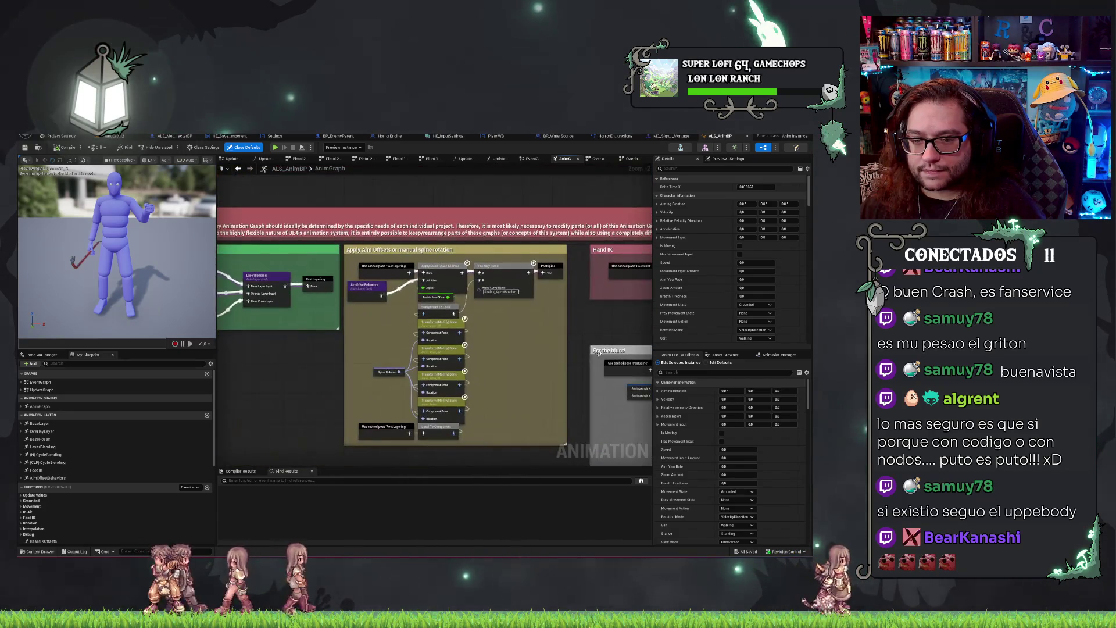
pyautogui.scroll(-4, 355, 346)
pyautogui.scroll(4, 343, 361)
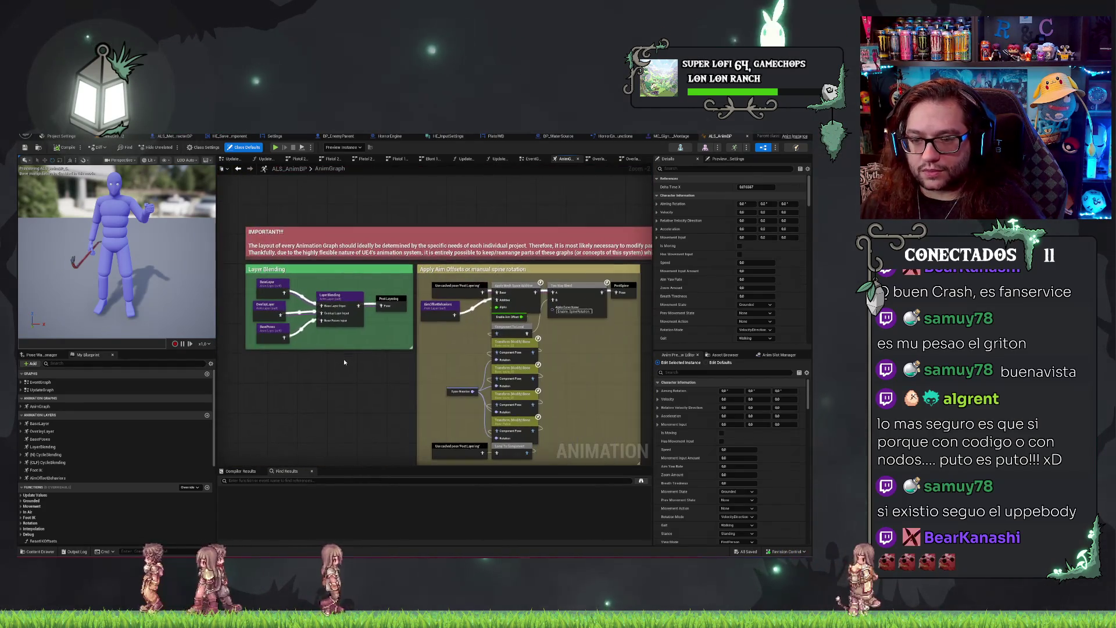
pyautogui.scroll(-2, 344, 361)
pyautogui.scroll(2, 503, 354)
pyautogui.moveTo(503, 354)
pyautogui.mouseDown()
pyautogui.moveTo(482, 333)
pyautogui.moveTo(134, 314)
pyautogui.mouseUp()
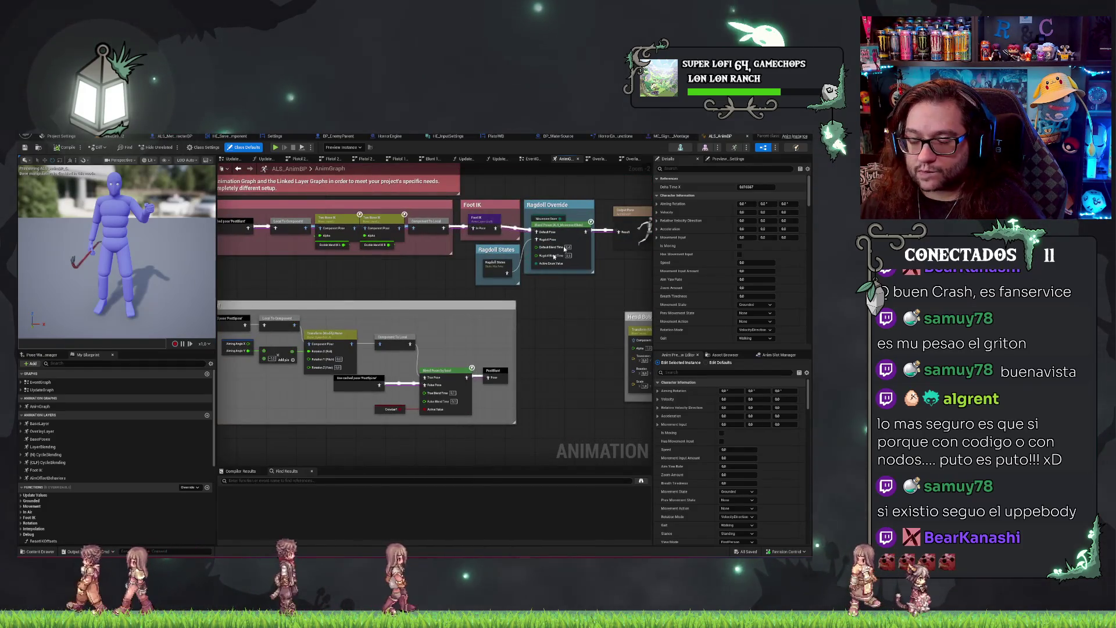
pyautogui.scroll(-3, 423, 240)
pyautogui.scroll(3, 562, 246)
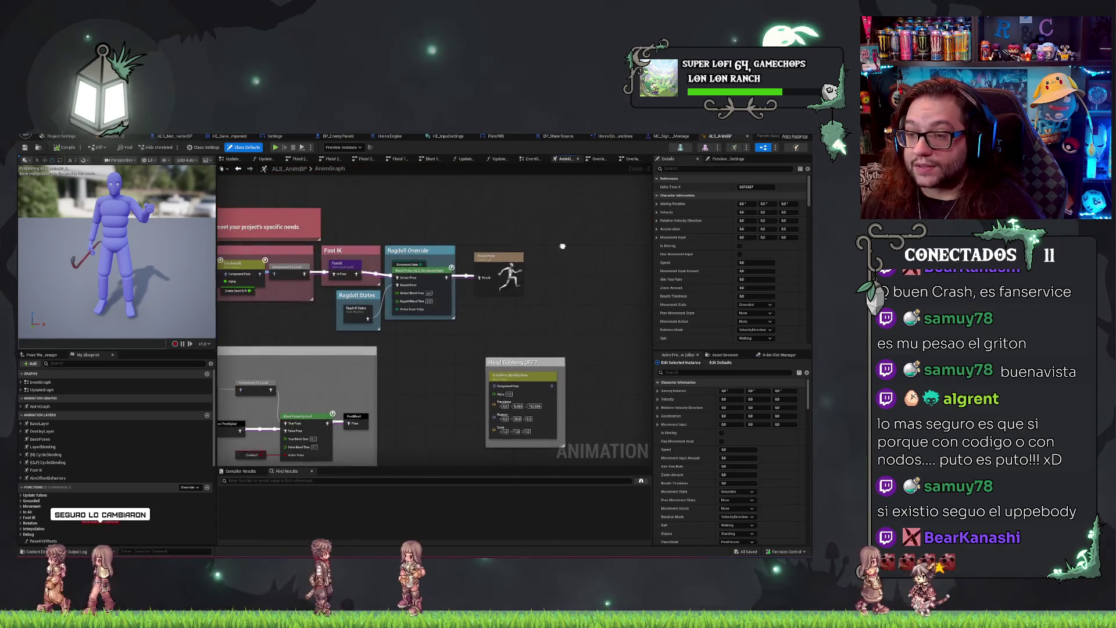
pyautogui.moveTo(562, 246); pyautogui.dragTo(592, 250)
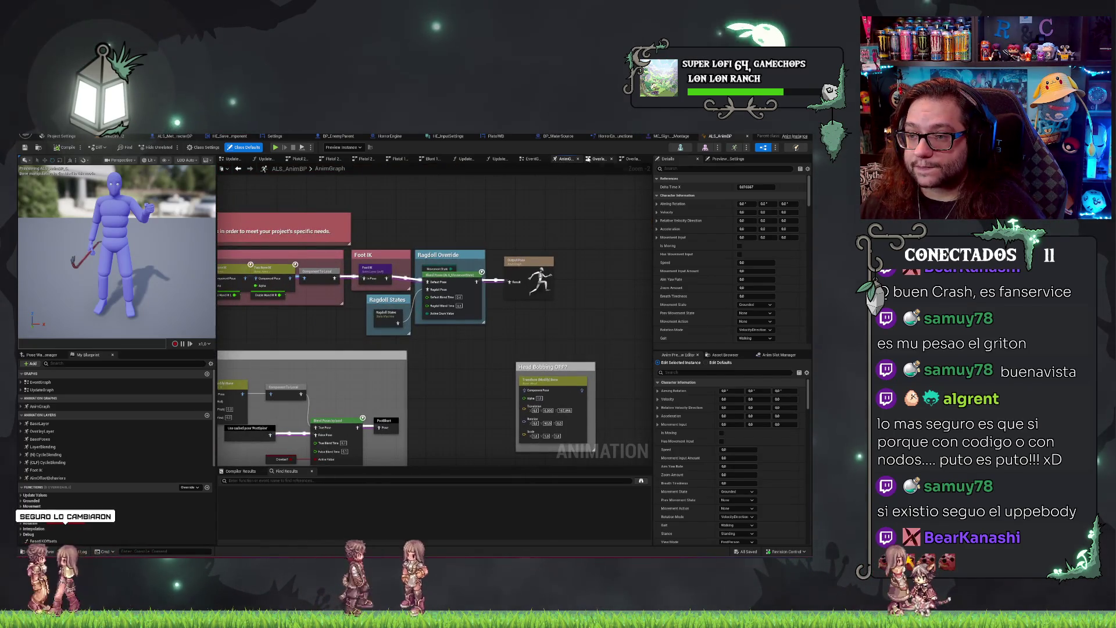
pyautogui.moveTo(349, 291); pyautogui.dragTo(434, 293)
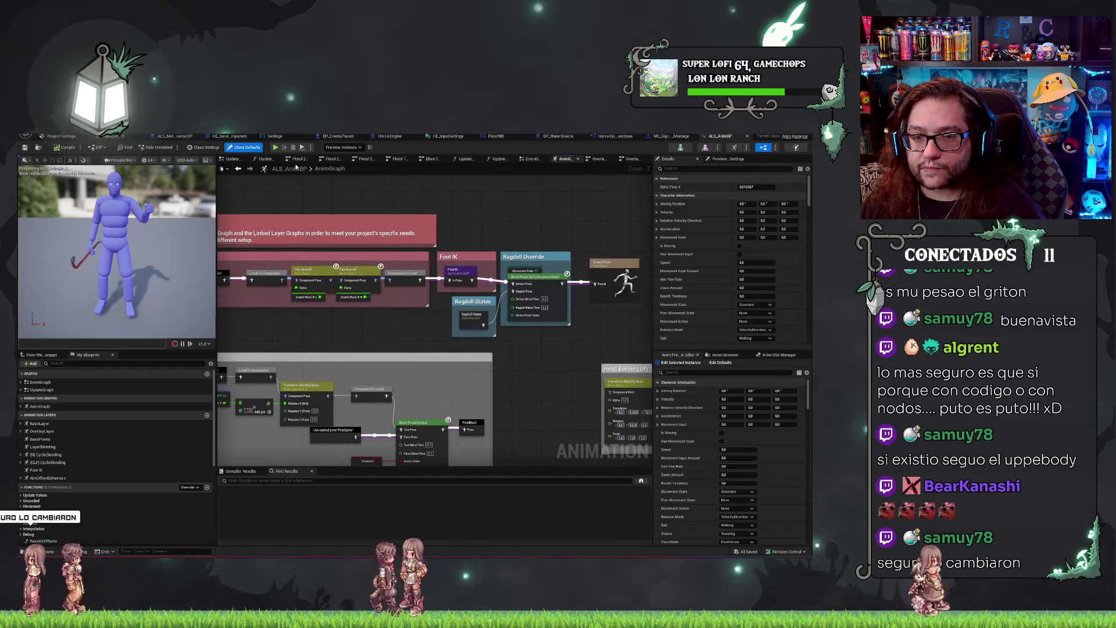
pyautogui.click(533, 158)
# Look over the EventGraph's Set Tracked Hips Direction and overlay transition logic, then close the Overlay States tab.
pyautogui.scroll(-2, 396, 280)
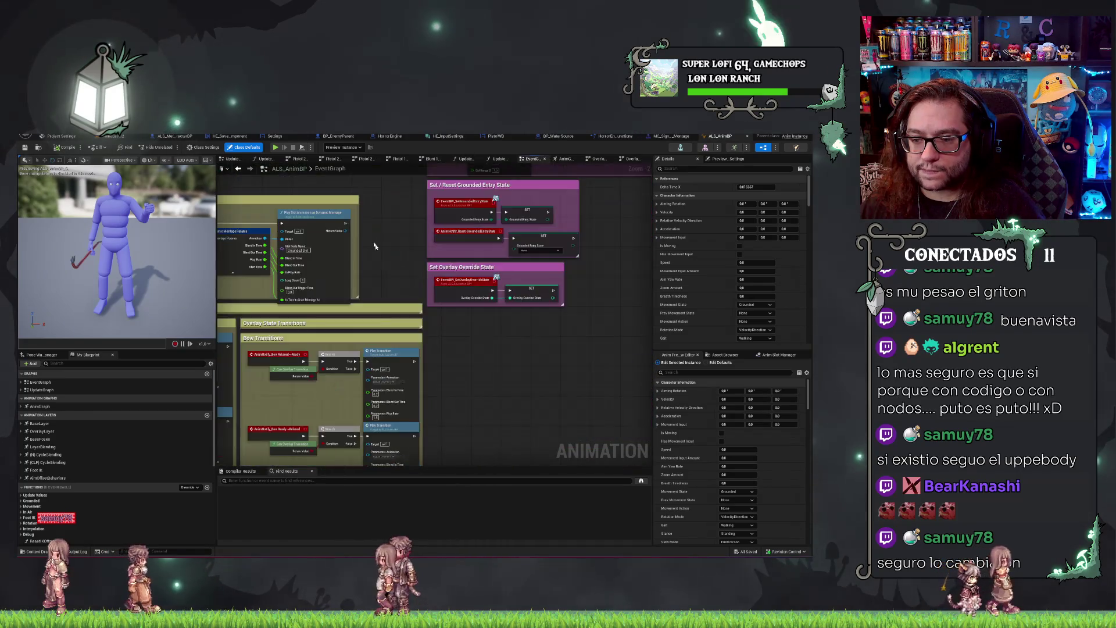
pyautogui.scroll(3, 256, 279)
pyautogui.moveTo(397, 281)
pyautogui.mouseDown()
pyautogui.moveTo(256, 279)
pyautogui.moveTo(368, 404)
pyautogui.mouseUp()
pyautogui.scroll(-3, 369, 403)
pyautogui.scroll(2, 558, 328)
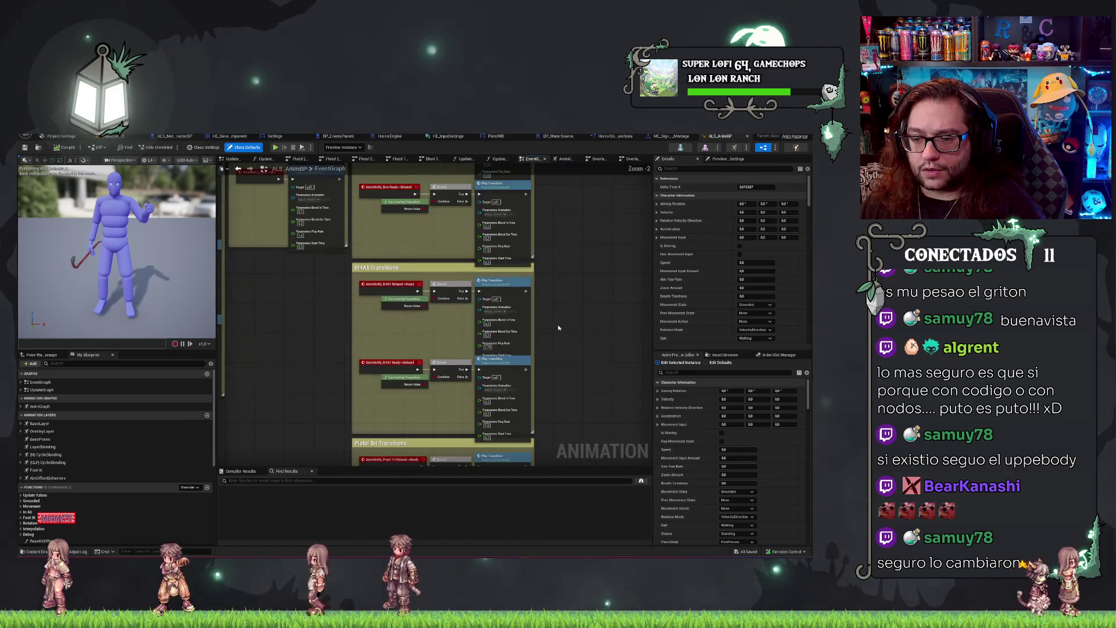
pyautogui.moveTo(558, 328); pyautogui.dragTo(483, 440)
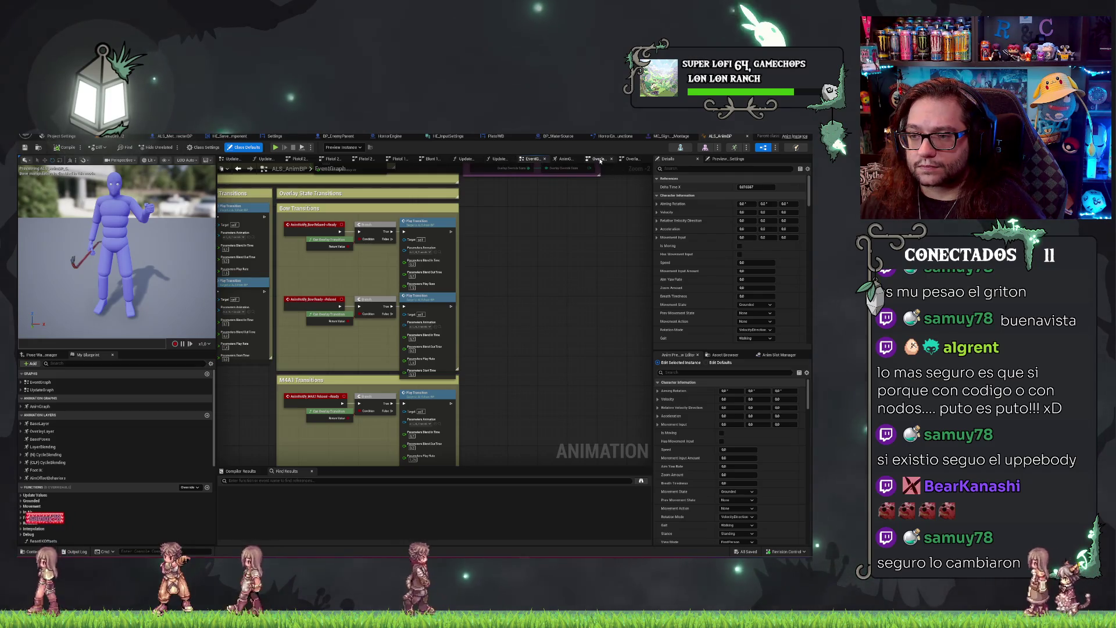
pyautogui.click(632, 159)
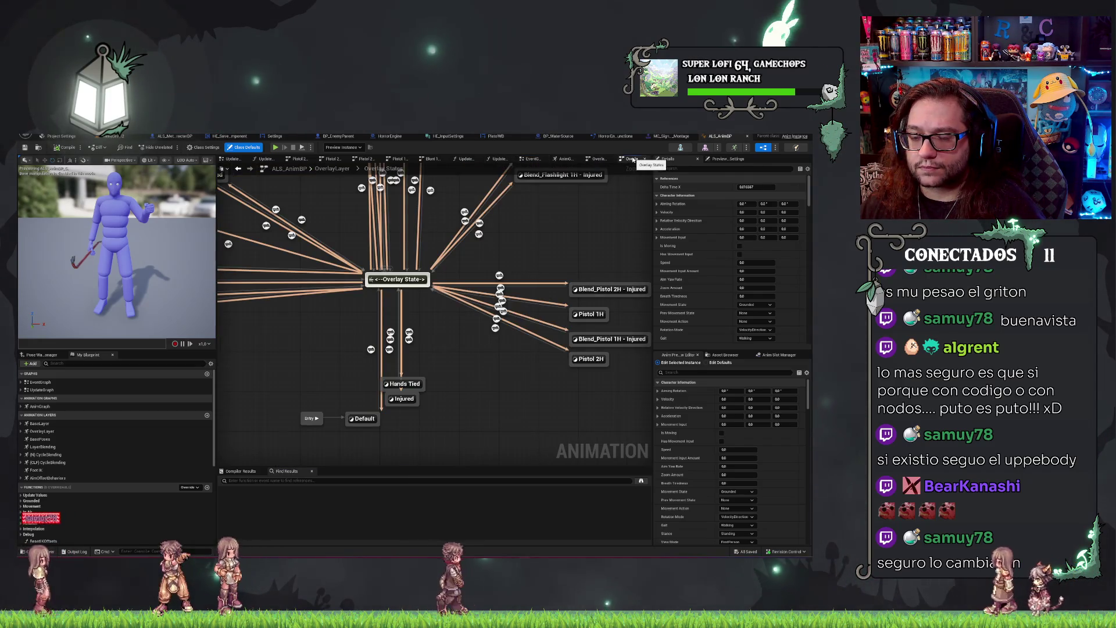
pyautogui.middleClick(591, 159)
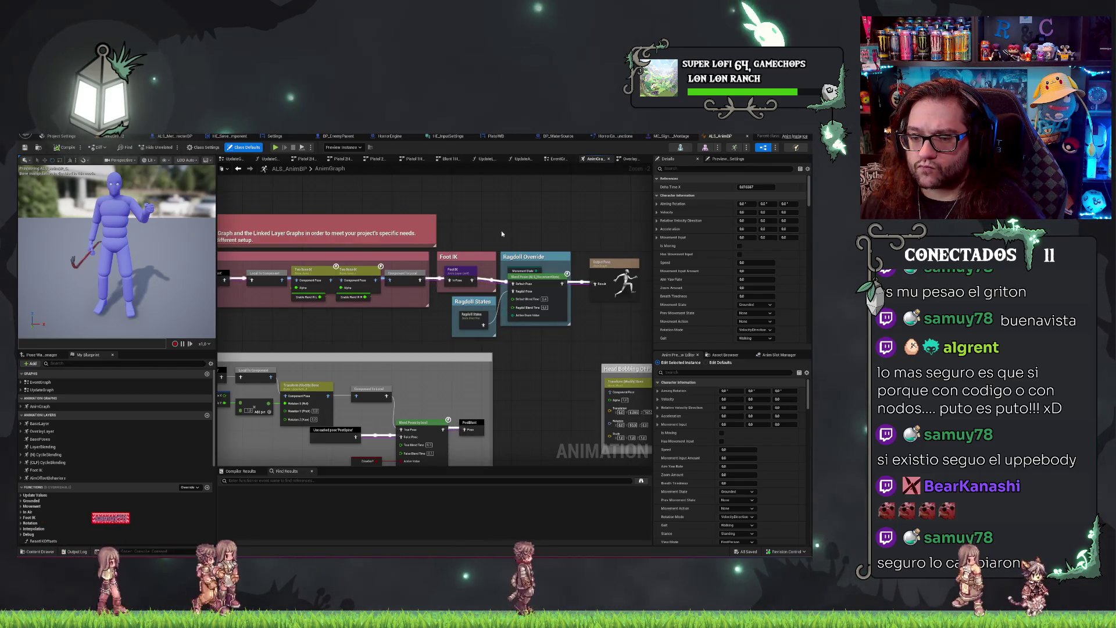
# Pan the AnimGraph to Layer Blending and inspect the BaseLayer node's layer settings.
pyautogui.moveTo(501, 230); pyautogui.dragTo(636, 187)
pyautogui.moveTo(395, 259); pyautogui.dragTo(631, 277)
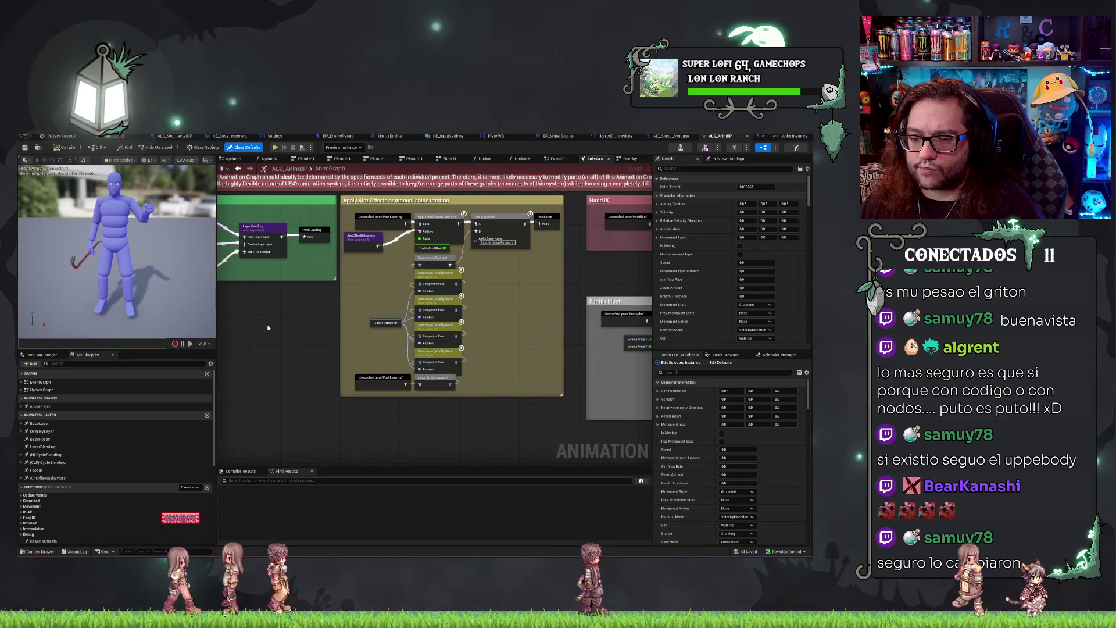
pyautogui.moveTo(268, 328)
pyautogui.mouseDown()
pyautogui.moveTo(299, 319)
pyautogui.moveTo(477, 351)
pyautogui.moveTo(333, 361)
pyautogui.mouseUp()
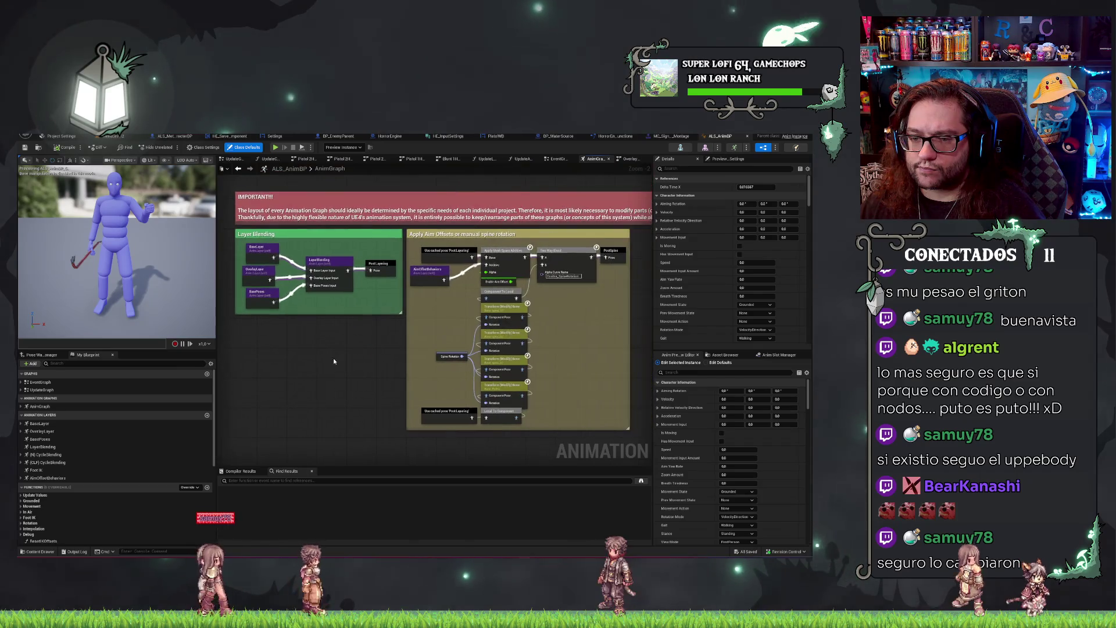
pyautogui.scroll(2, 249, 272)
pyautogui.click(266, 239)
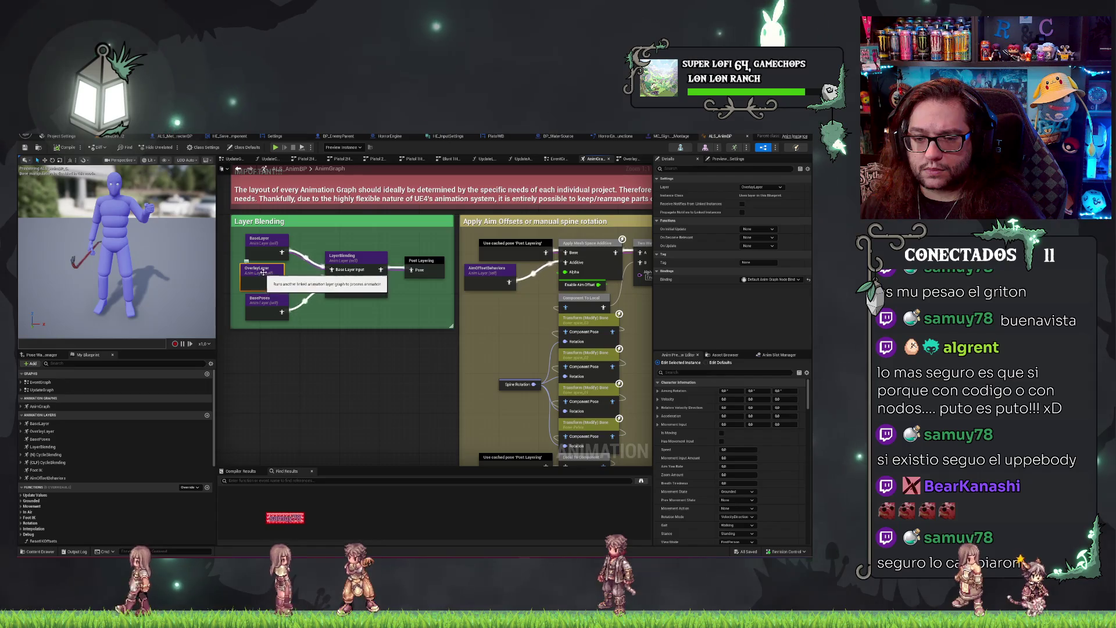
pyautogui.doubleClick(261, 274)
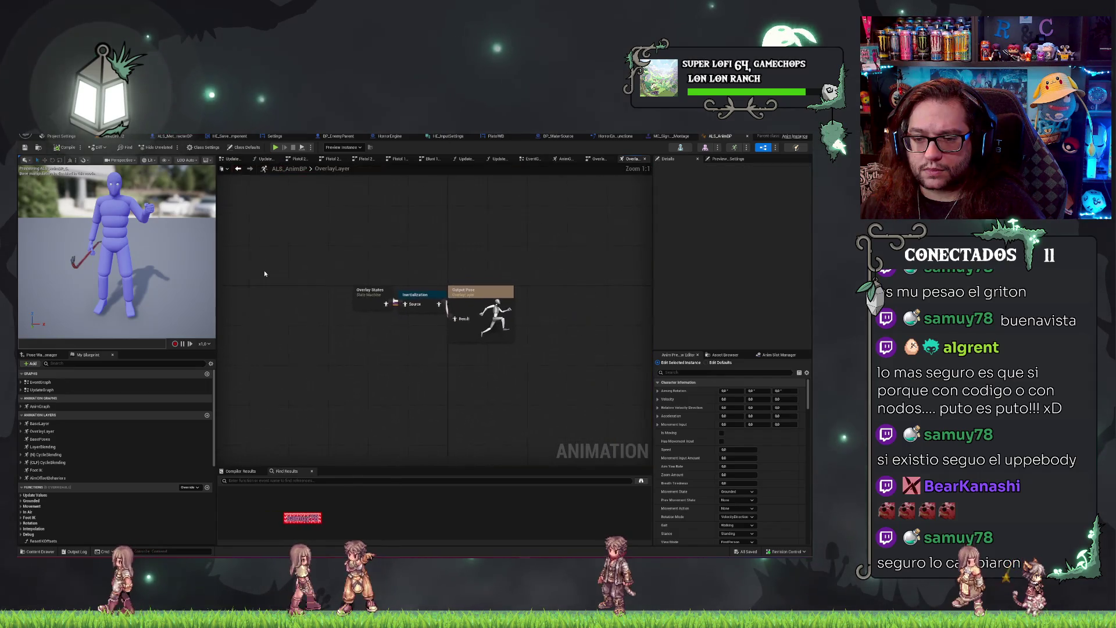
# Enter the Overlay States state machine and search the blueprint for Arm L.
pyautogui.doubleClick(371, 292)
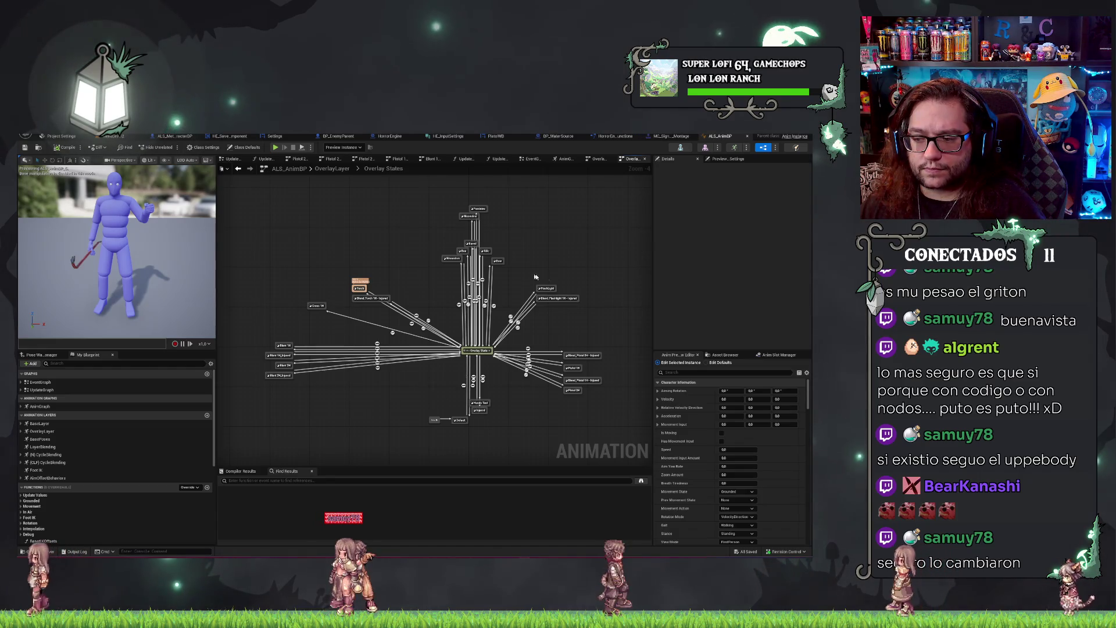
pyautogui.click(763, 357)
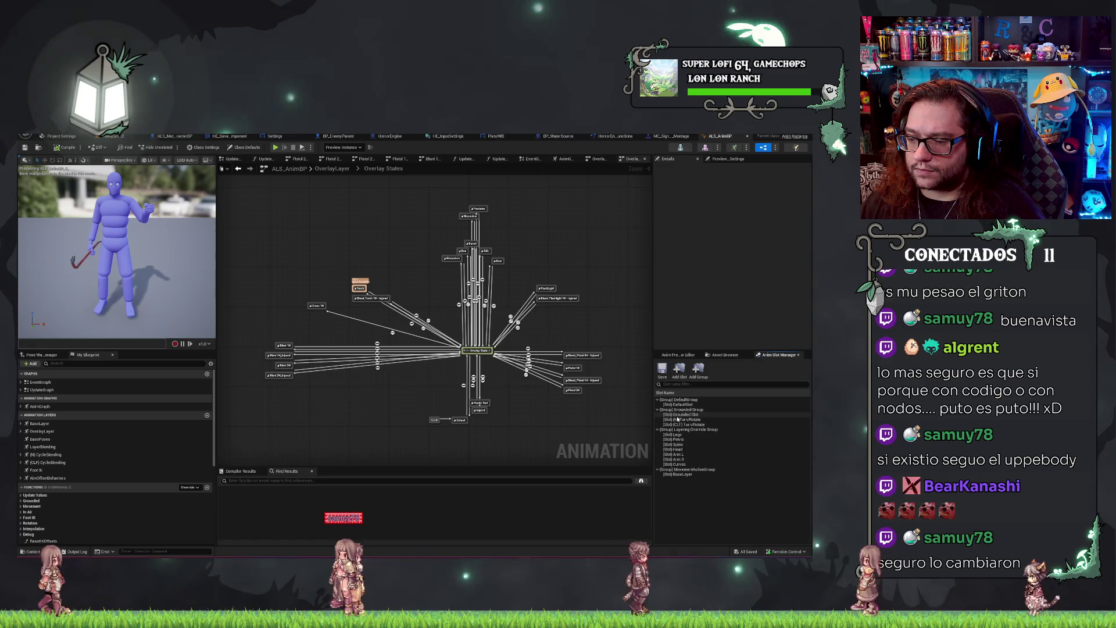
pyautogui.click(319, 481)
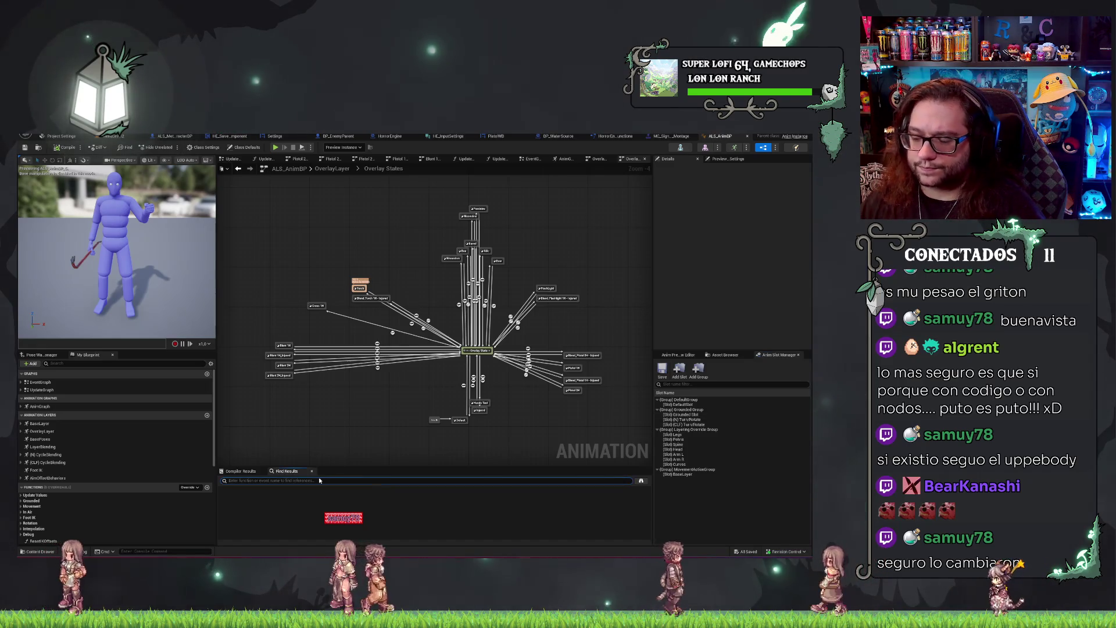
pyautogui.write('Arm L')
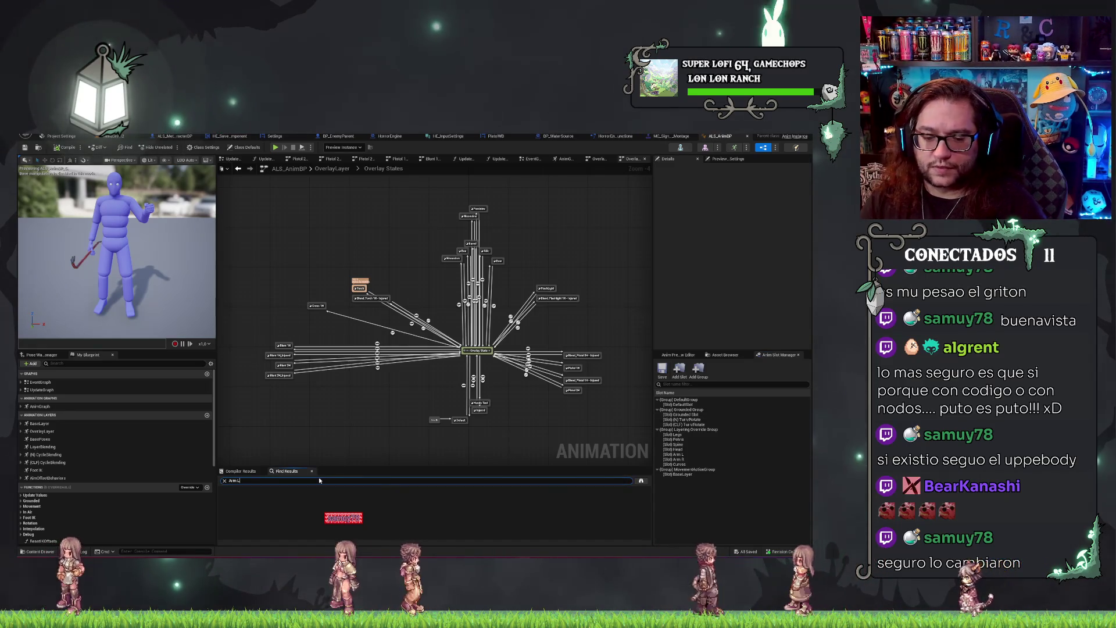
pyautogui.press('Return')
# Follow the Arm L results to the 'Use cached pose Arm L' node in LayerBlending.
pyautogui.click(252, 491)
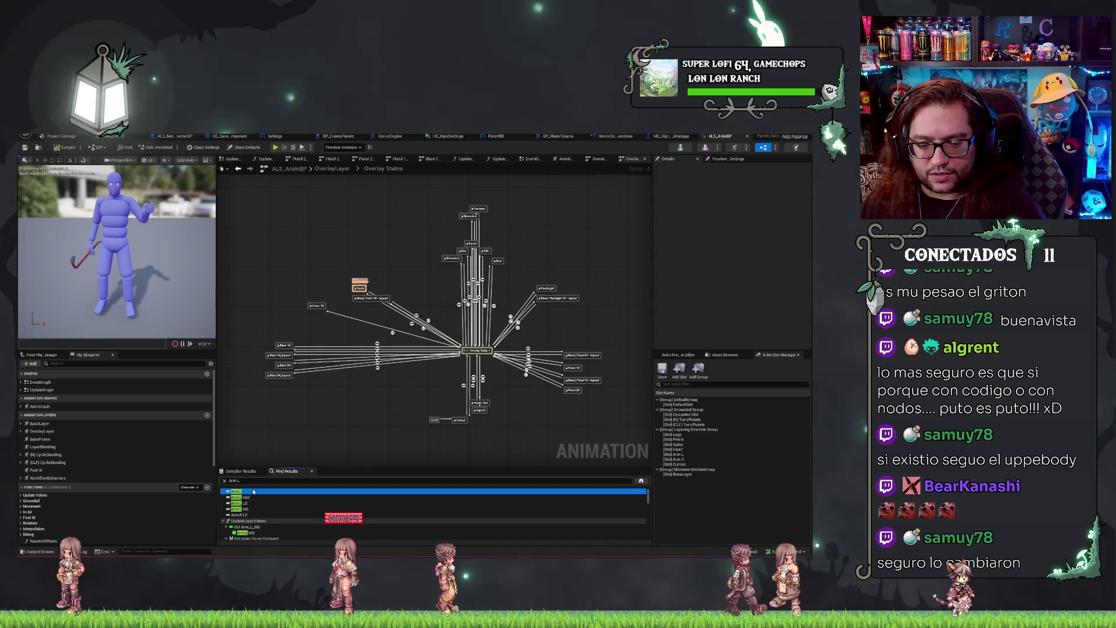
pyautogui.scroll(-2, 255, 508)
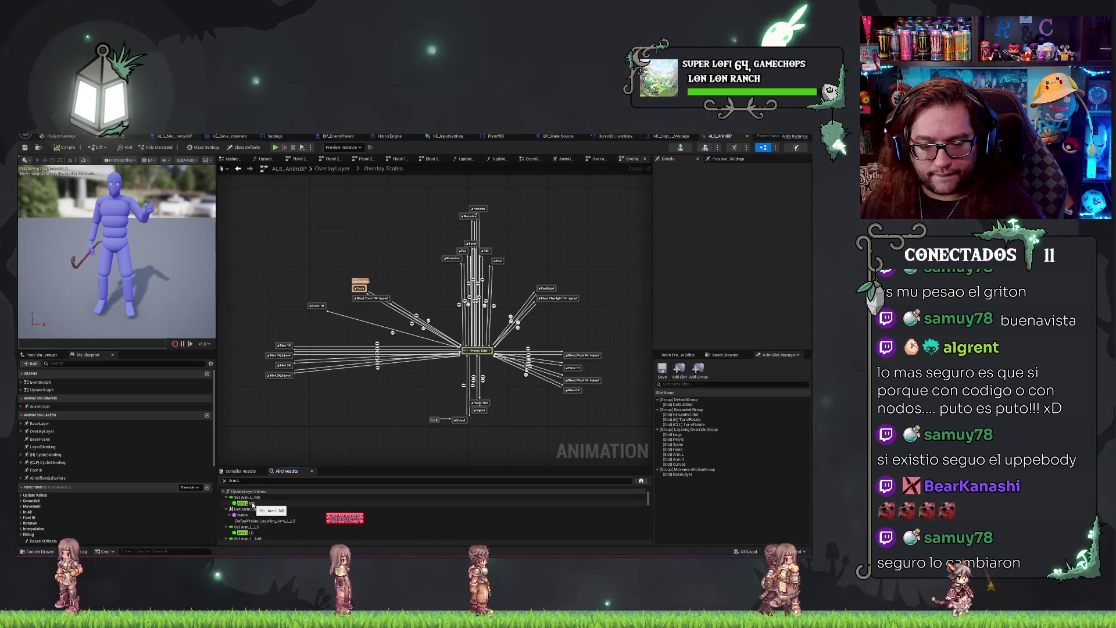
pyautogui.doubleClick(256, 502)
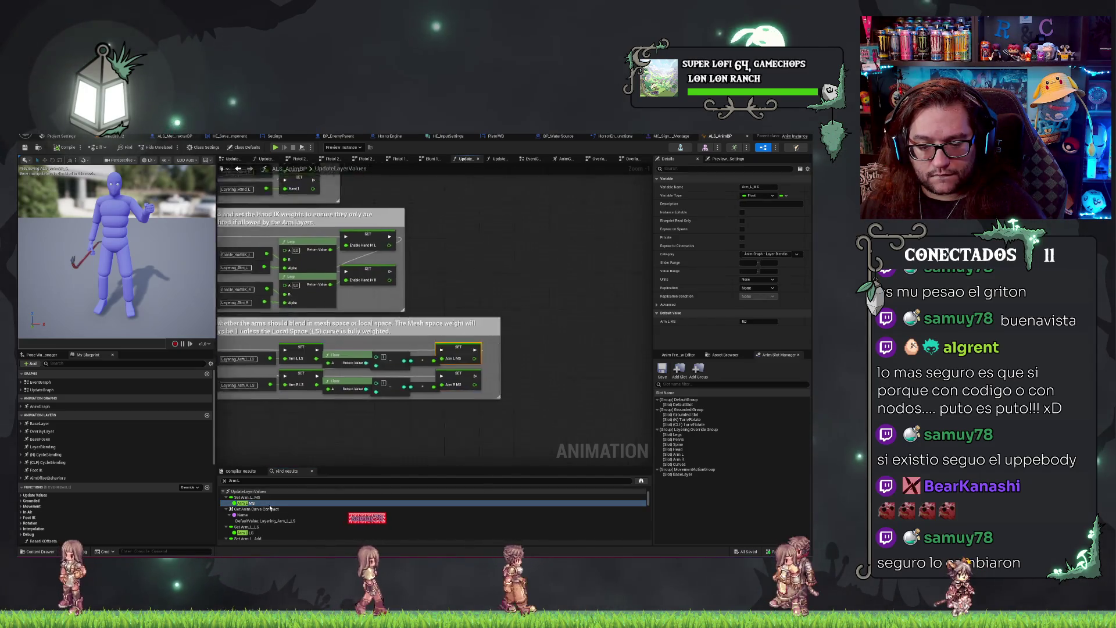
pyautogui.scroll(-5, 284, 514)
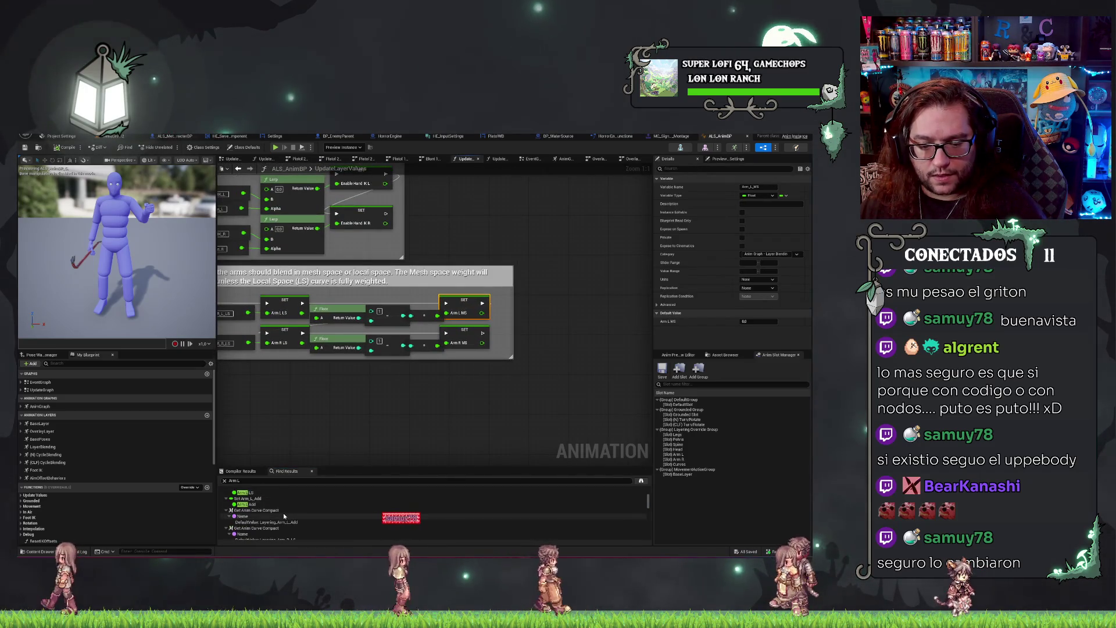
pyautogui.doubleClick(256, 503)
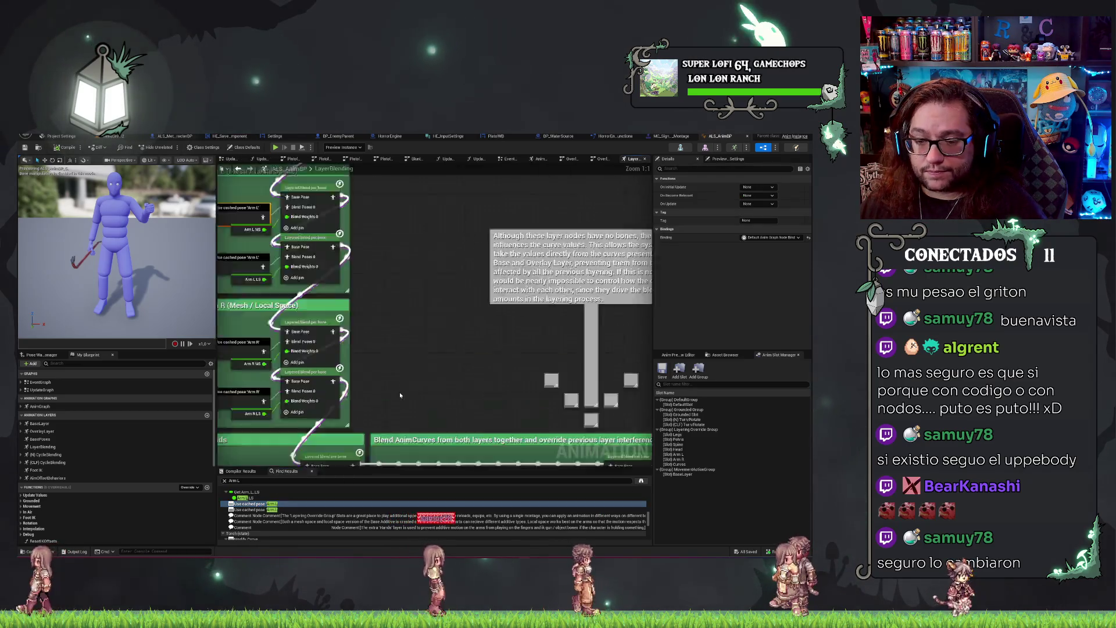
# Pan and zoom the LayerBlending graph to inspect the Make Dynamic Additives, Arm L and Hands sections.
pyautogui.scroll(-3, 456, 348)
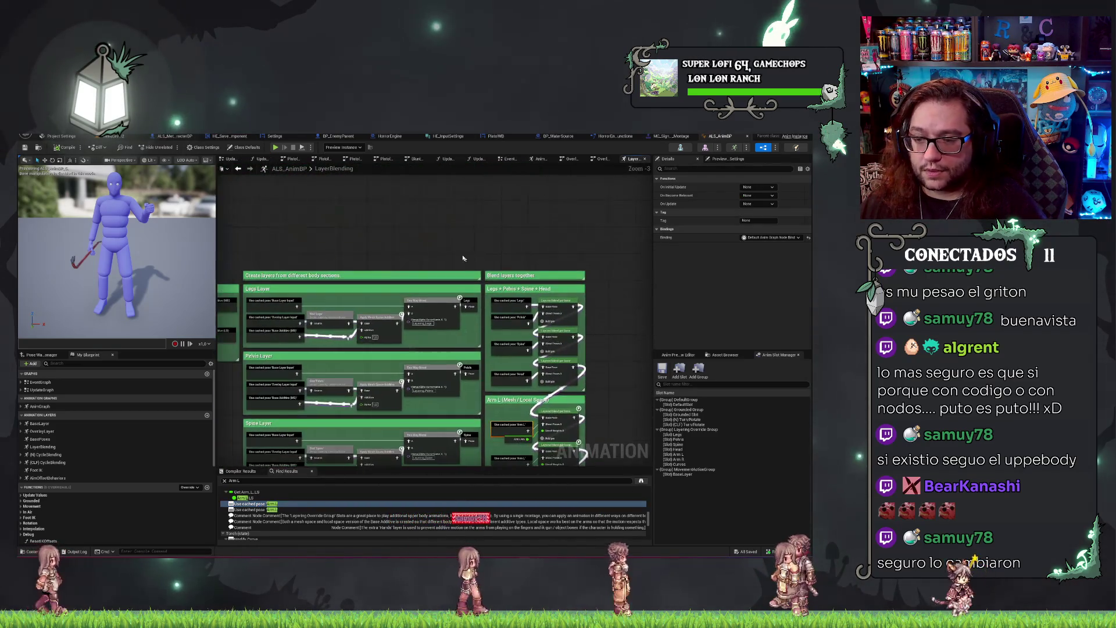
pyautogui.scroll(3, 453, 250)
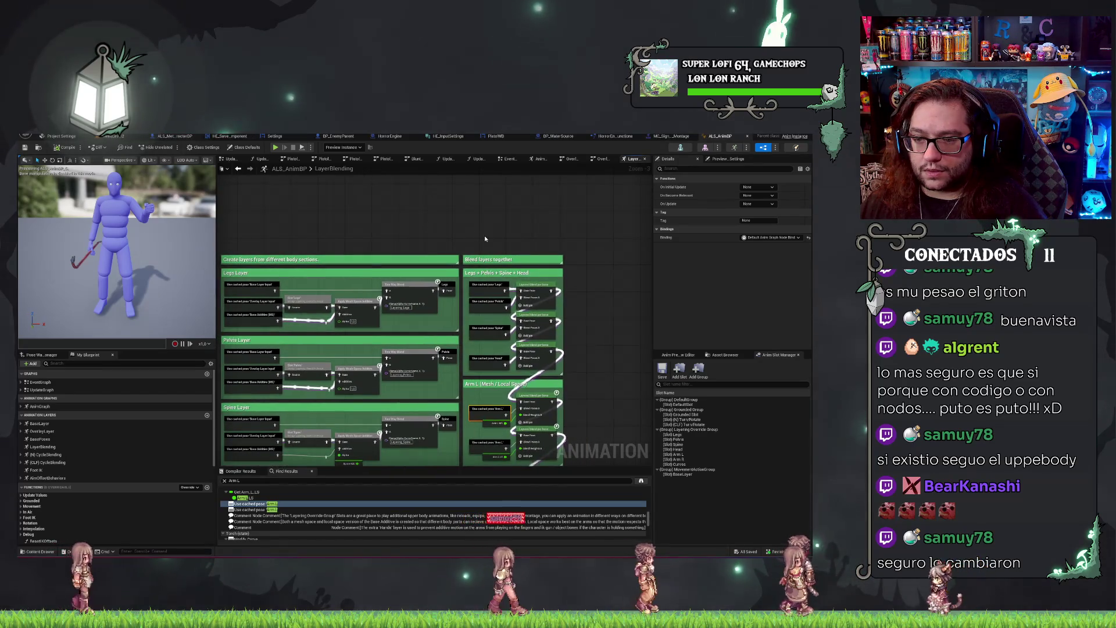
pyautogui.click(562, 367)
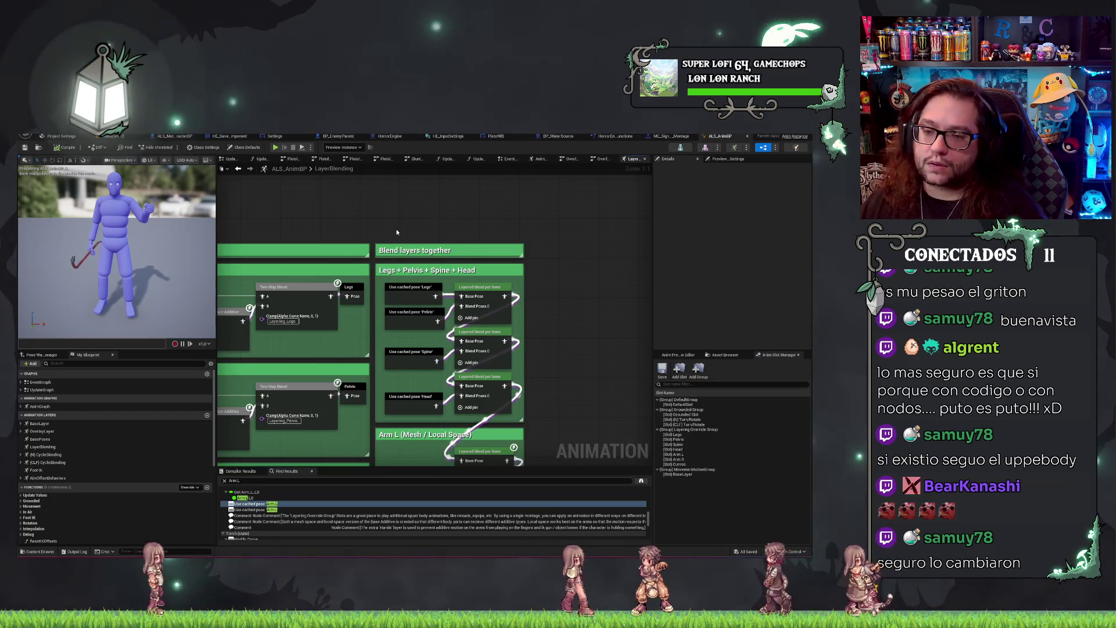
pyautogui.moveTo(396, 228); pyautogui.dragTo(425, 231)
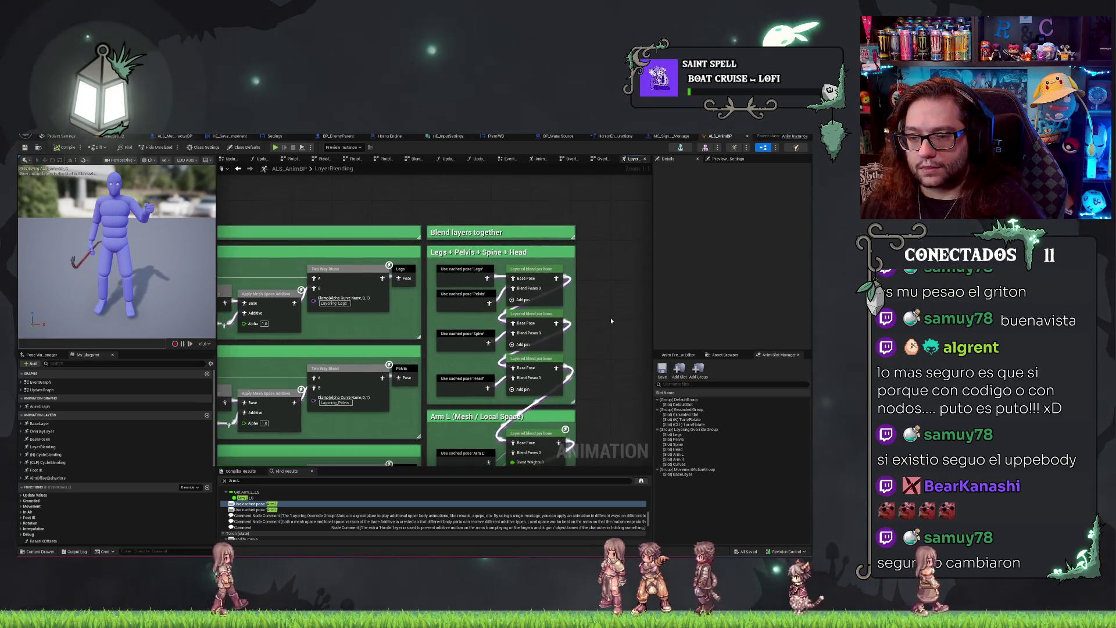
pyautogui.scroll(-3, 607, 317)
pyautogui.moveTo(452, 239); pyautogui.dragTo(637, 318)
pyautogui.scroll(3, 452, 239)
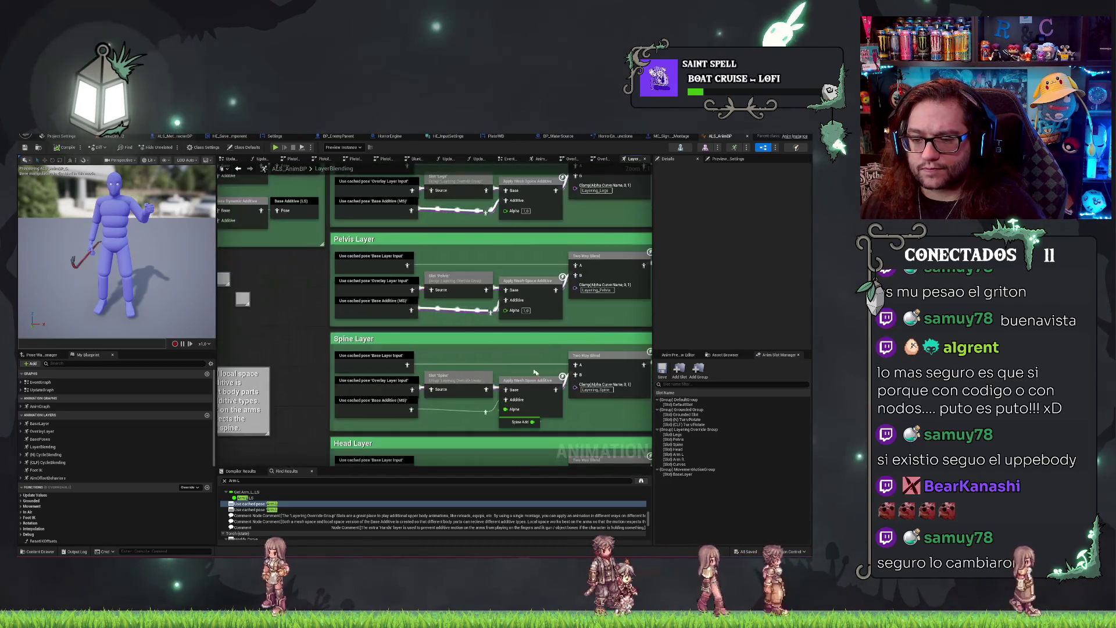
pyautogui.scroll(-2, 498, 369)
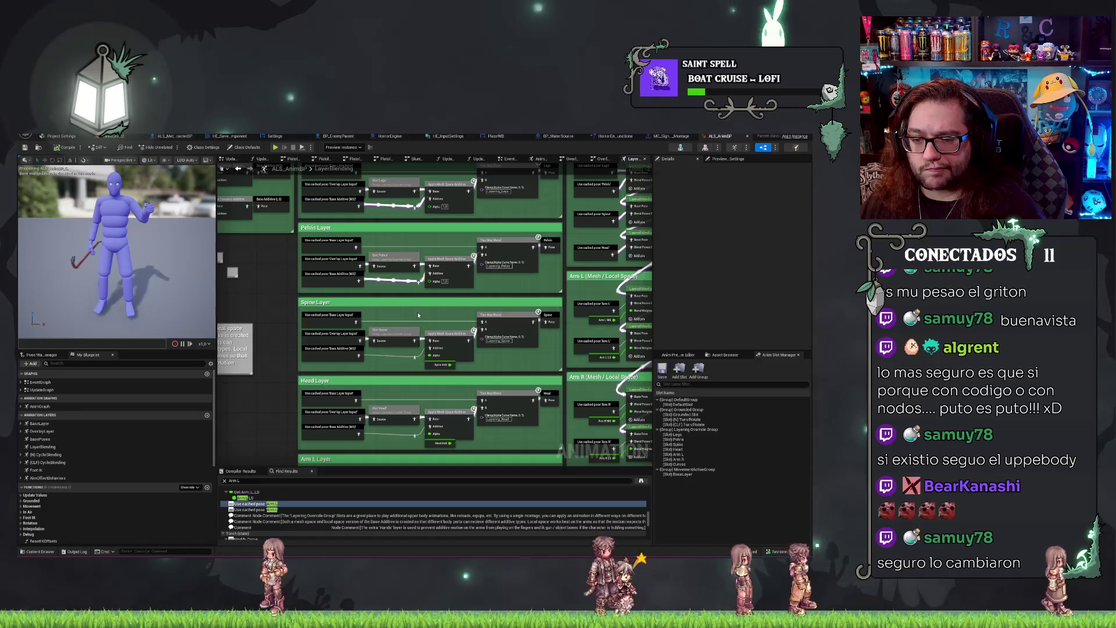
pyautogui.moveTo(418, 315); pyautogui.dragTo(425, 275)
pyautogui.scroll(-3, 389, 360)
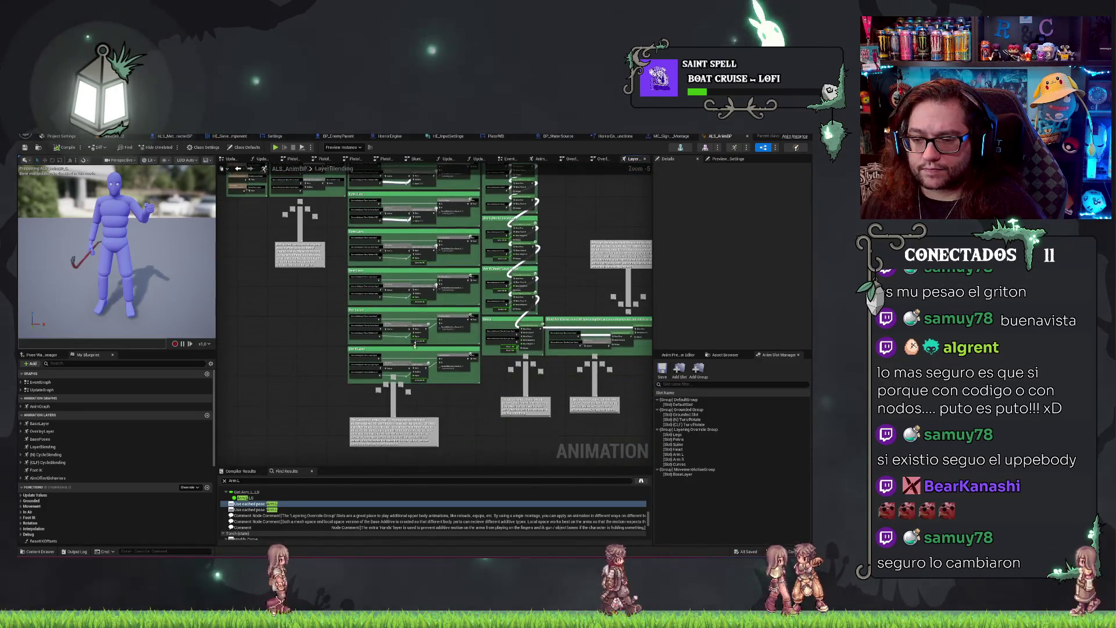
pyautogui.moveTo(495, 358); pyautogui.dragTo(433, 401)
pyautogui.scroll(3, 502, 302)
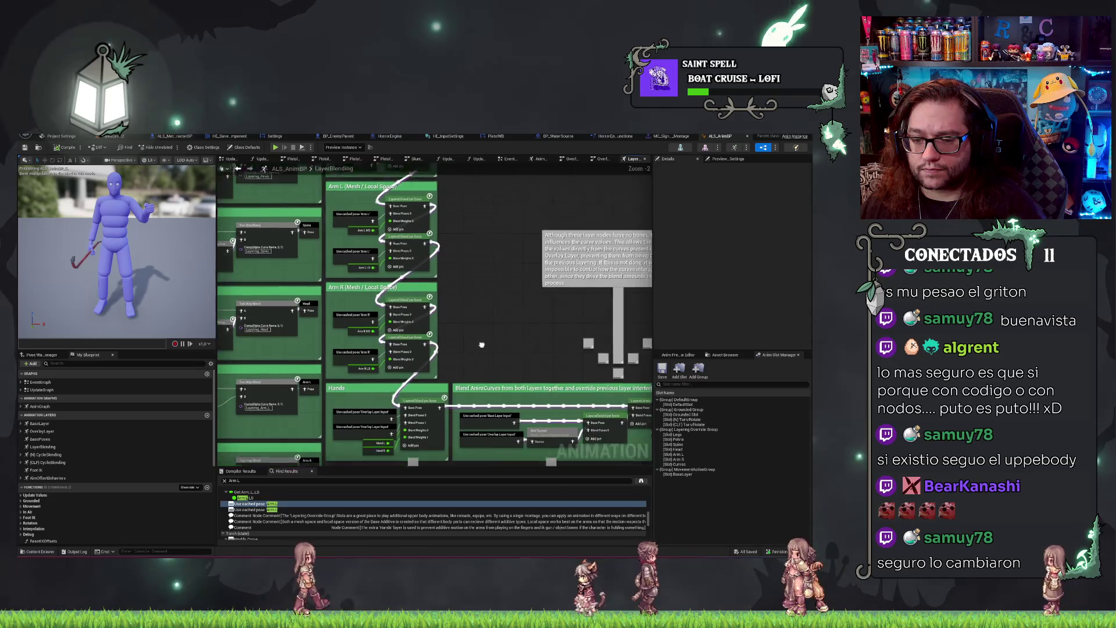
# Inspect the Legs, Pelvis, Spine and Blend layers together sections, then return to the level editor.
pyautogui.moveTo(430, 306)
pyautogui.mouseDown()
pyautogui.moveTo(301, 294)
pyautogui.moveTo(453, 332)
pyautogui.moveTo(633, 304)
pyautogui.mouseUp()
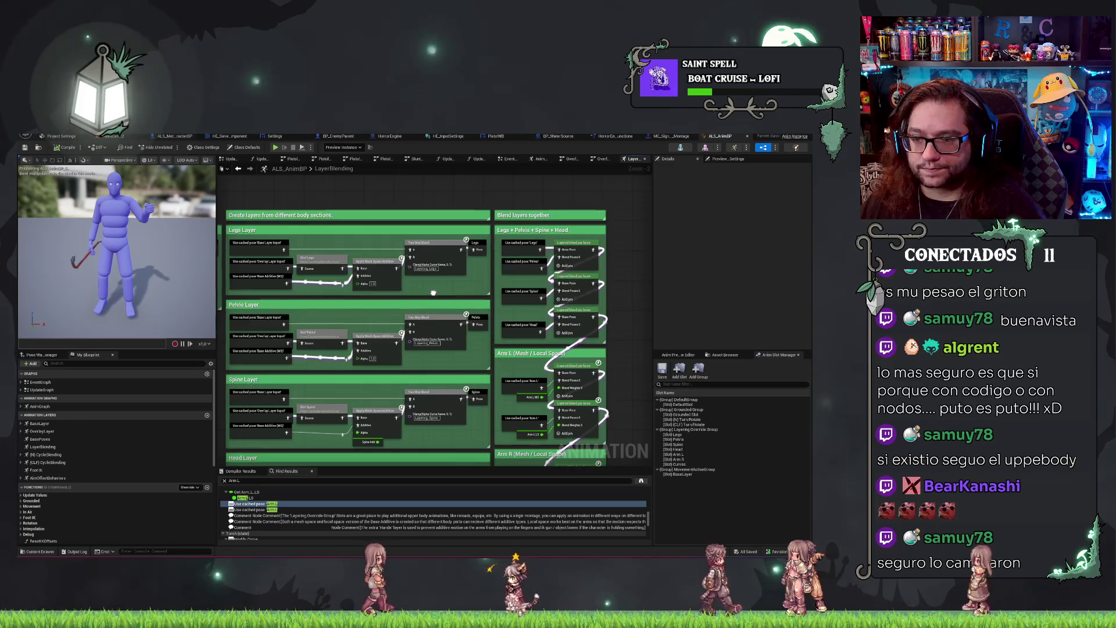
pyautogui.moveTo(434, 292); pyautogui.dragTo(510, 250)
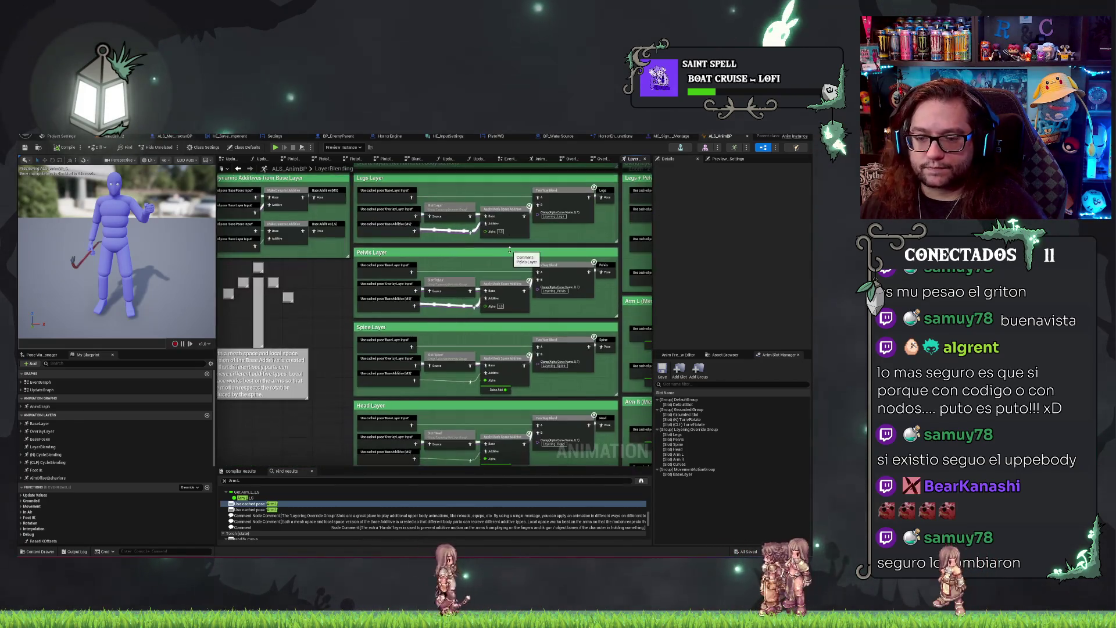
pyautogui.moveTo(320, 347); pyautogui.dragTo(301, 302)
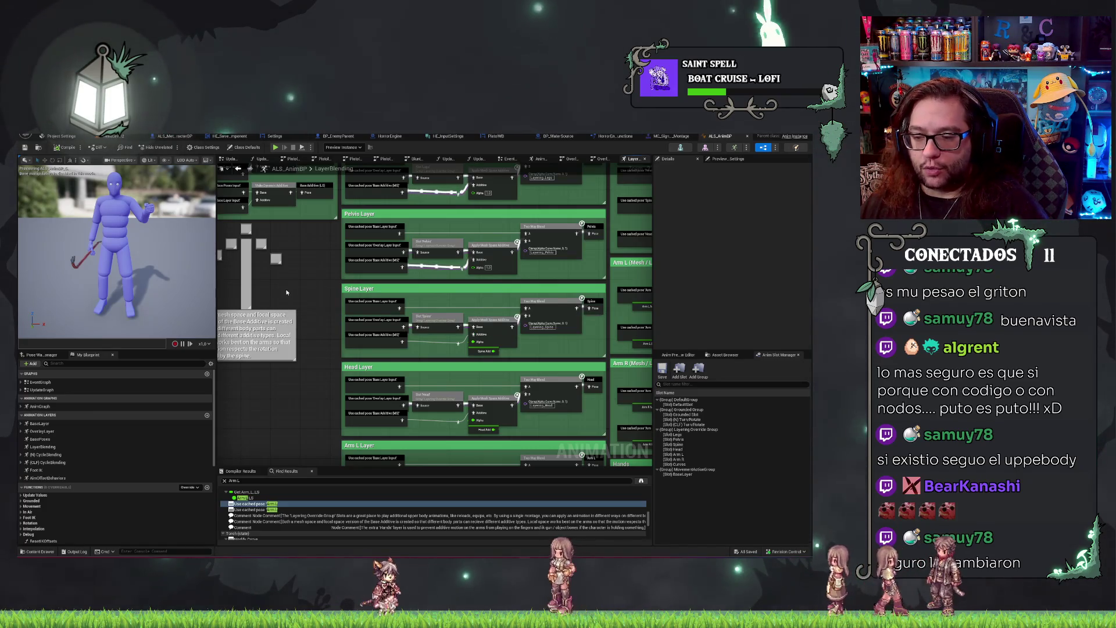
pyautogui.moveTo(285, 290); pyautogui.dragTo(314, 396)
pyautogui.moveTo(639, 244)
pyautogui.mouseDown()
pyautogui.moveTo(511, 227)
pyautogui.moveTo(507, 254)
pyautogui.moveTo(471, 291)
pyautogui.mouseUp()
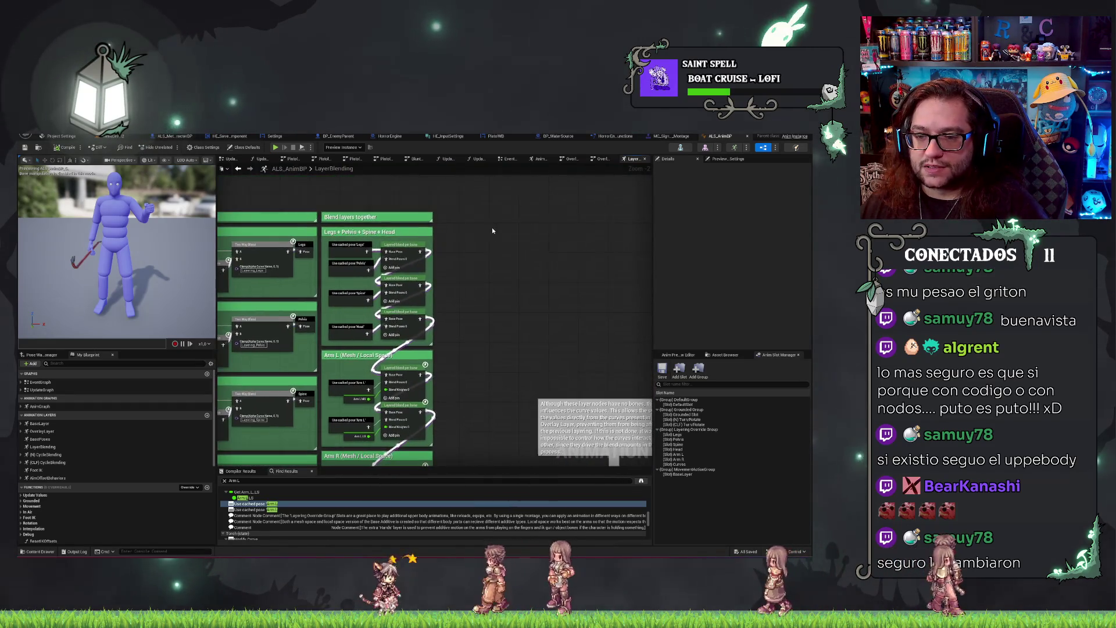
pyautogui.moveTo(492, 228); pyautogui.dragTo(398, 346)
pyautogui.click(453, 284)
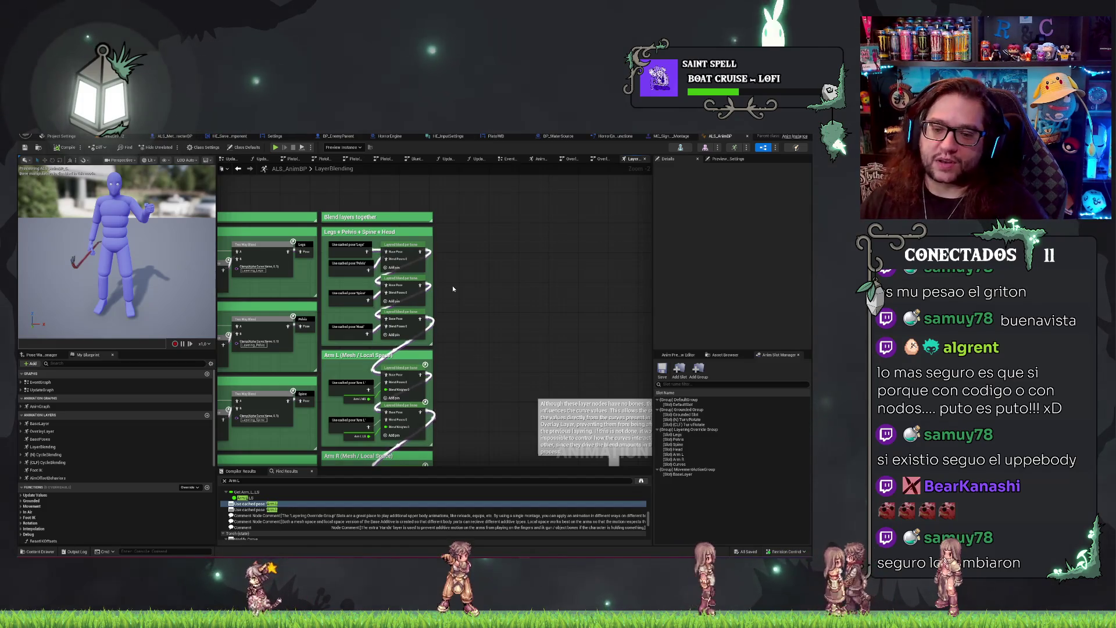
pyautogui.scroll(-3, 456, 294)
pyautogui.scroll(4, 301, 288)
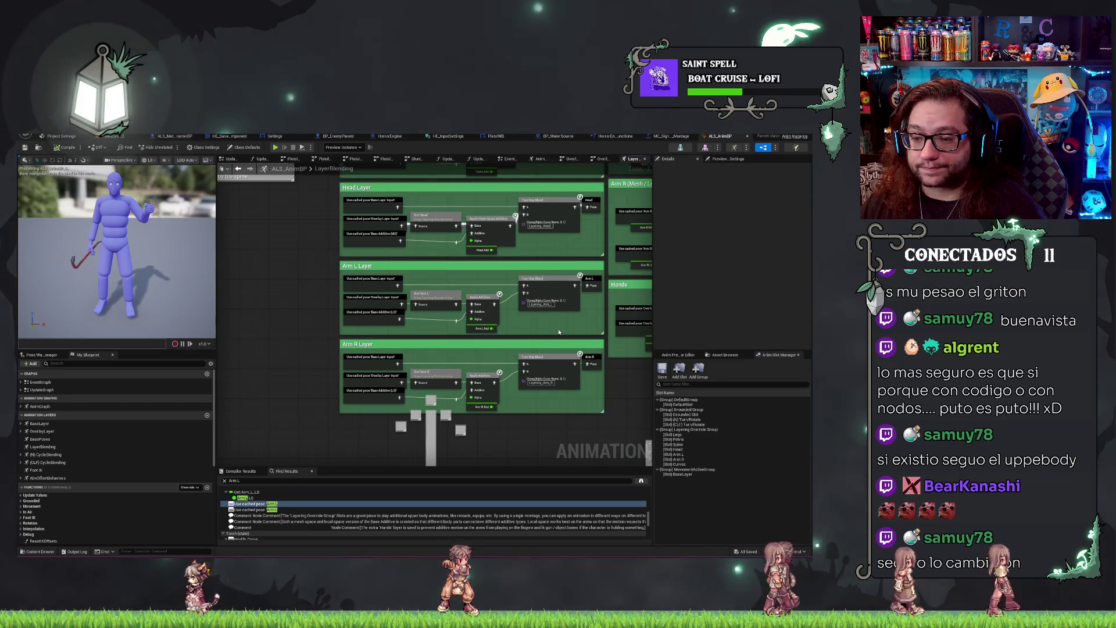
pyautogui.moveTo(560, 332); pyautogui.dragTo(465, 433)
pyautogui.moveTo(459, 301)
pyautogui.mouseDown()
pyautogui.moveTo(474, 326)
pyautogui.moveTo(472, 400)
pyautogui.mouseUp()
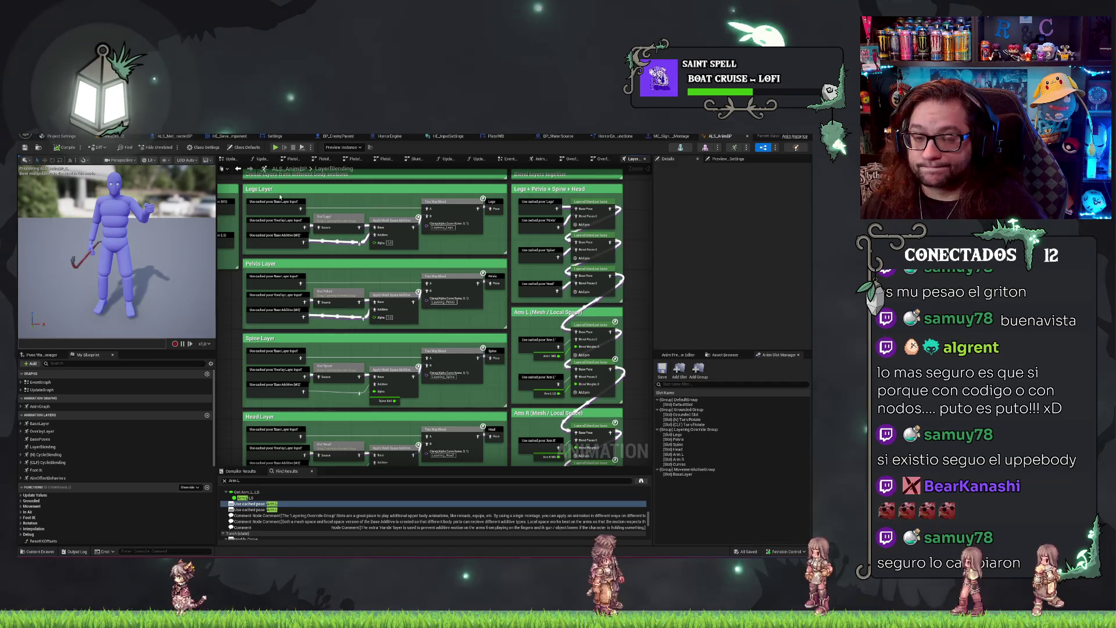
pyautogui.click(107, 140)
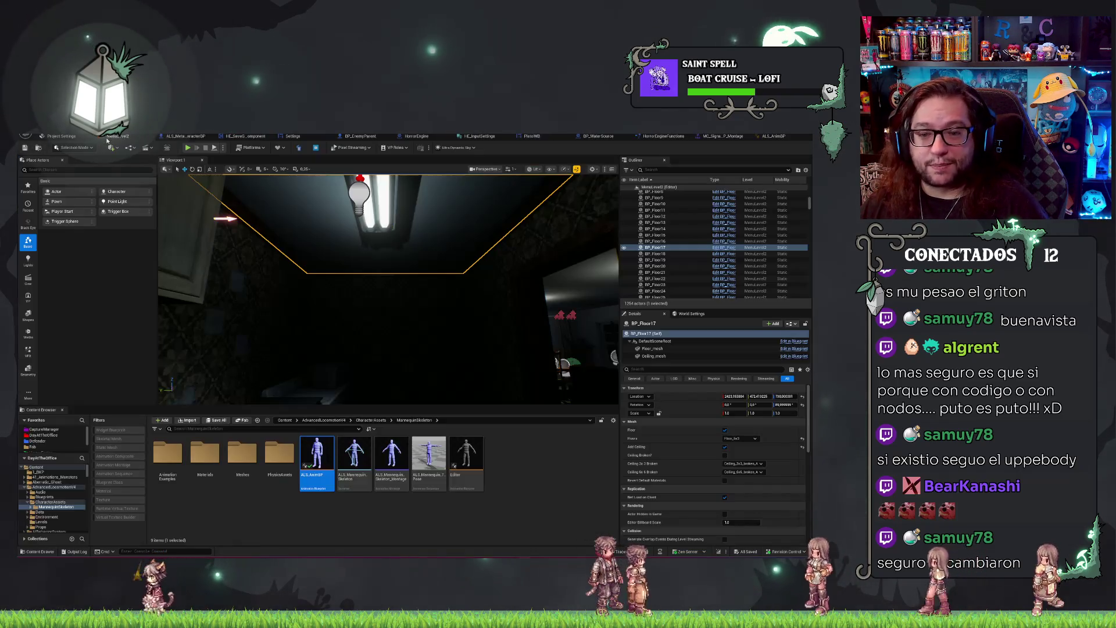
# In the drinking montage, add a second slot track assigned to Layering Override Group.Arm L.
pyautogui.click(722, 136)
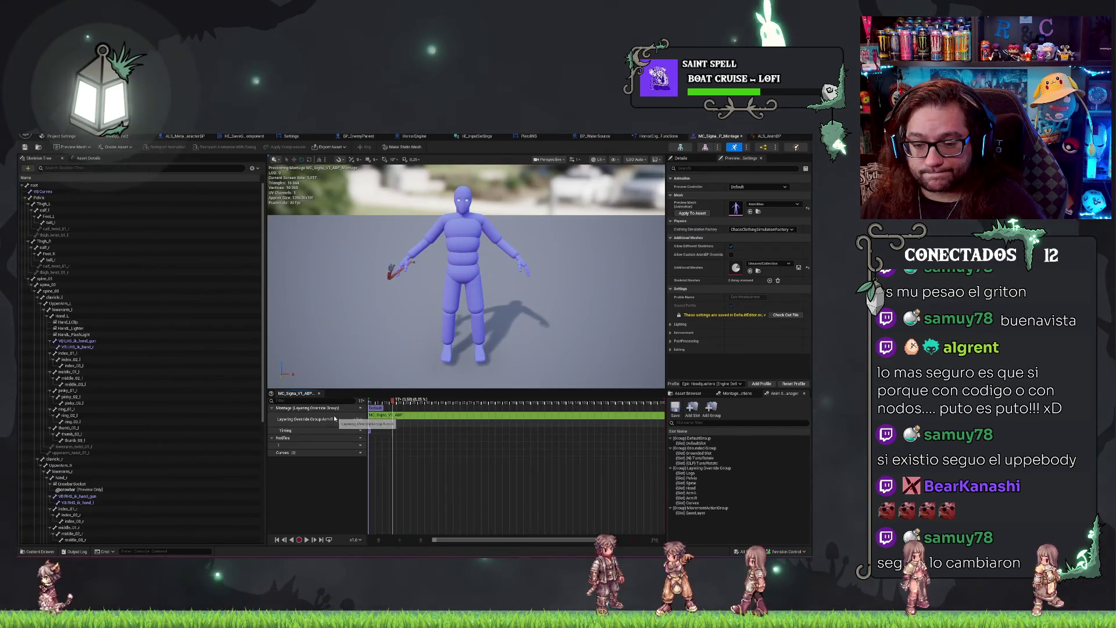
pyautogui.click(356, 419)
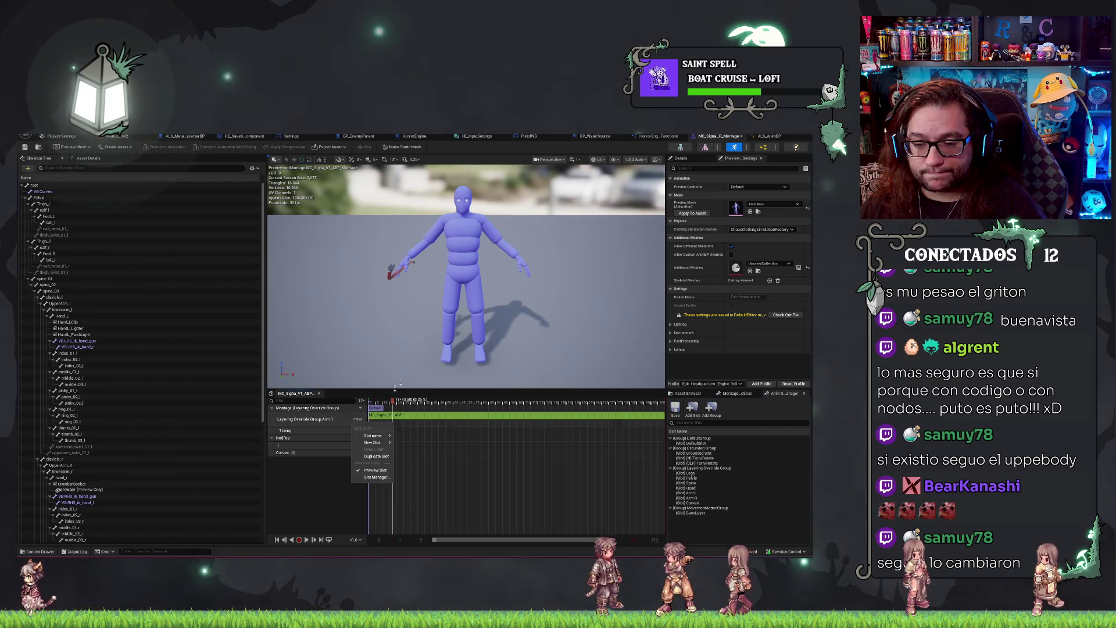
pyautogui.click(379, 456)
pyautogui.click(357, 434)
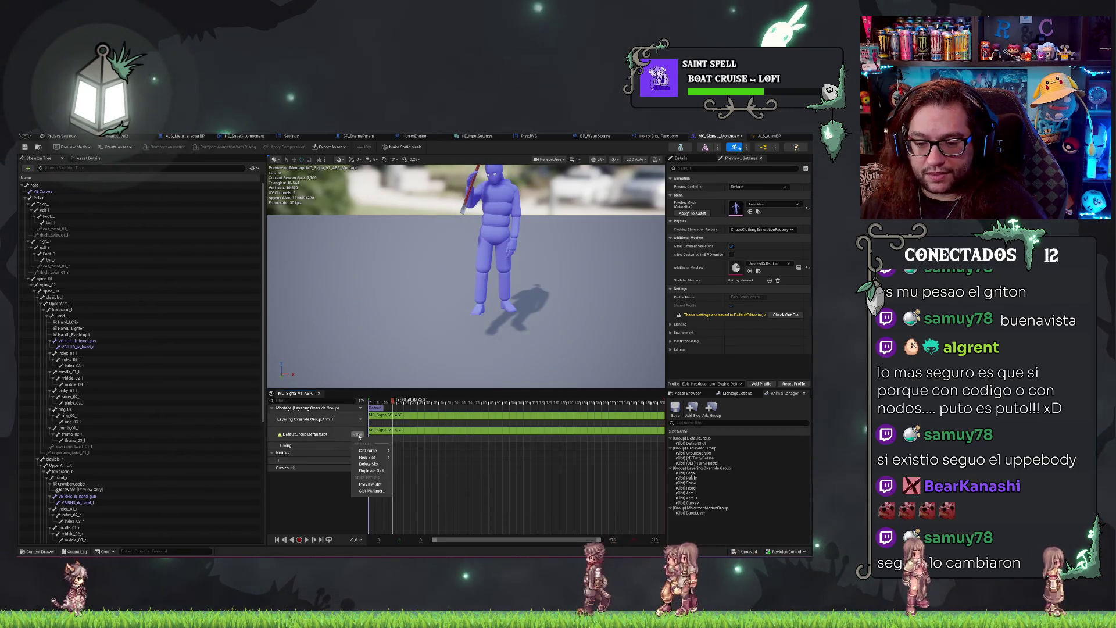
pyautogui.moveTo(369, 451)
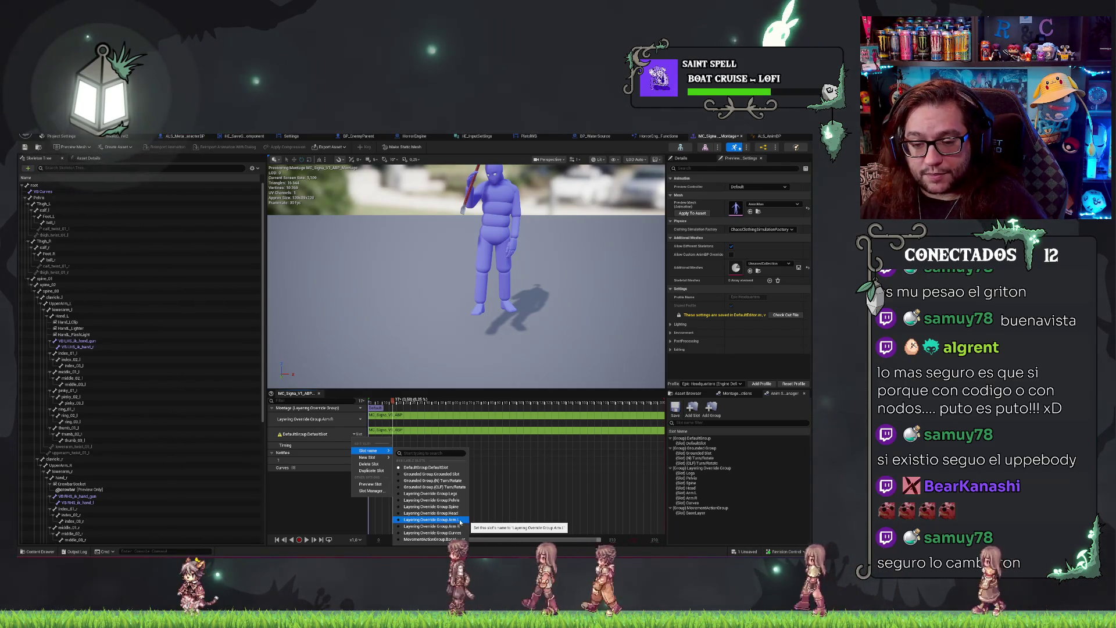
pyautogui.click(459, 520)
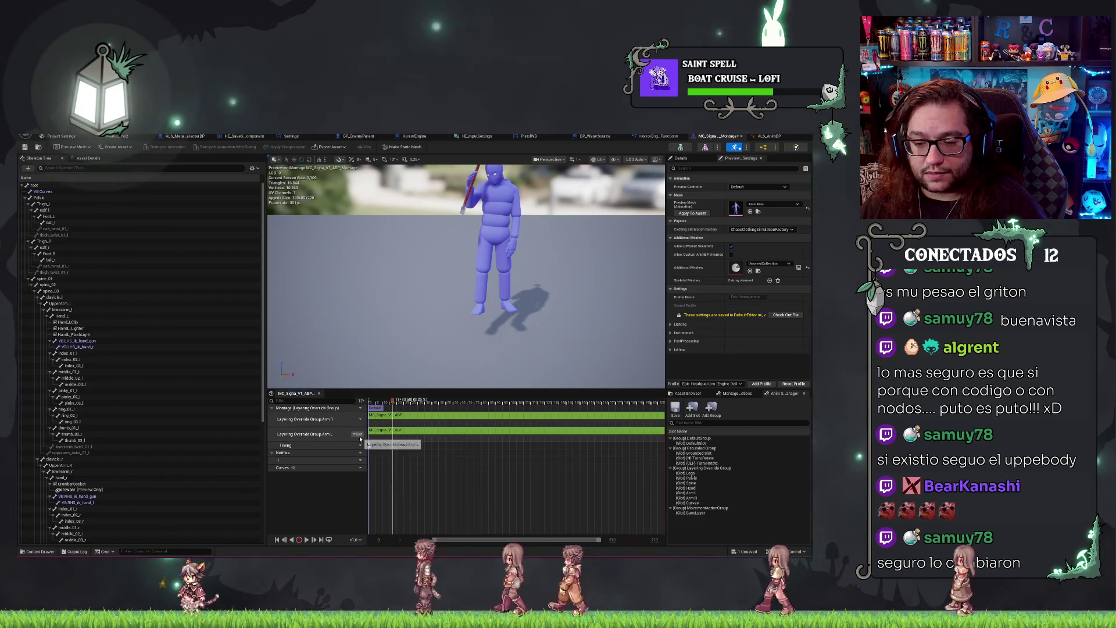
# Add a third montage track and assign it the Layering Override Group.Pelvis slot.
pyautogui.click(359, 435)
pyautogui.click(367, 457)
pyautogui.click(357, 449)
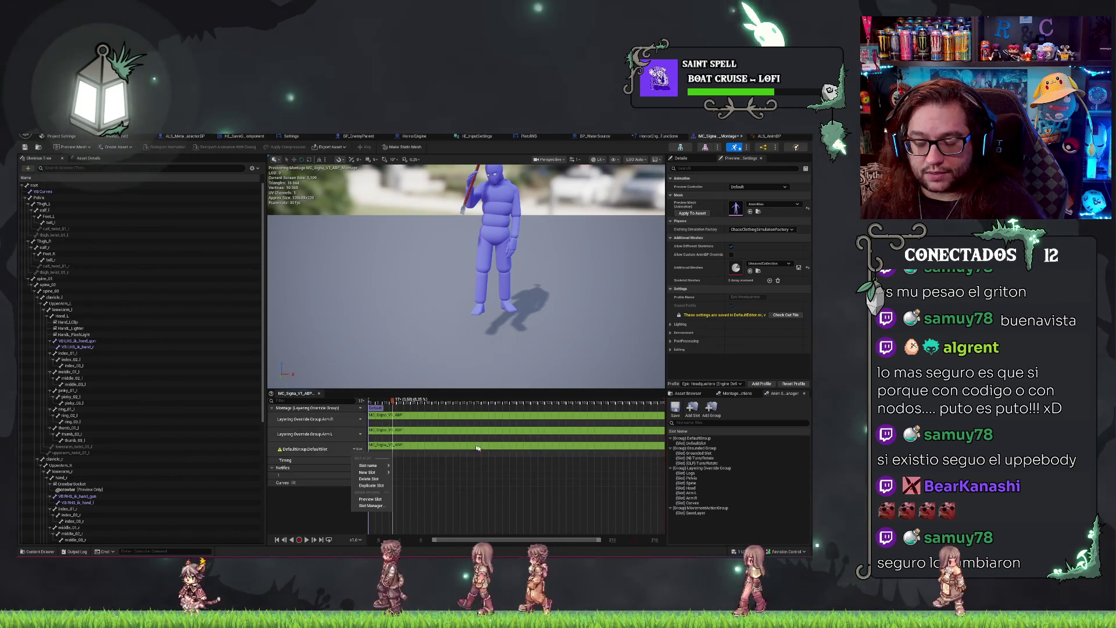
pyautogui.moveTo(376, 472)
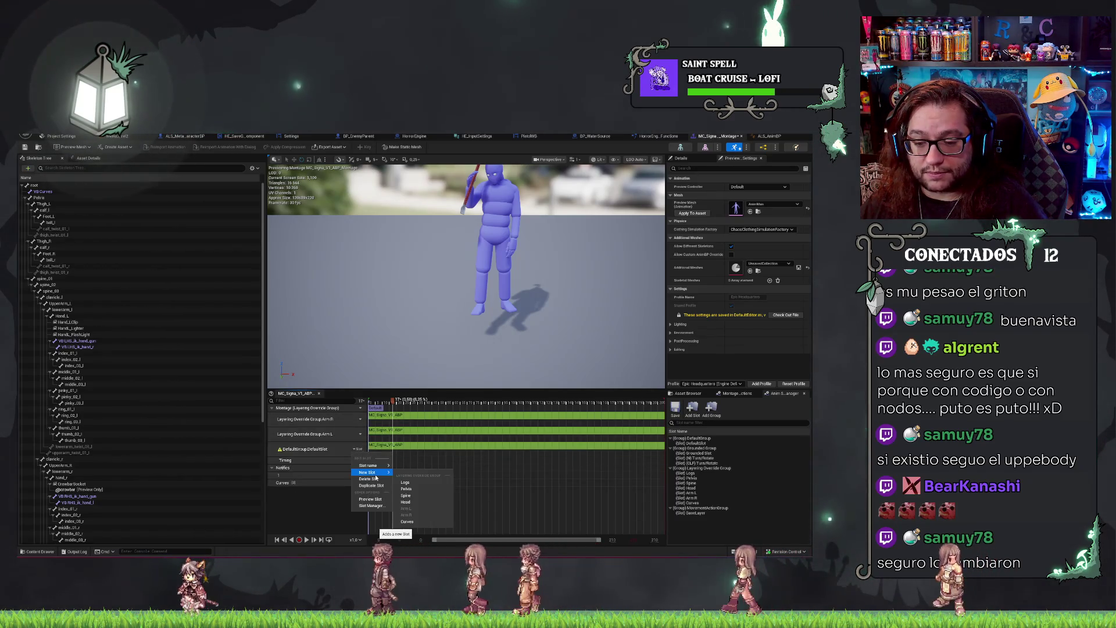
pyautogui.click(415, 490)
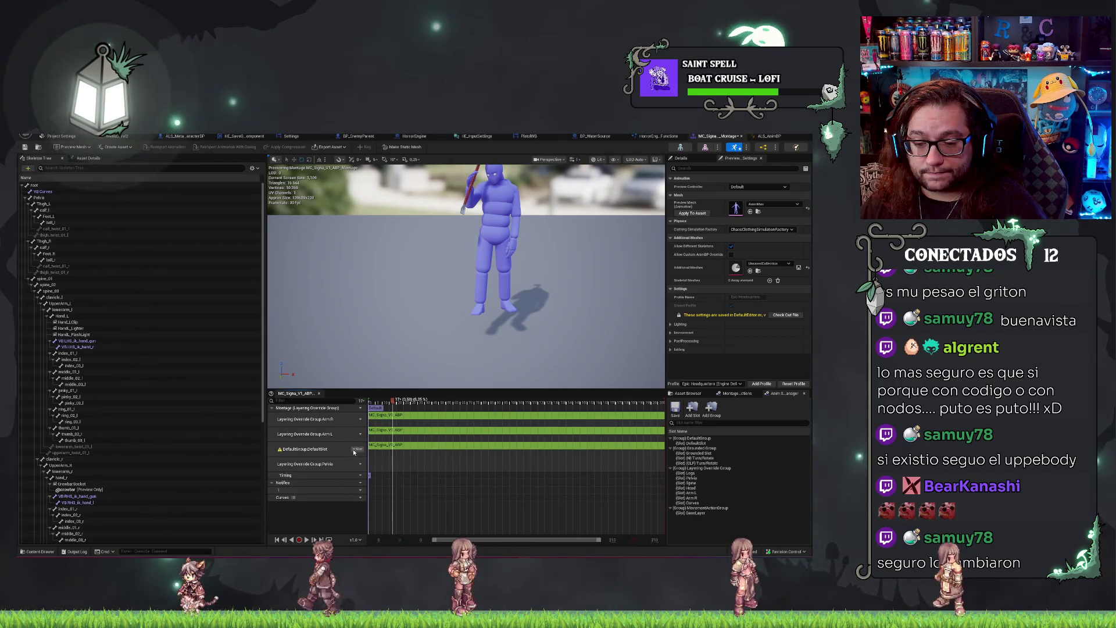
pyautogui.hotkey('ctrl', 'z')
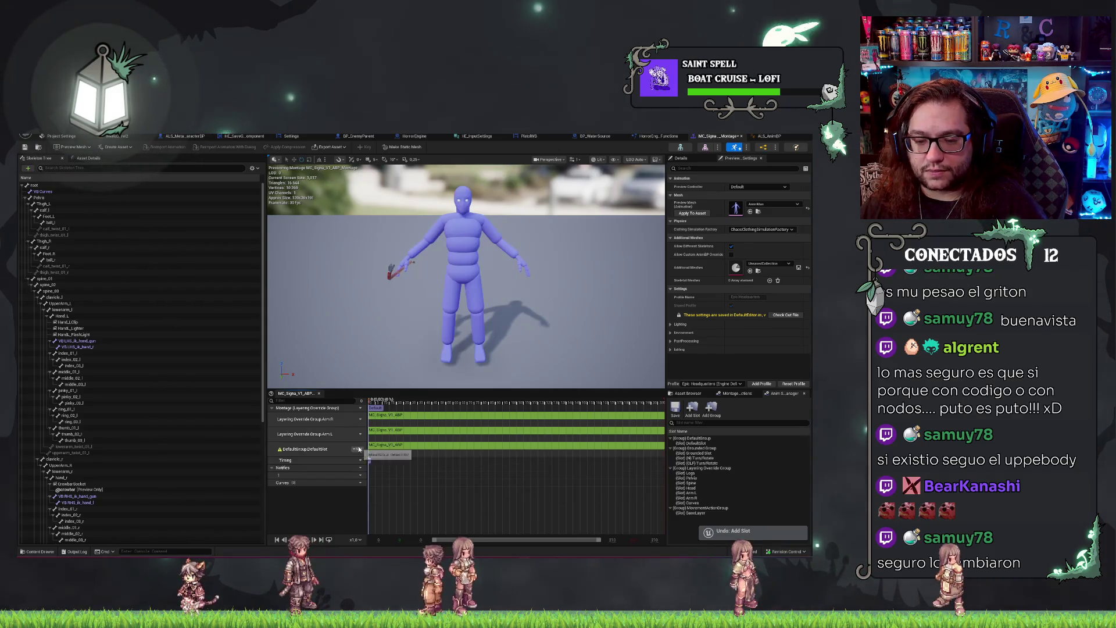
pyautogui.click(358, 448)
pyautogui.moveTo(374, 466)
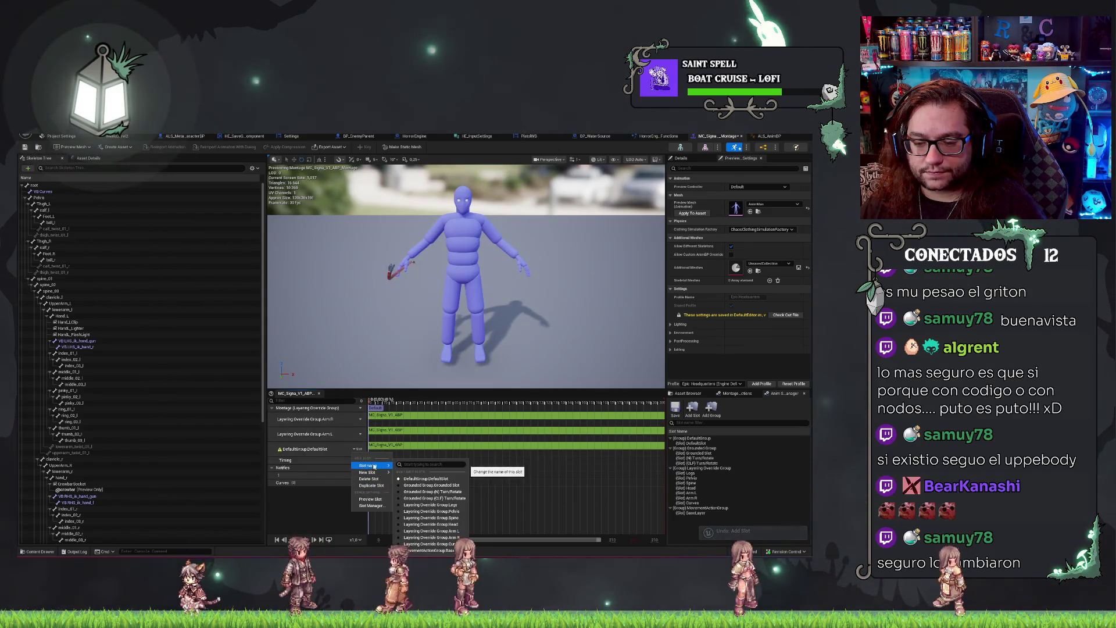
pyautogui.click(431, 511)
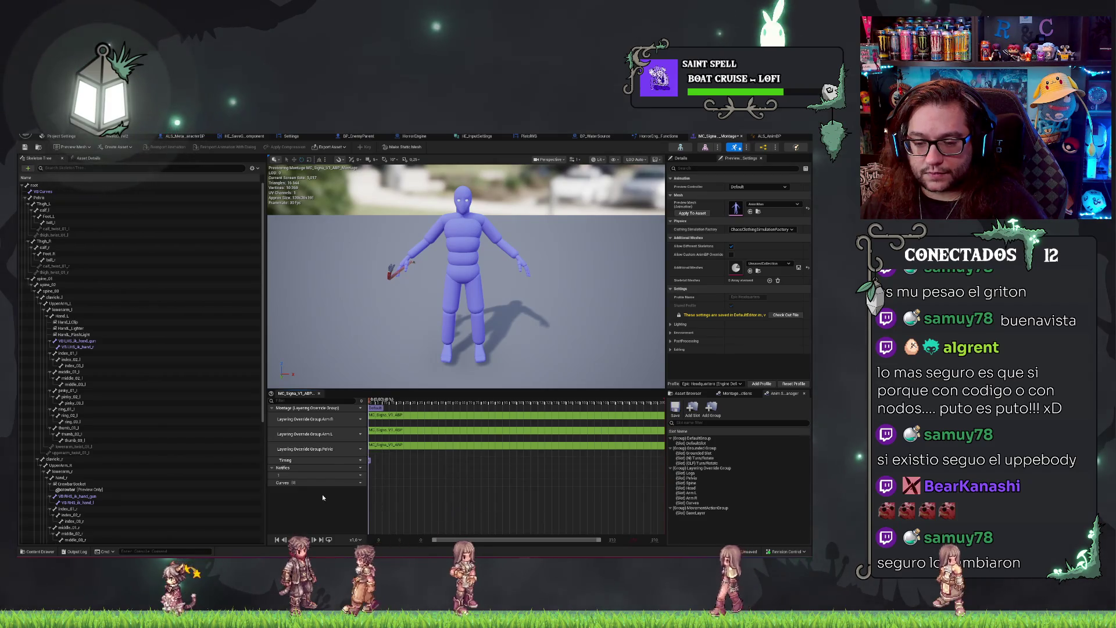
# Add a fourth, default-slot track to the montage.
pyautogui.click(358, 448)
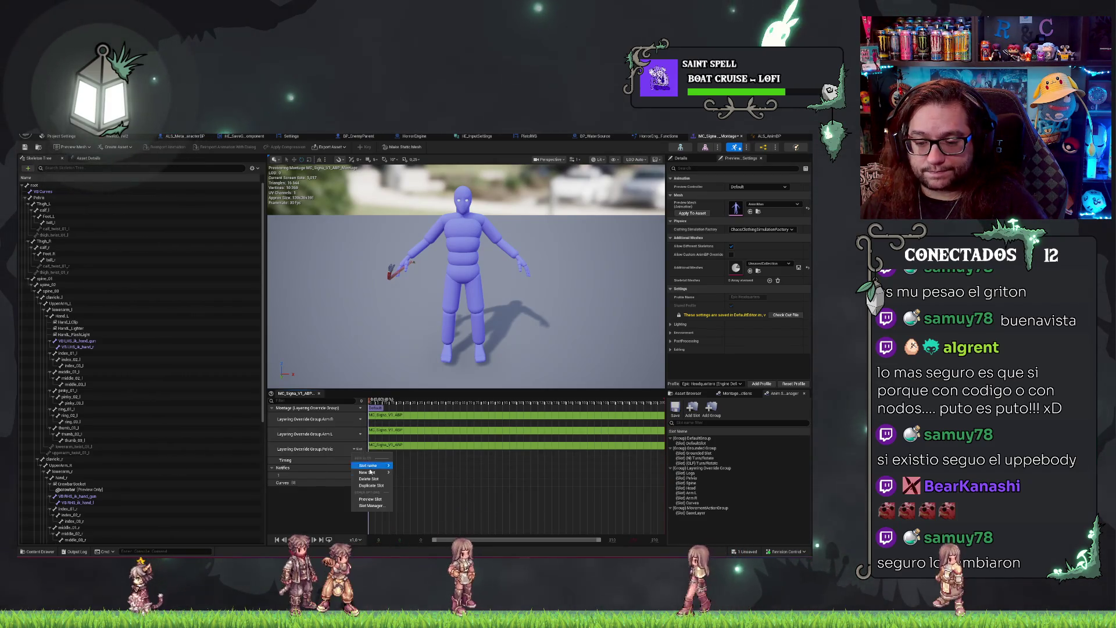
pyautogui.click(370, 472)
pyautogui.click(360, 464)
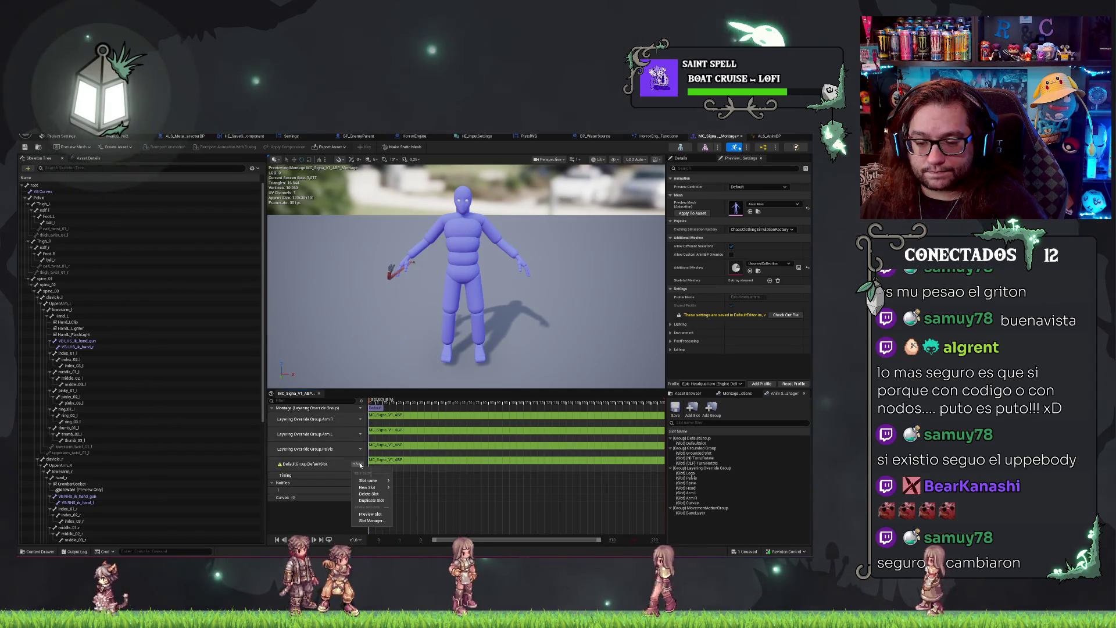
# Assign the fourth track to Layering Override Group.Spine, undoing an accidental switch to Head.
pyautogui.moveTo(372, 480)
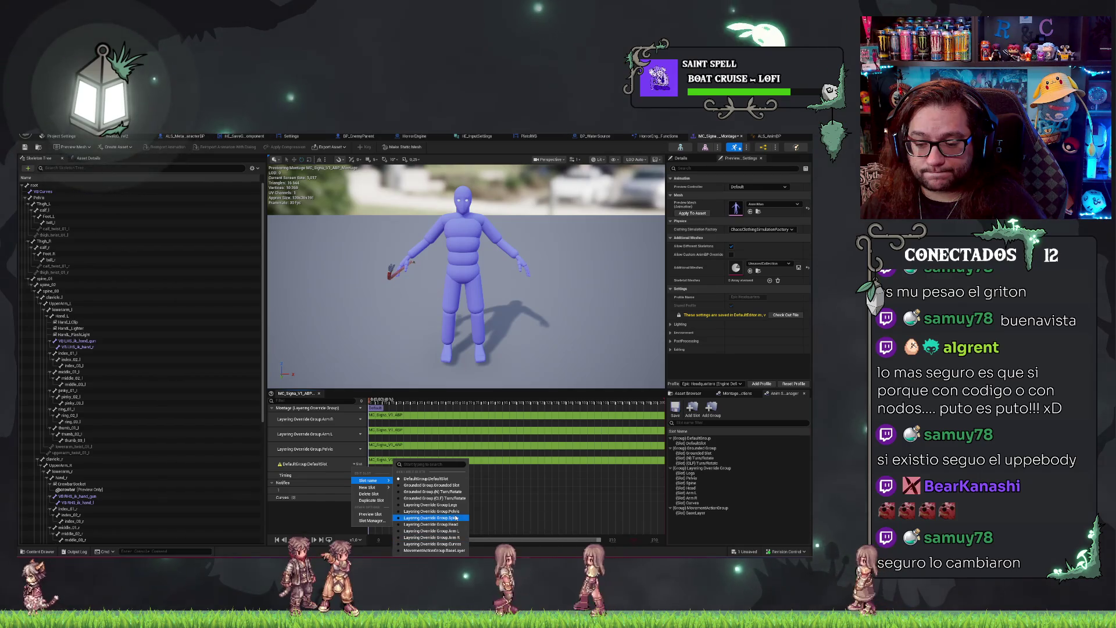
pyautogui.click(457, 517)
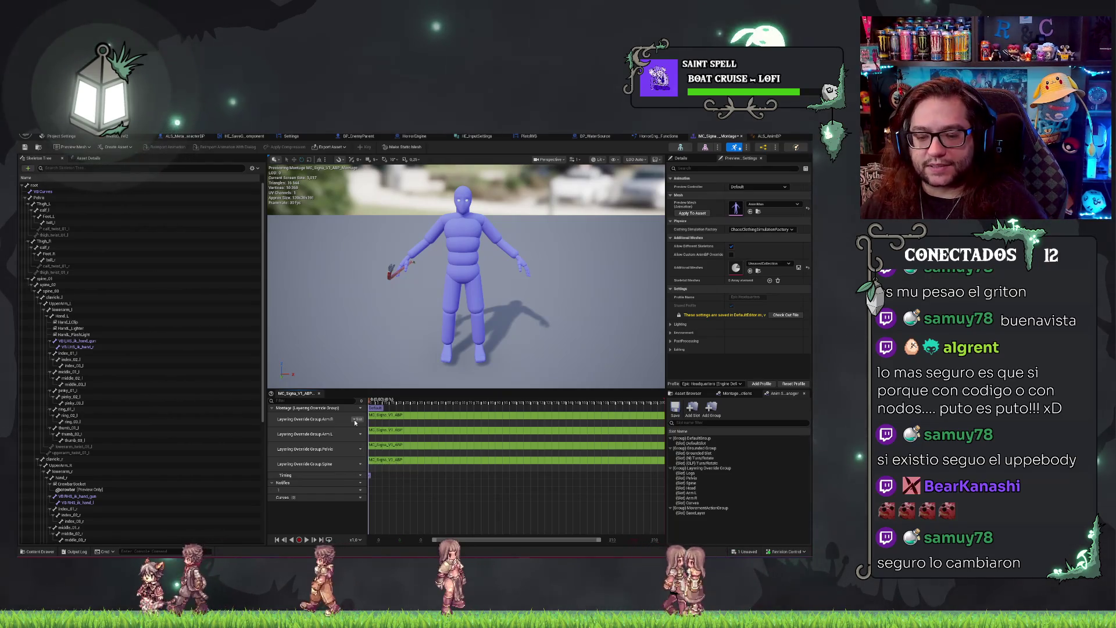
pyautogui.click(359, 464)
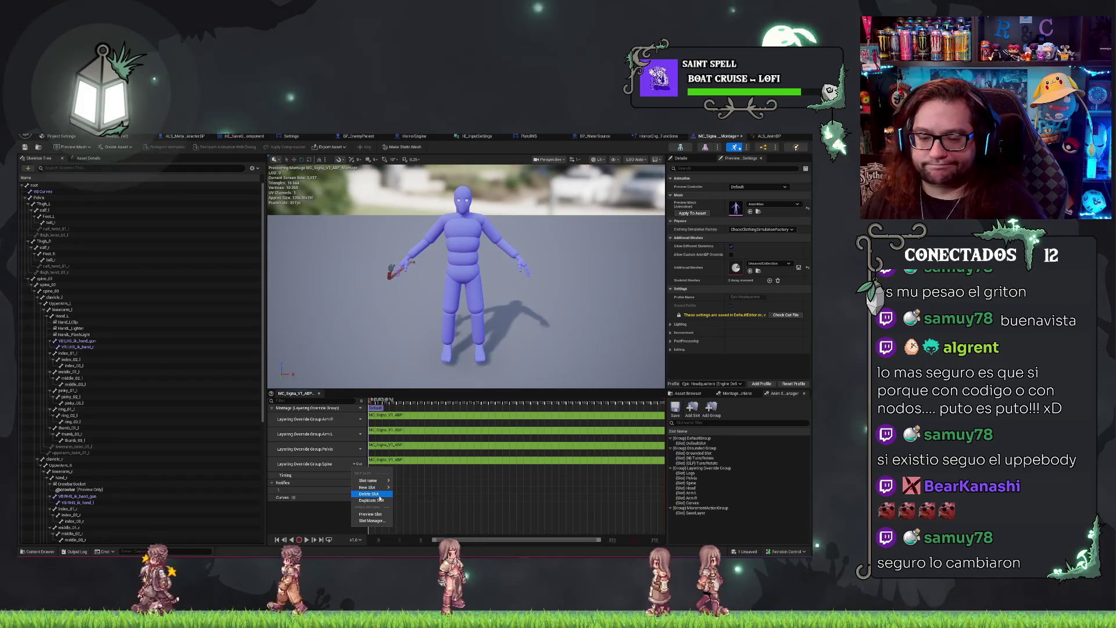
pyautogui.moveTo(378, 484)
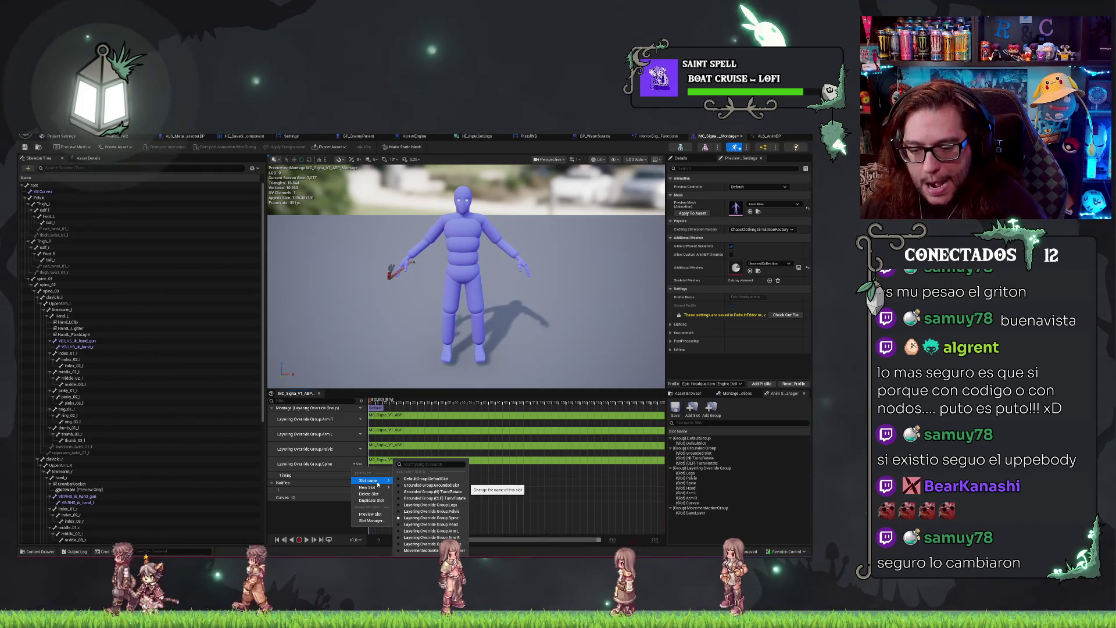
pyautogui.click(449, 525)
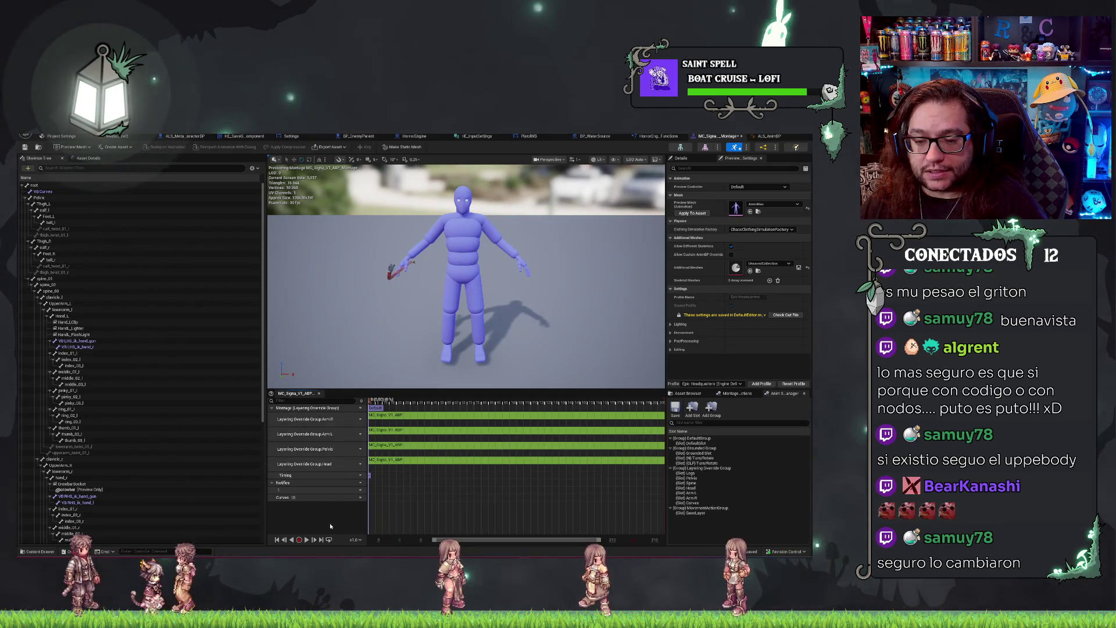
pyautogui.hotkey('ctrl', 'z')
# Add a fifth track set to Layering Override Group.Head, then return to the level editor.
pyautogui.click(359, 464)
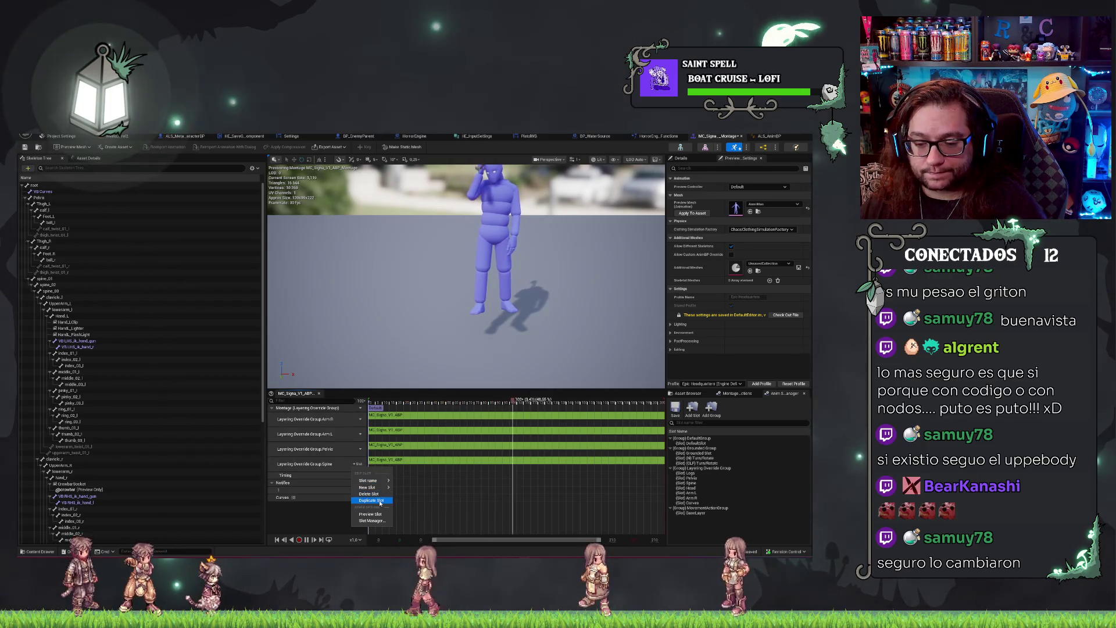
pyautogui.click(367, 487)
pyautogui.click(359, 479)
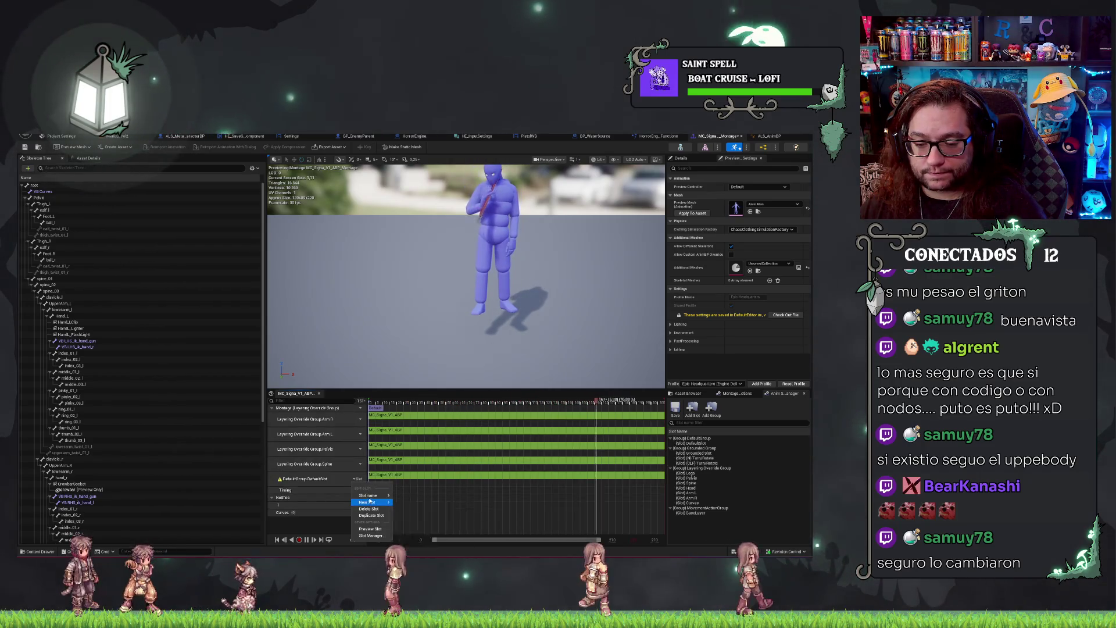
pyautogui.moveTo(373, 496)
pyautogui.click(436, 524)
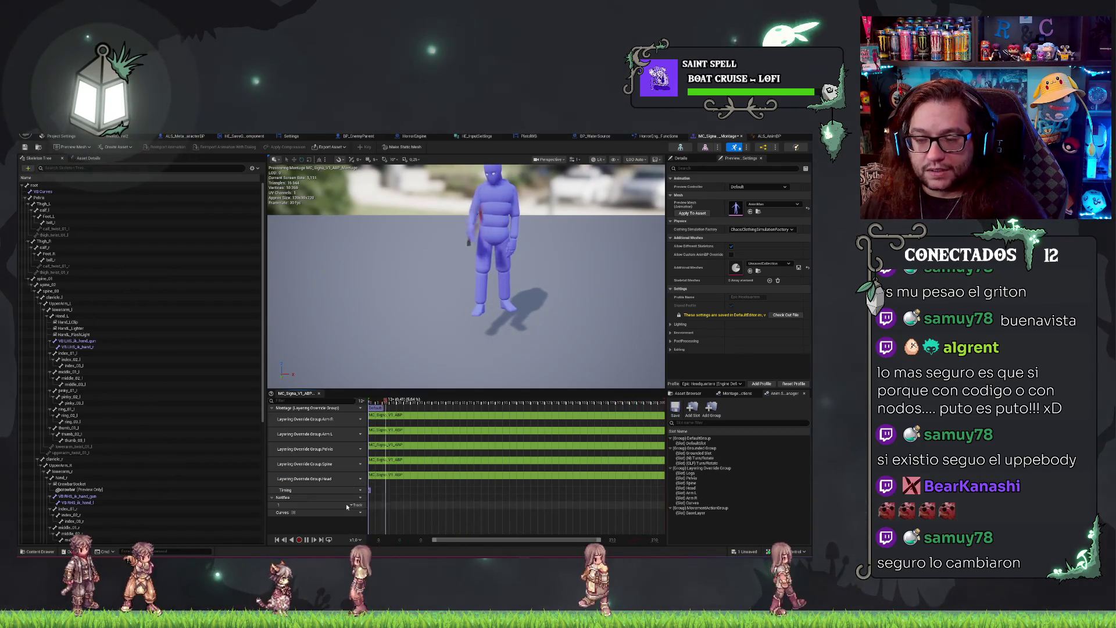
pyautogui.click(118, 136)
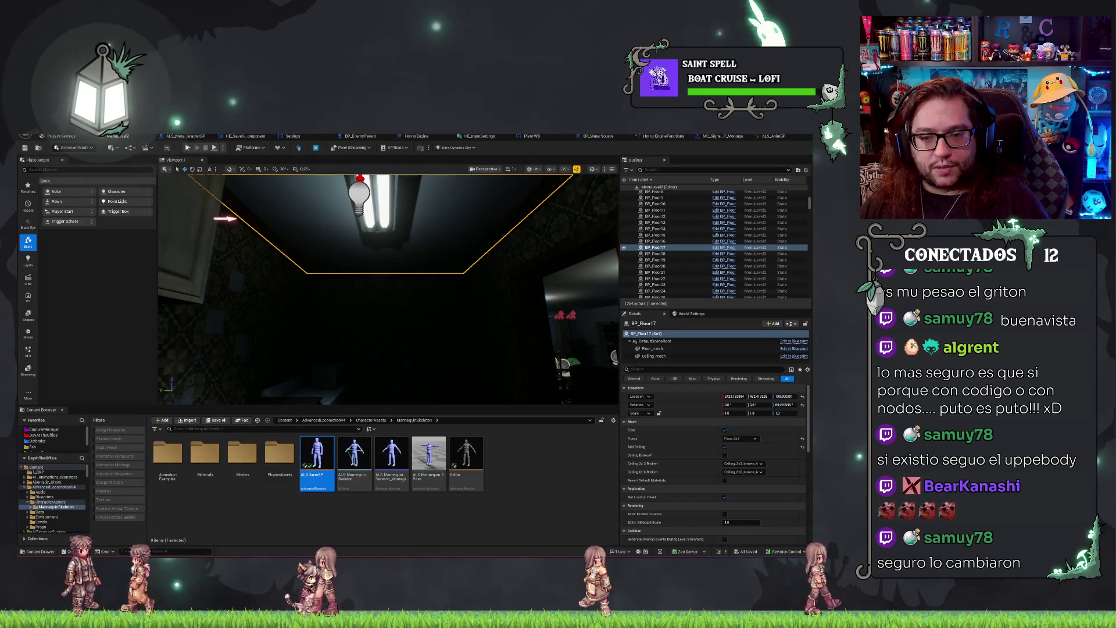
# Play-test a Nueva Partida run, interact with the man, then stop and reopen the drinking montage.
pyautogui.click(190, 149)
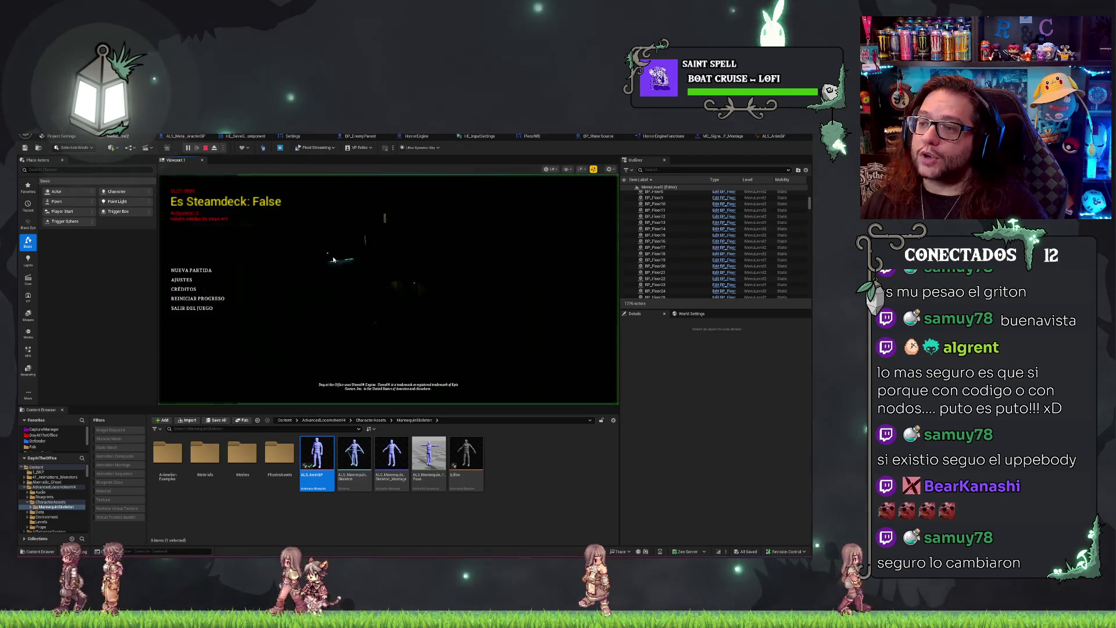
pyautogui.click(200, 273)
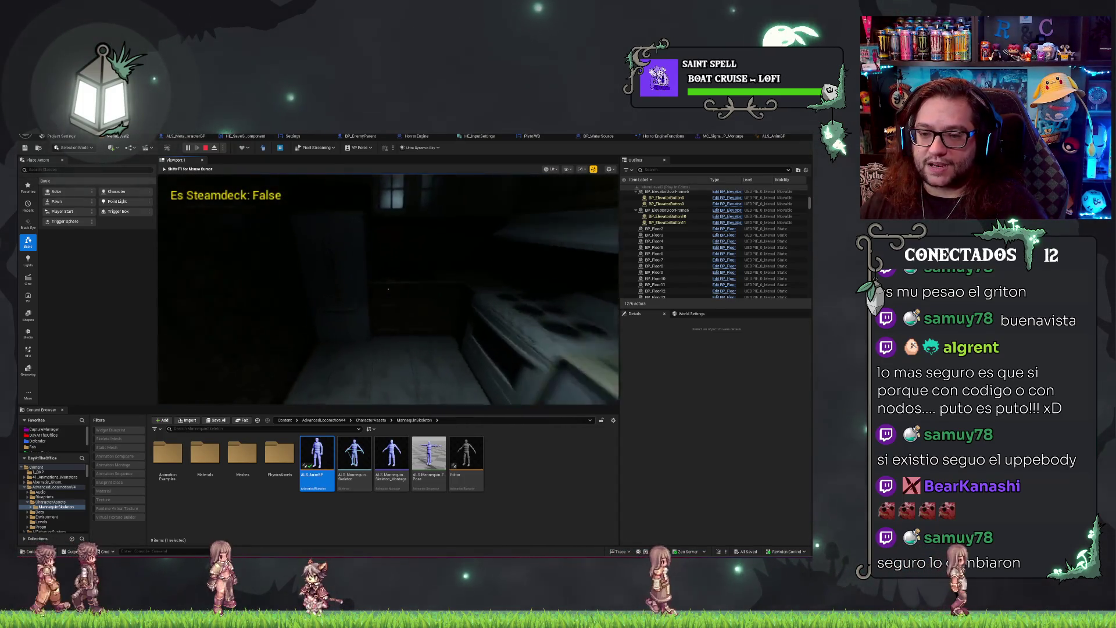
pyautogui.click(388, 289)
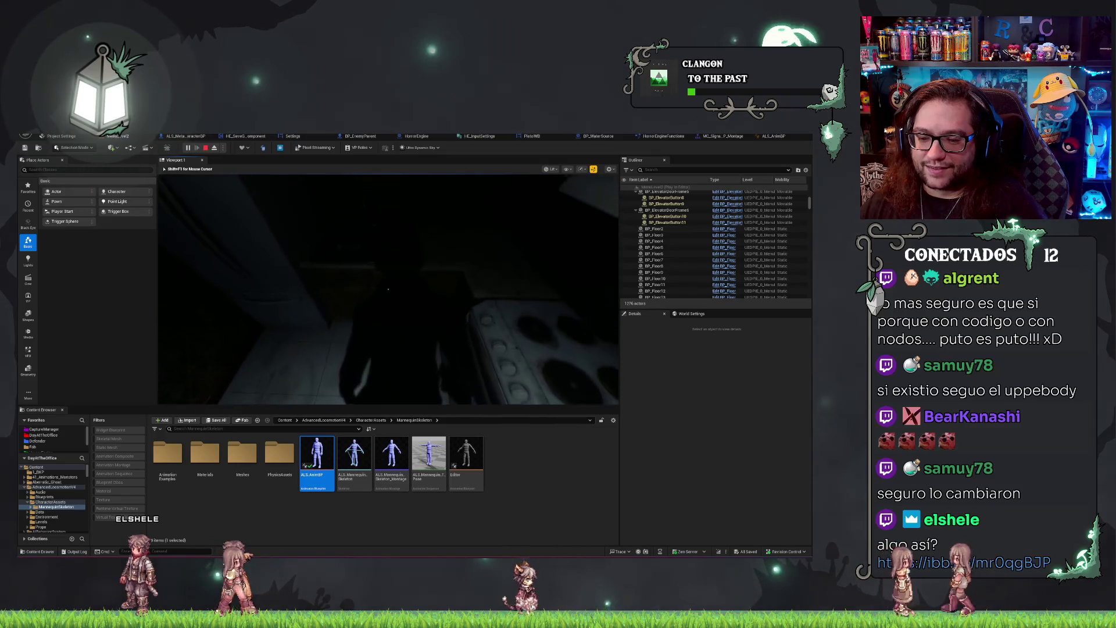
pyautogui.press('Escape')
pyautogui.click(723, 136)
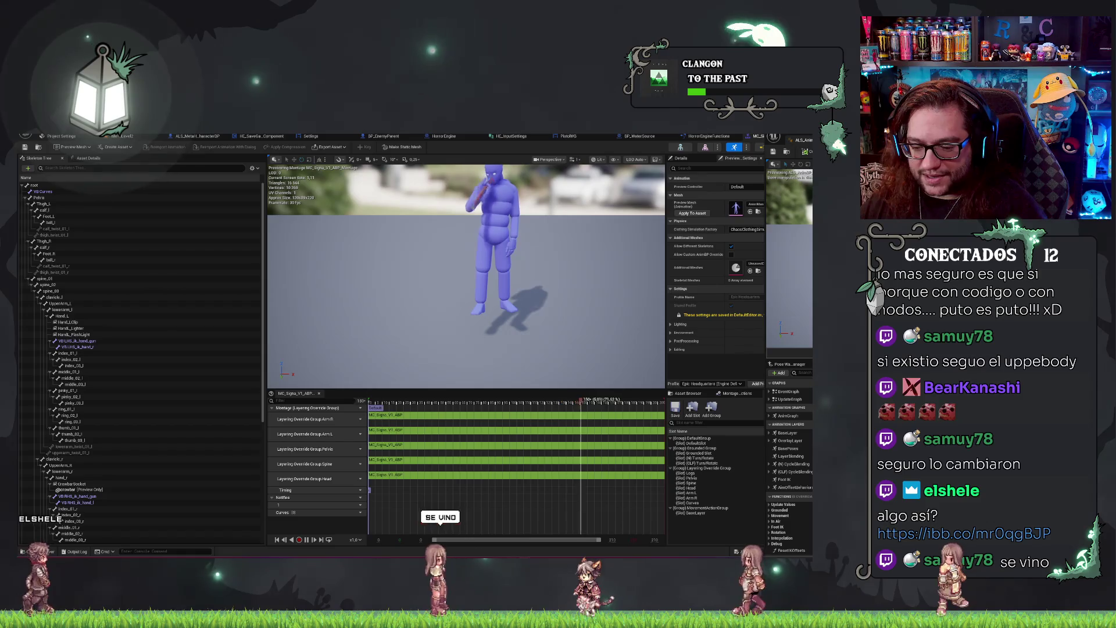
# Close the overlapping ALS_AnimBP window from the taskbar and return to Unreal.
pyautogui.moveTo(534, 551)
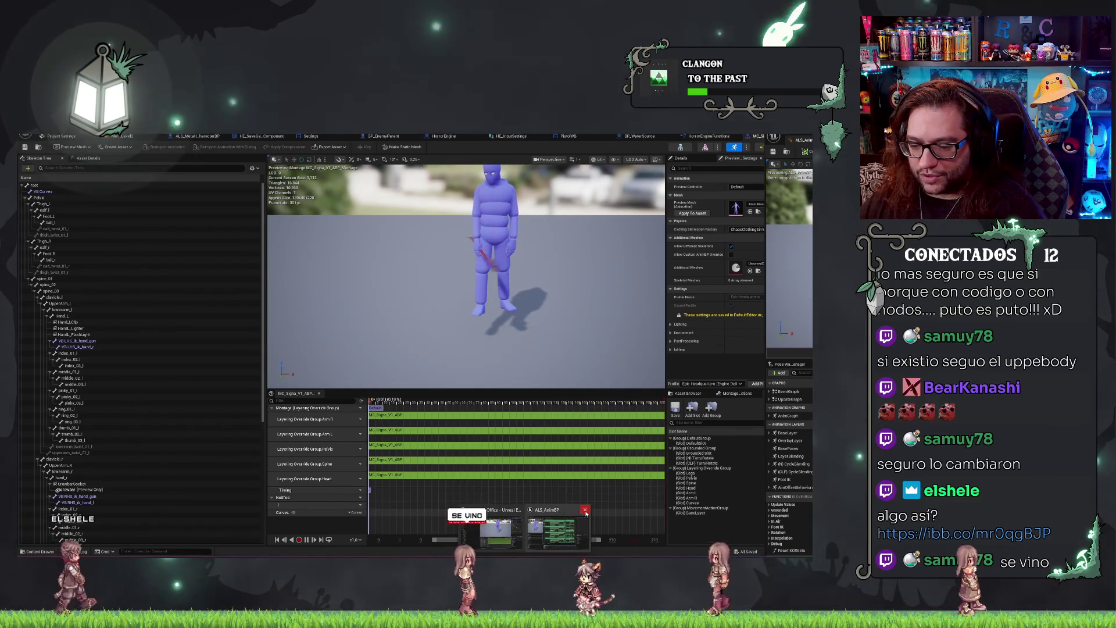
pyautogui.click(585, 510)
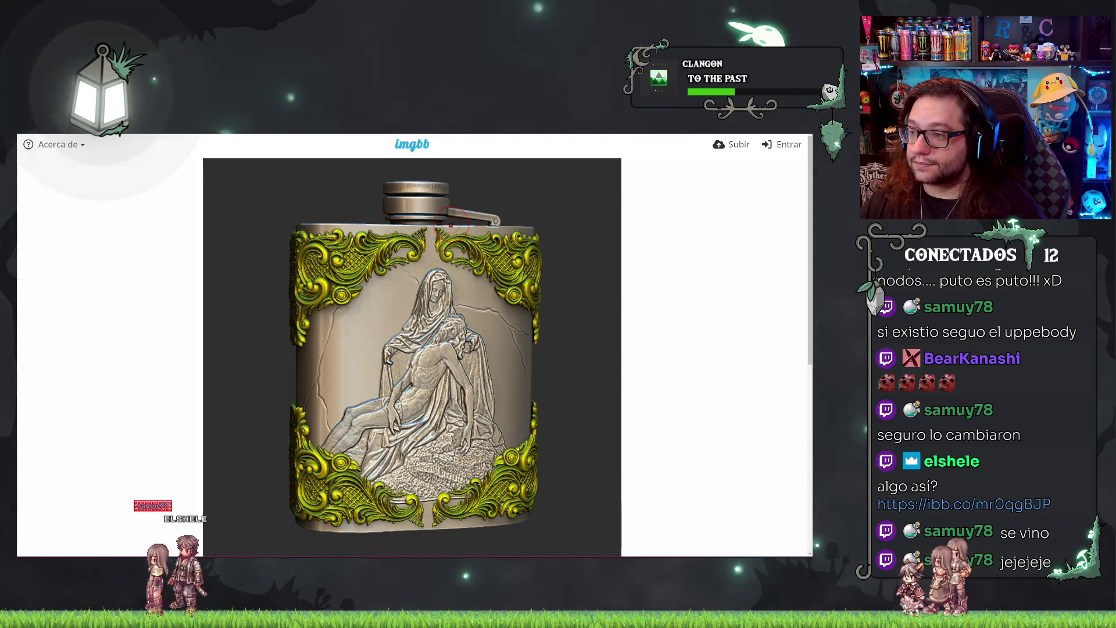
pyautogui.hotkey('alt', 'Tab')
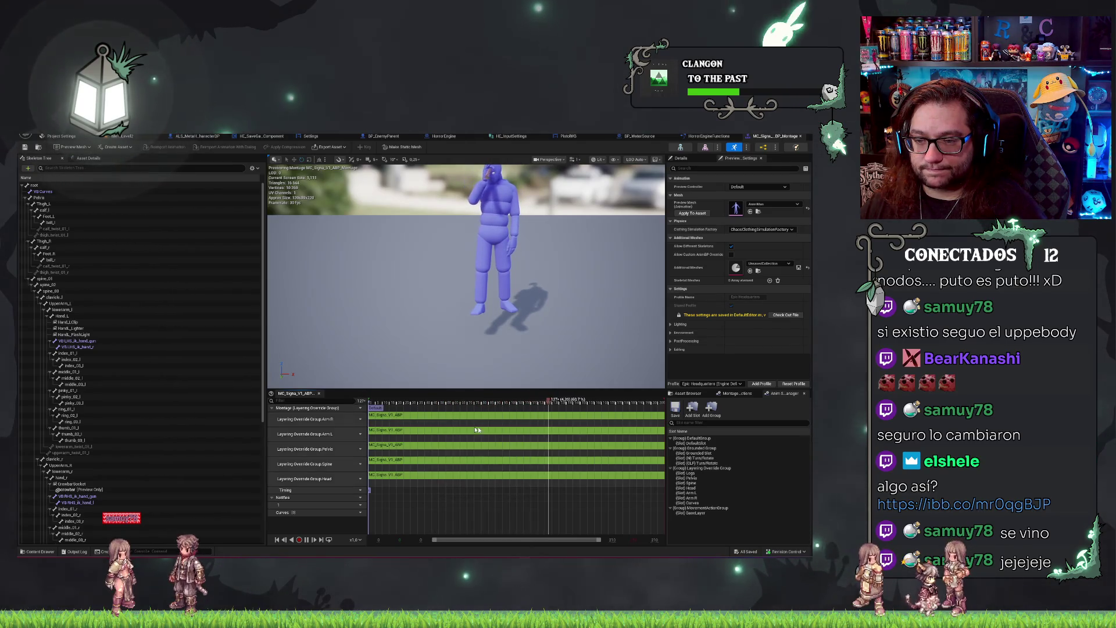
# Zoom out in the drinking montage preview viewport.
pyautogui.scroll(-3, 501, 370)
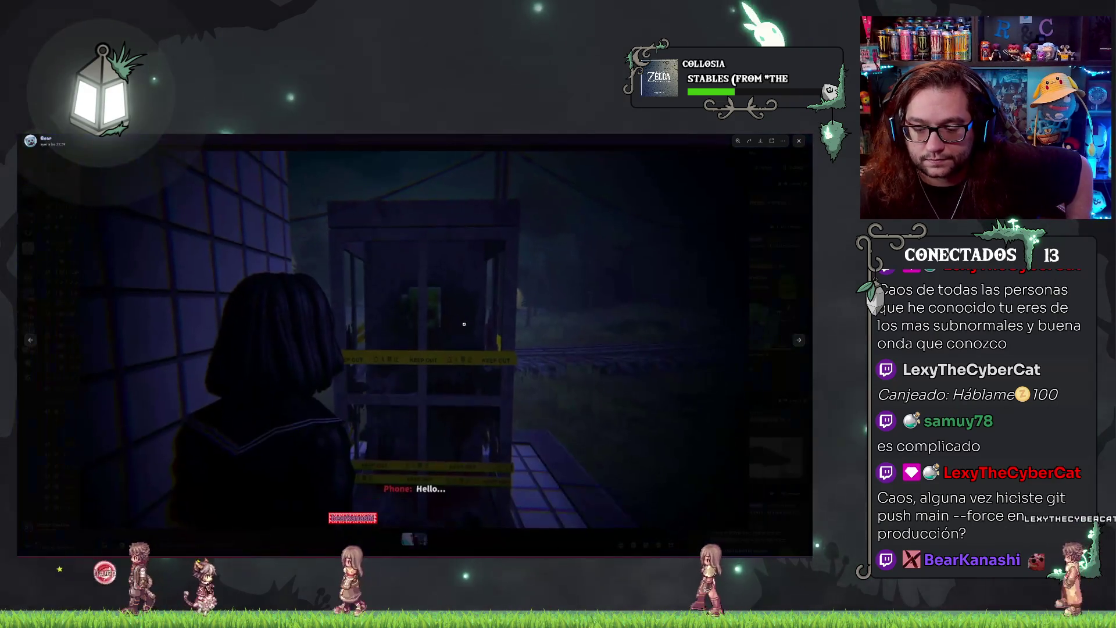
# Flip between the reference sketch and game screenshot, zooming into the screenshot, ending on the sketch.
pyautogui.press('Right')
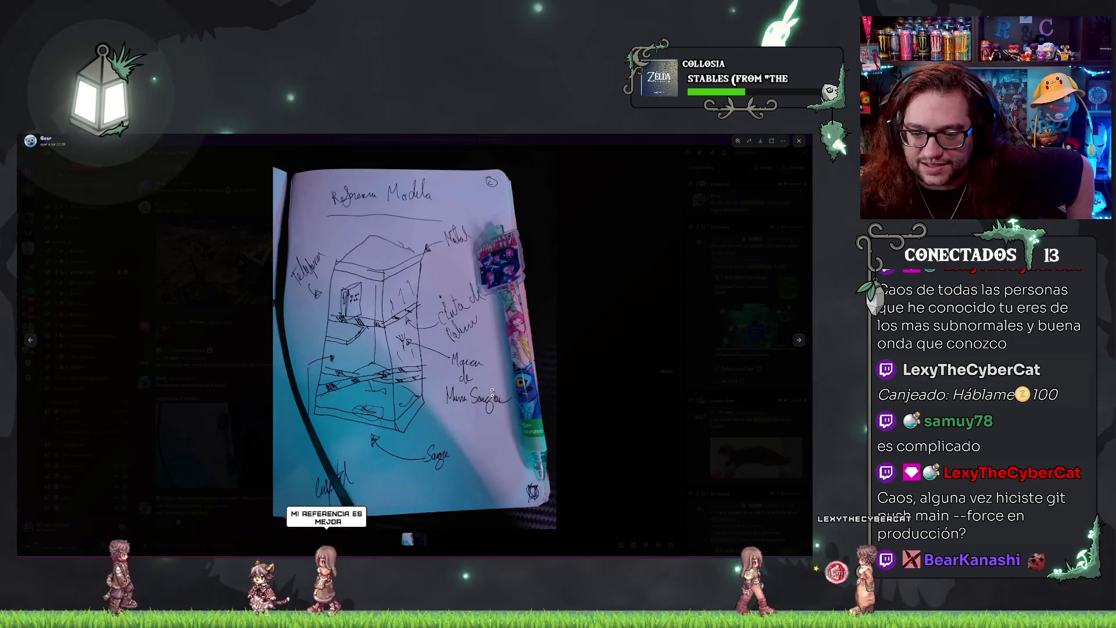
pyautogui.hotkey('alt', 'Tab')
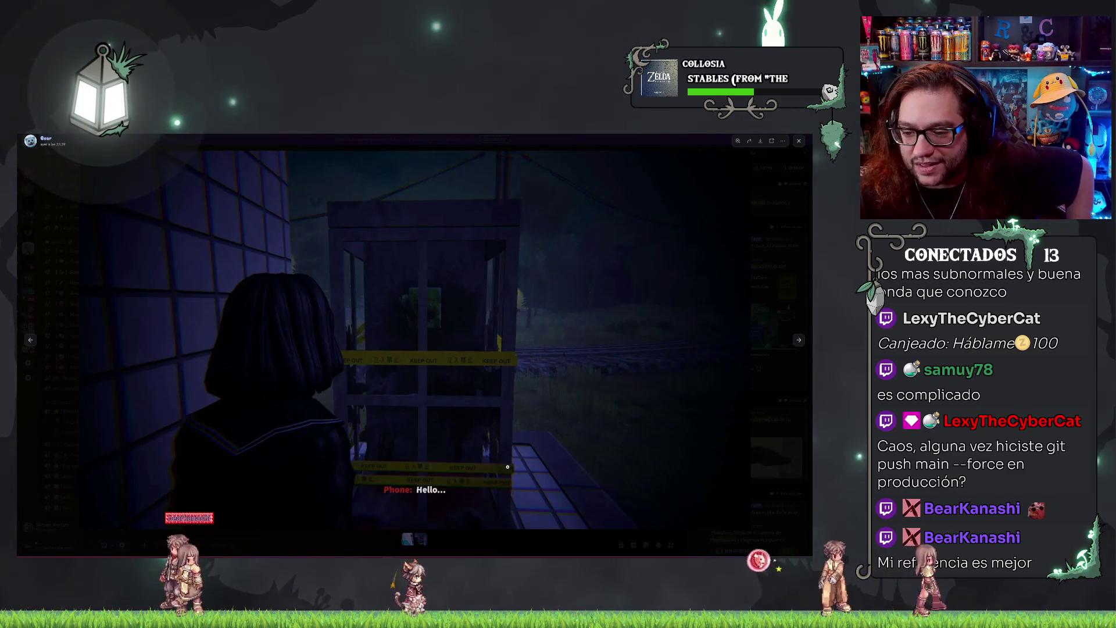
pyautogui.press('Right')
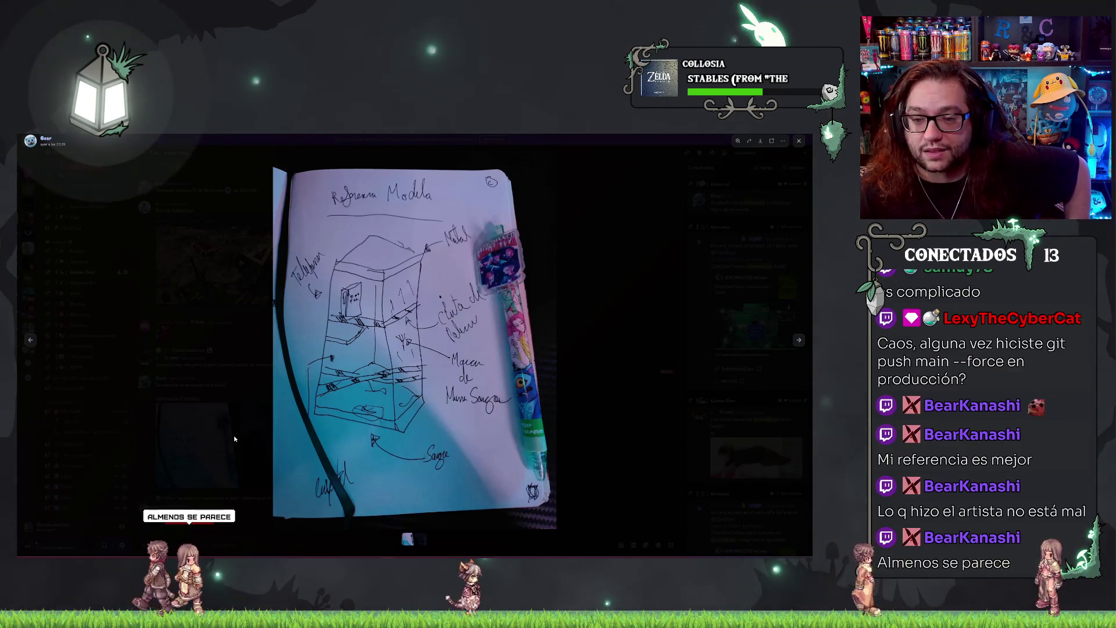
pyautogui.press('Right')
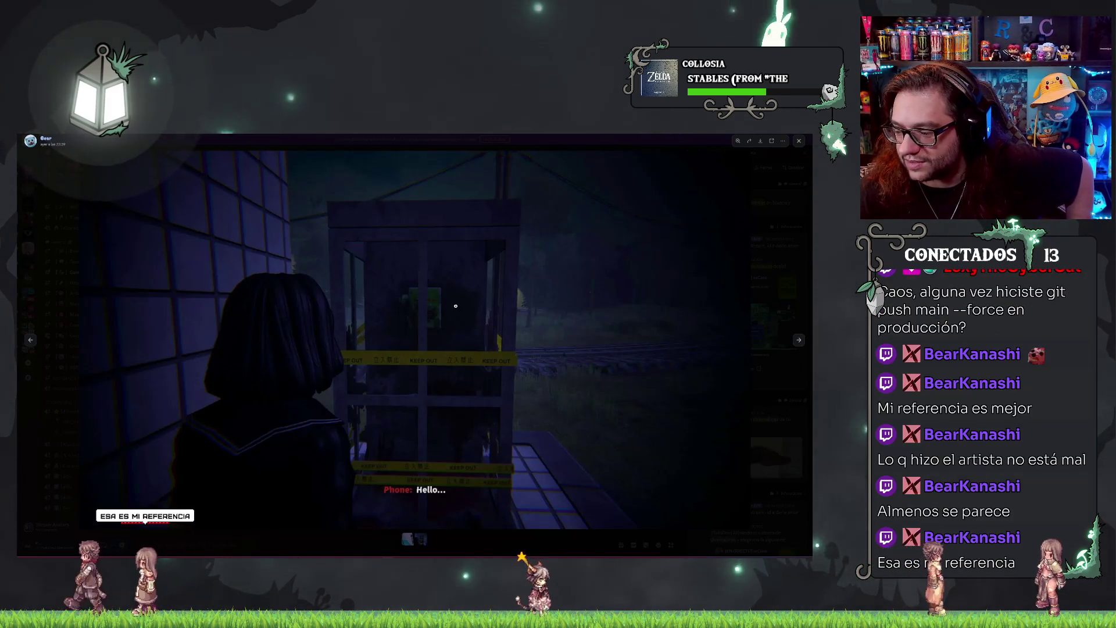
pyautogui.press('Left')
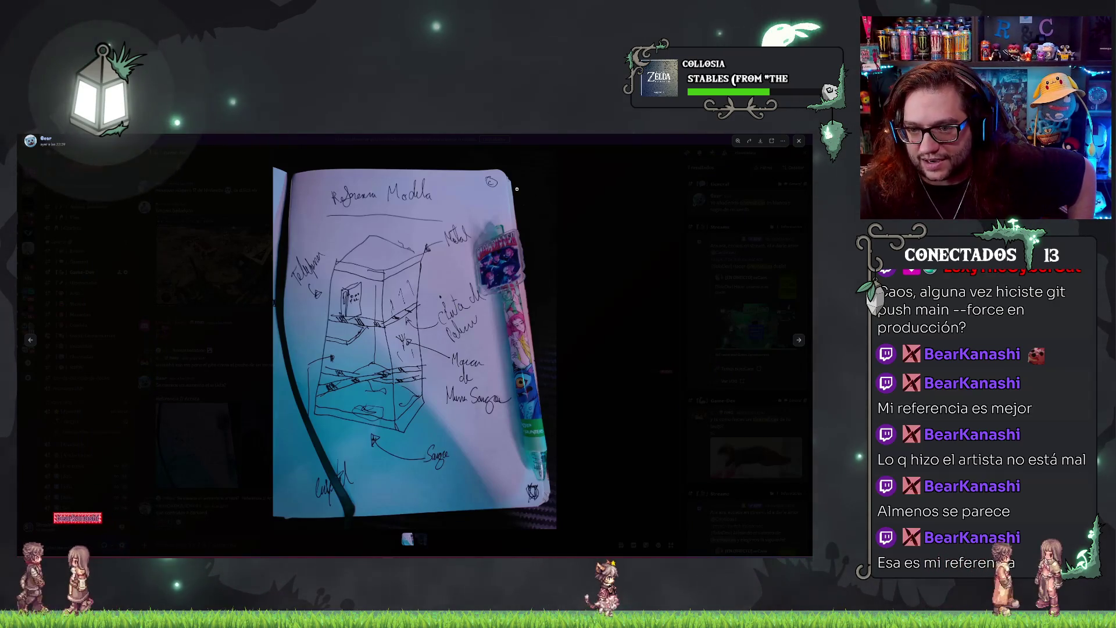
pyautogui.press('Right')
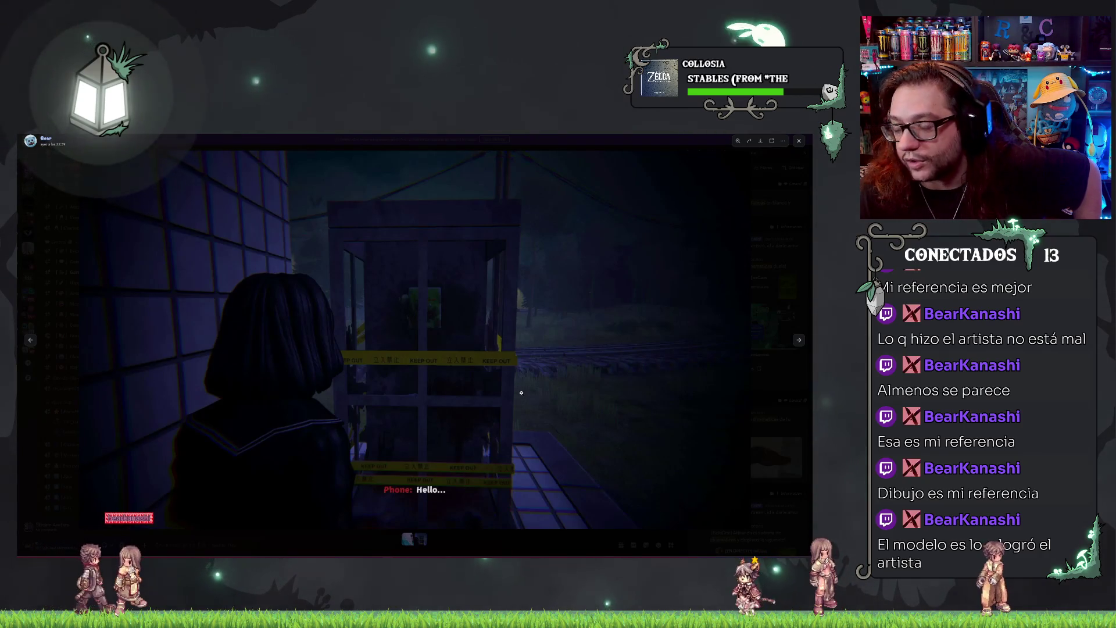
pyautogui.click(499, 361)
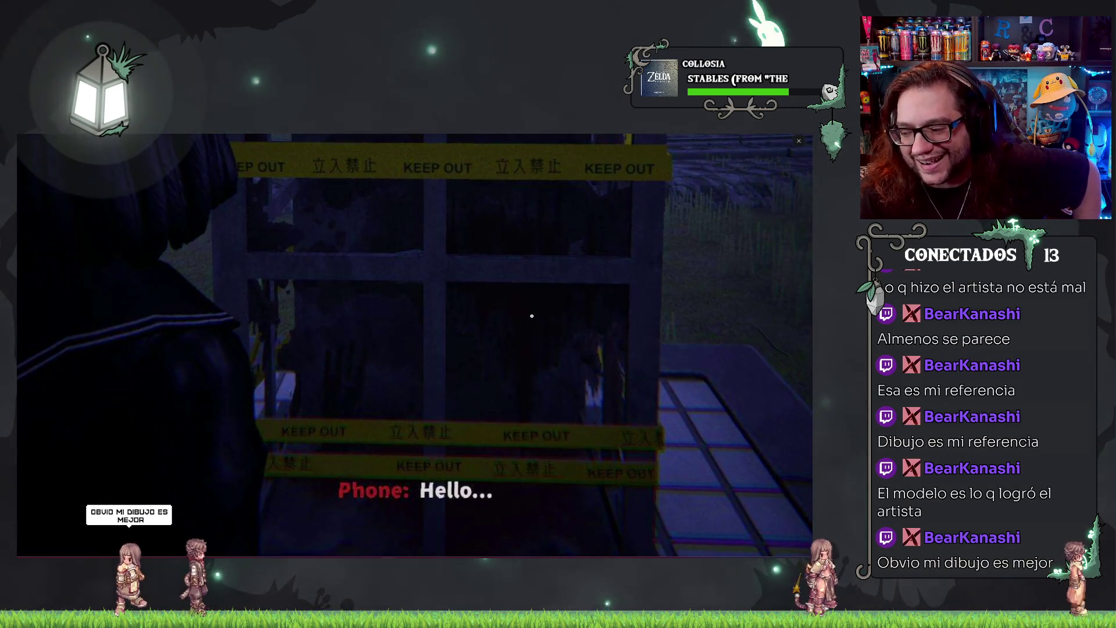
pyautogui.click(491, 366)
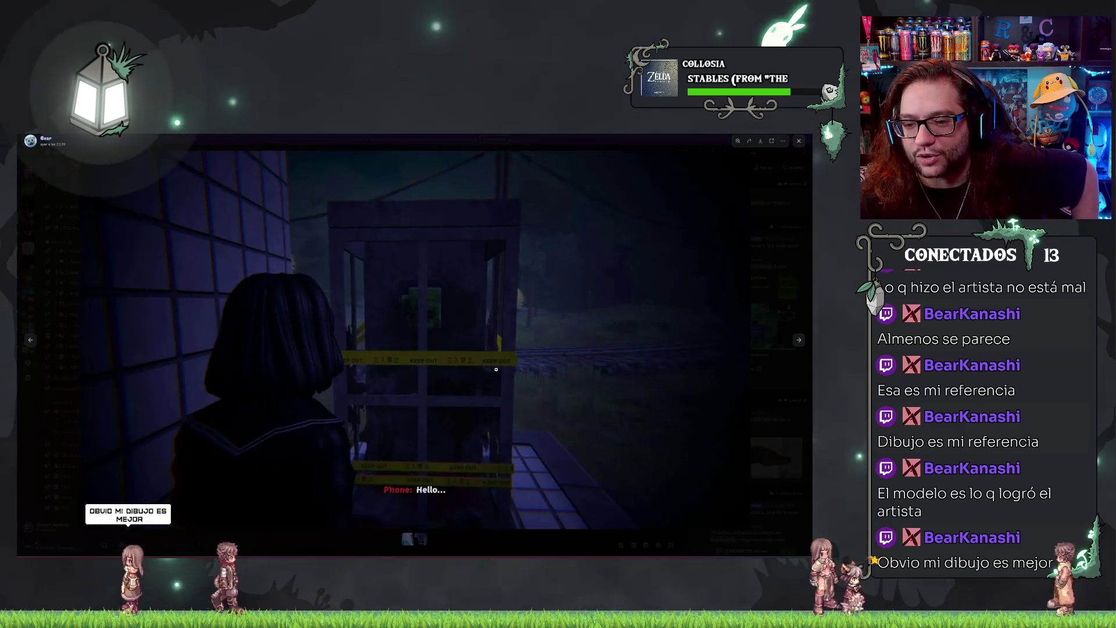
pyautogui.press('Left')
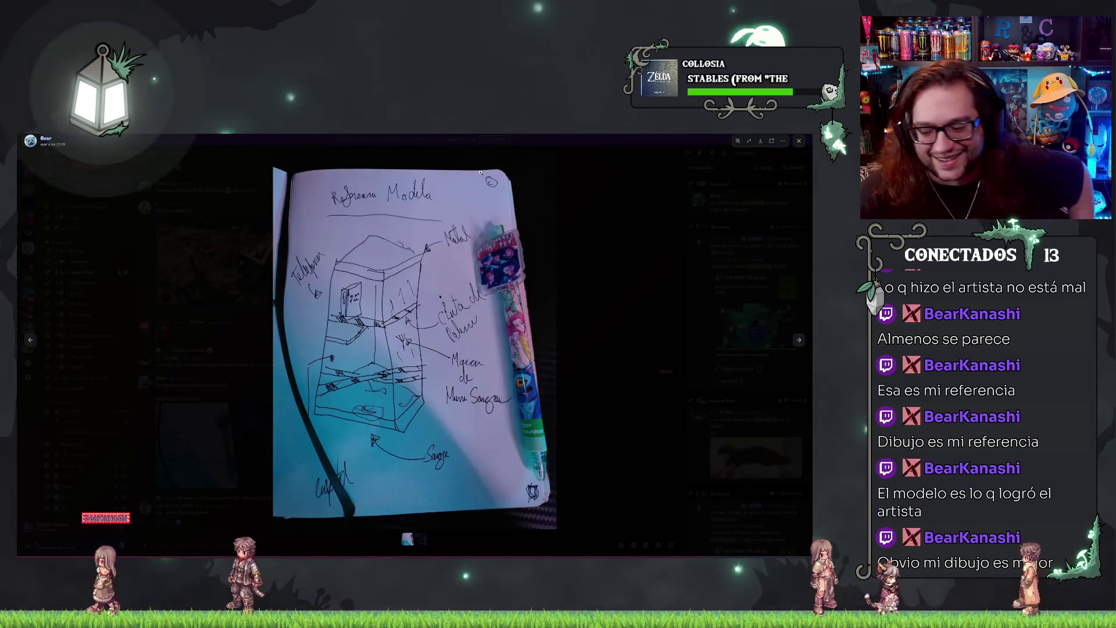